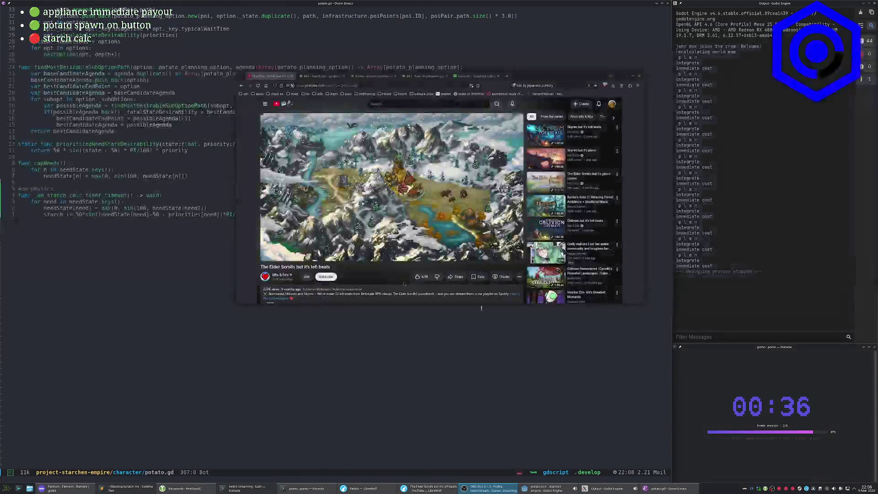
Minimize the YouTube video window to reveal potato.gd, and pause the break timer.
{"action": "left_click", "coordinate": [223, 334]}
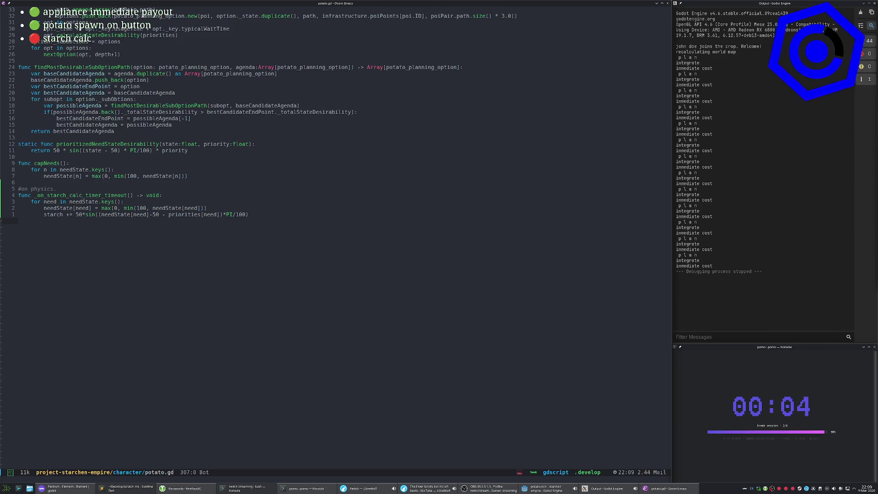
{"action": "key", "text": "space"}
{"action": "key", "text": "space"}
{"action": "key", "text": "space"}
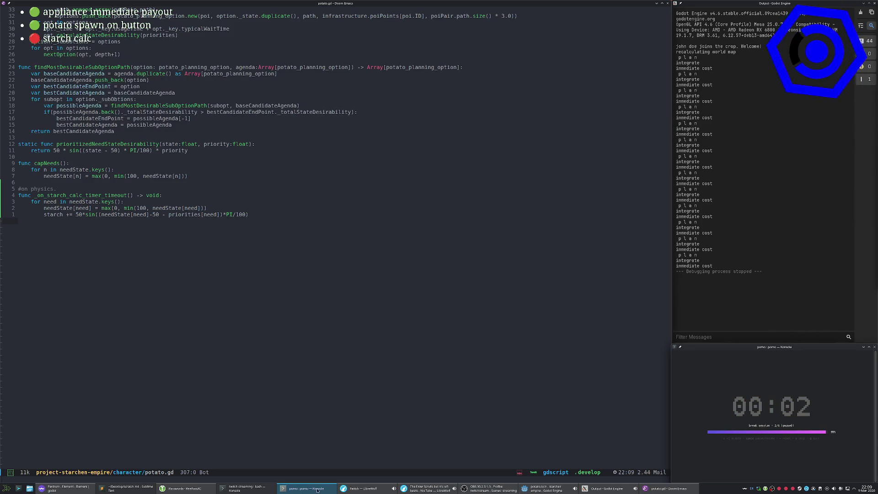
Bring up the Dolphin Camera folder and view IMG_20260309_132616.jpg in Gwenview, placed up-left.
{"action": "left_click", "coordinate": [29, 489]}
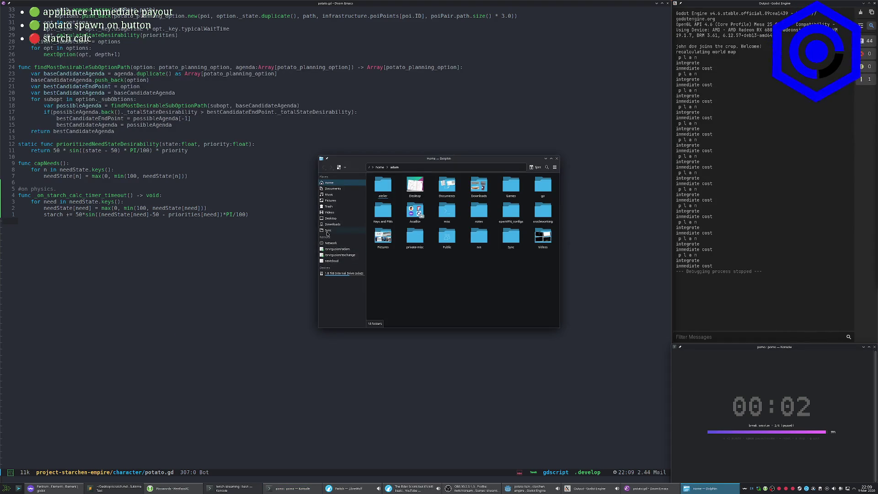
{"action": "key", "text": "super+shift+Right"}
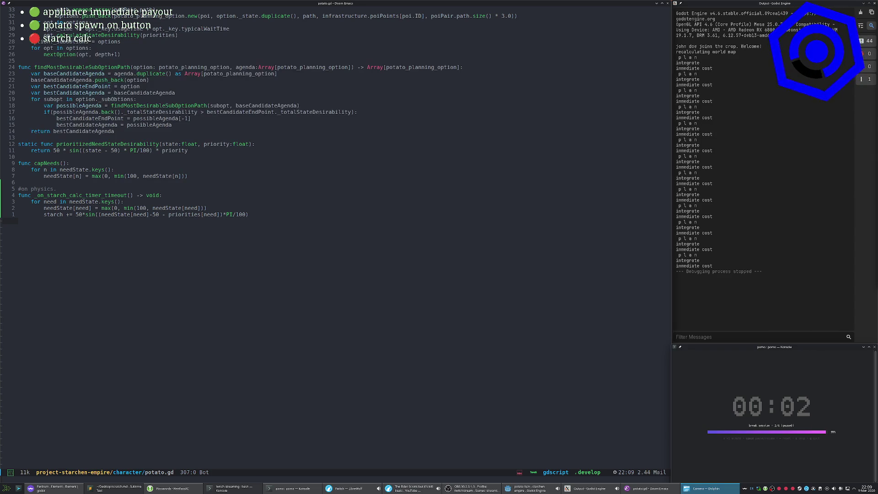
{"action": "left_click_drag", "start_coordinate": [0, 151], "coordinate": [529, 148]}
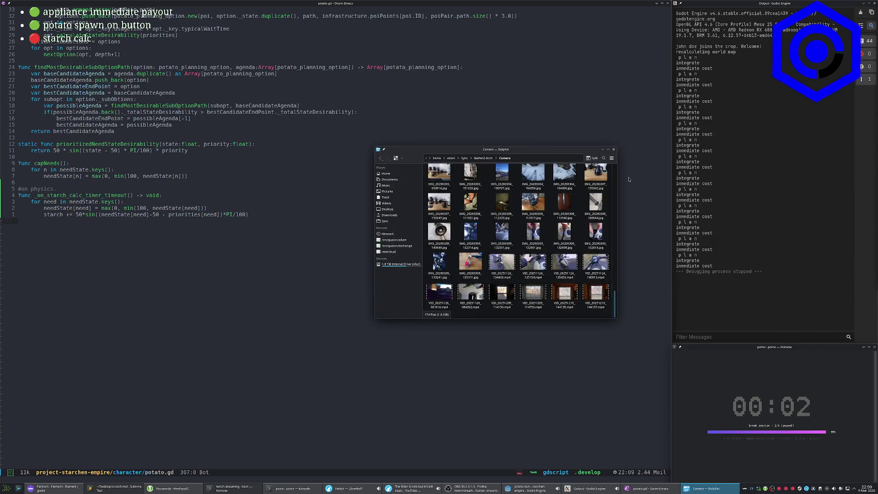
{"action": "double_click", "coordinate": [597, 238]}
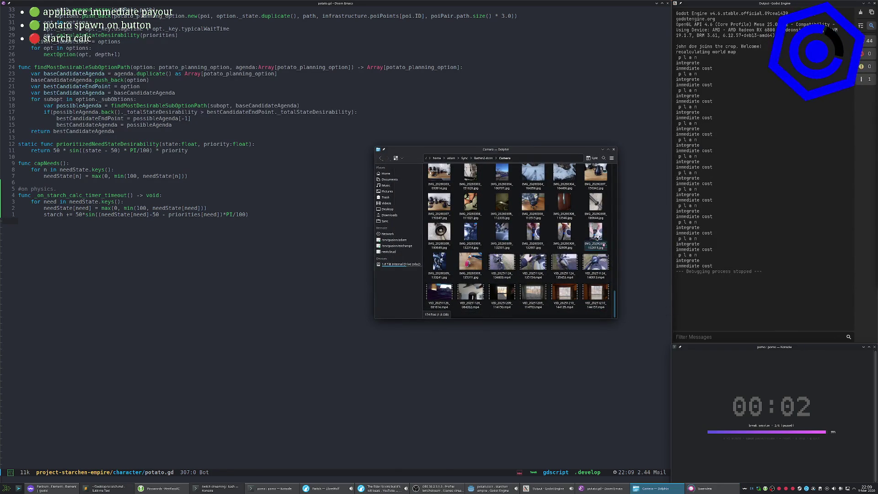
{"action": "left_click_drag", "start_coordinate": [686, 163], "coordinate": [521, 67]}
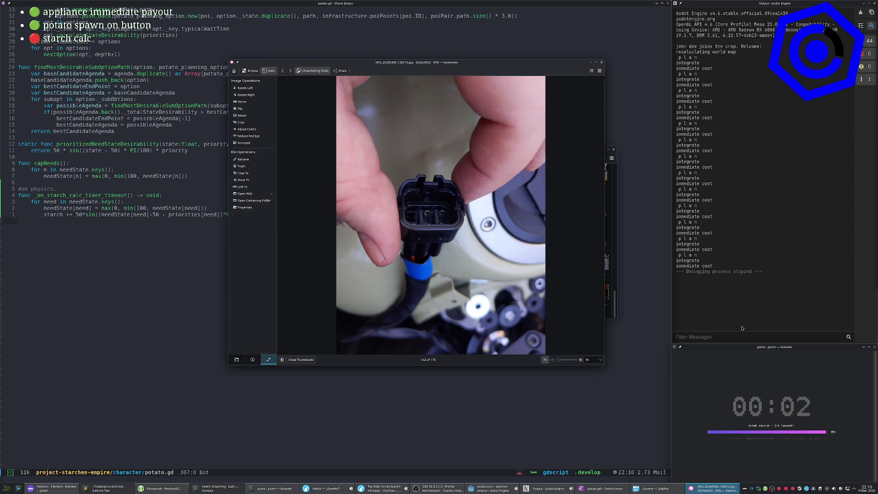
Open IMG_20260309_132501.jpg in a second Gwenview window and play VID_20251124_135453.mp4 in VLC.
{"action": "left_click", "coordinate": [615, 309]}
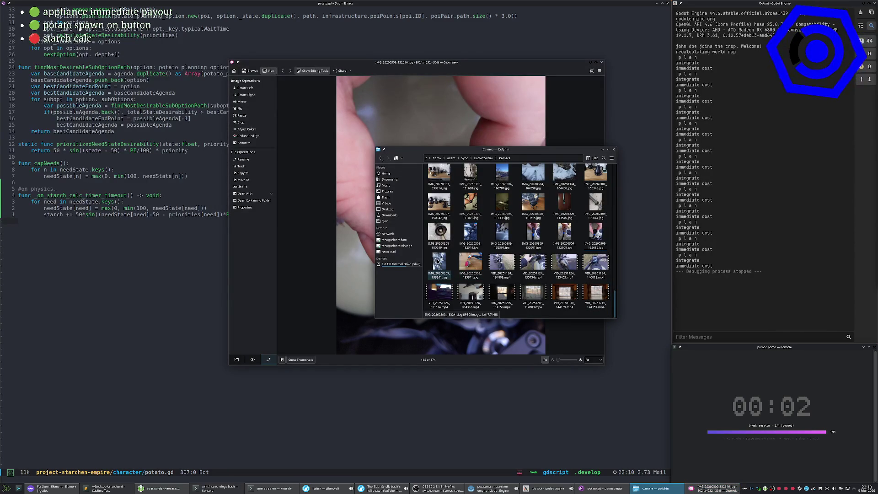
{"action": "double_click", "coordinate": [498, 231]}
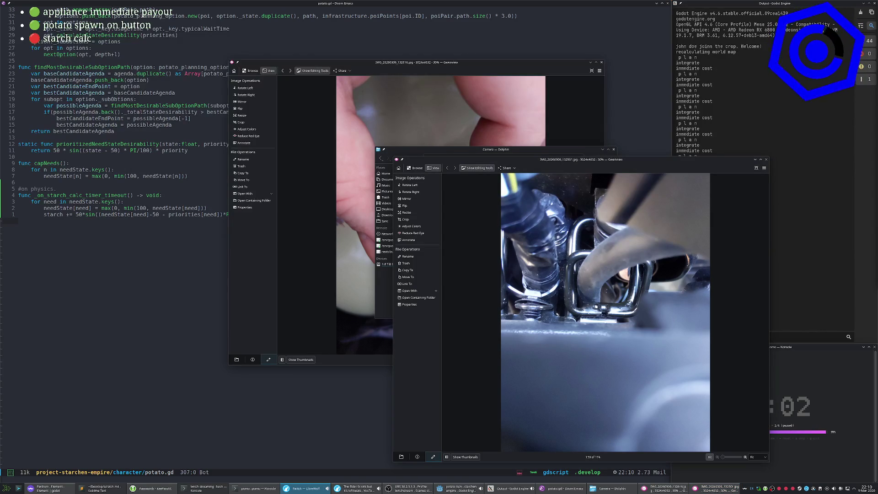
{"action": "left_click_drag", "start_coordinate": [572, 160], "coordinate": [645, 51]}
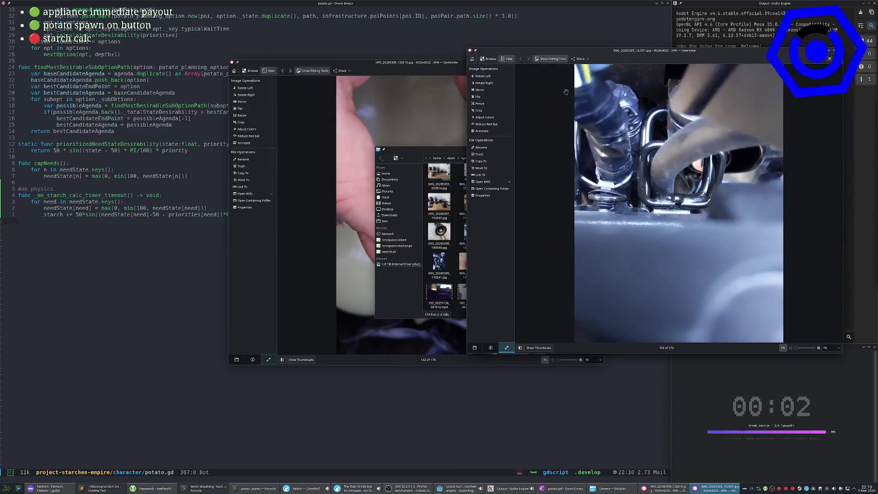
{"action": "left_click", "coordinate": [406, 287]}
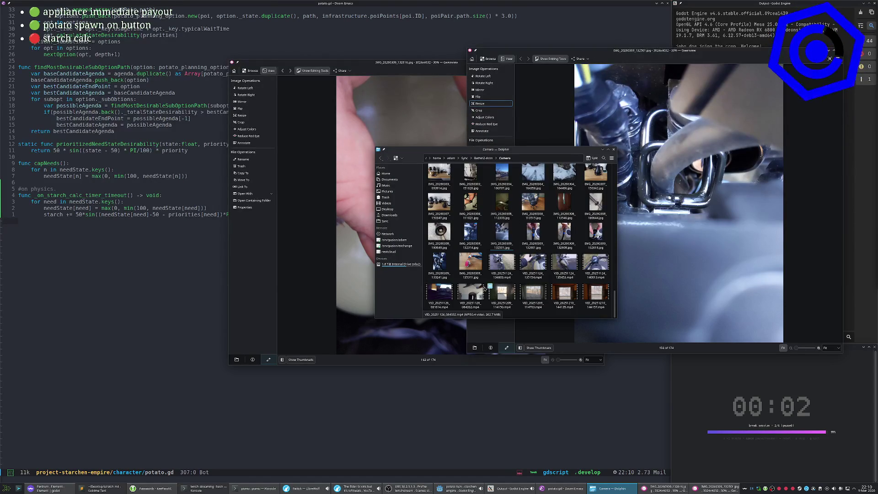
{"action": "double_click", "coordinate": [559, 262]}
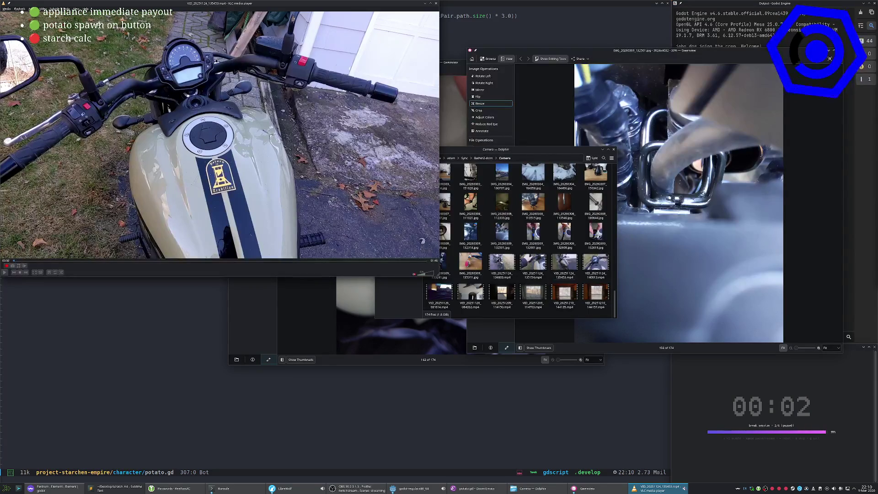
Compare engine-bay photos via IMG_20260309_132314.jpg, close the VLC video, and raise the connector photo.
{"action": "left_click", "coordinate": [719, 166]}
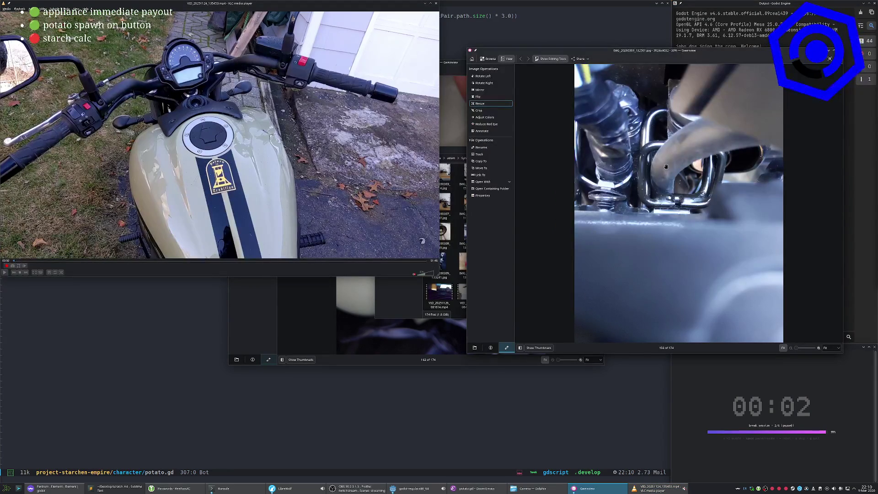
{"action": "key", "text": "Escape"}
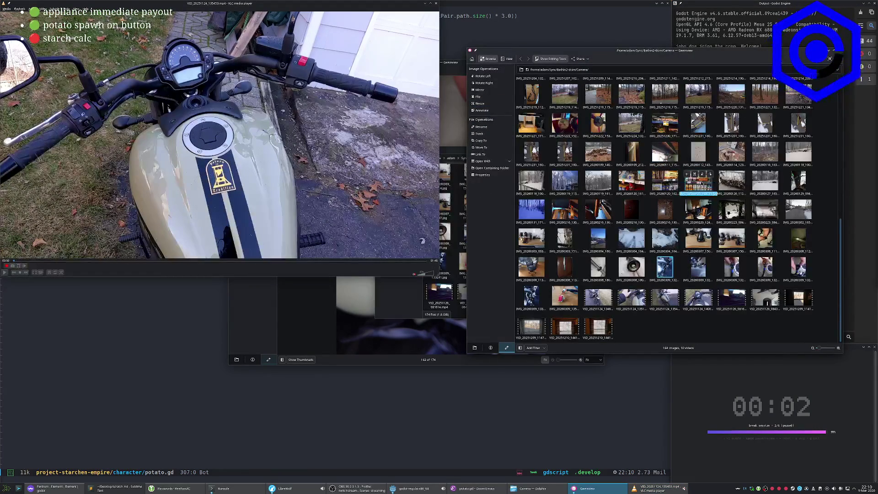
{"action": "double_click", "coordinate": [665, 265]}
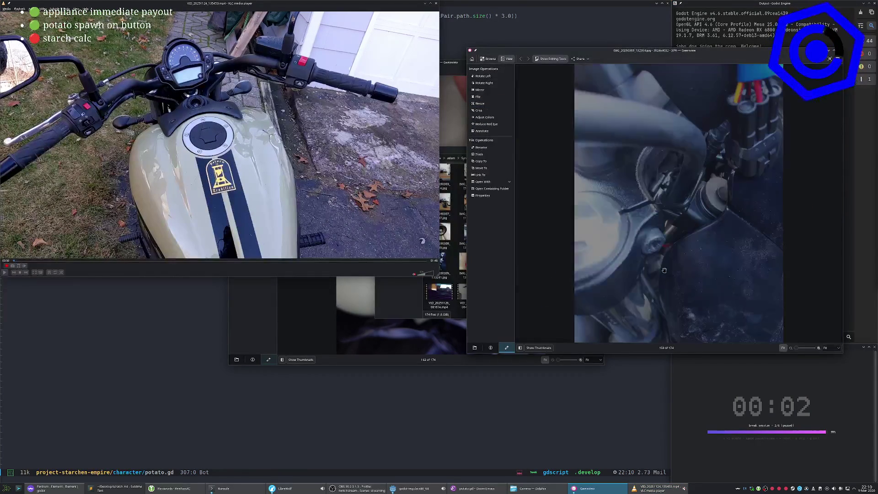
{"action": "scroll", "coordinate": [706, 196], "scroll_direction": "down", "scroll_amount": 1}
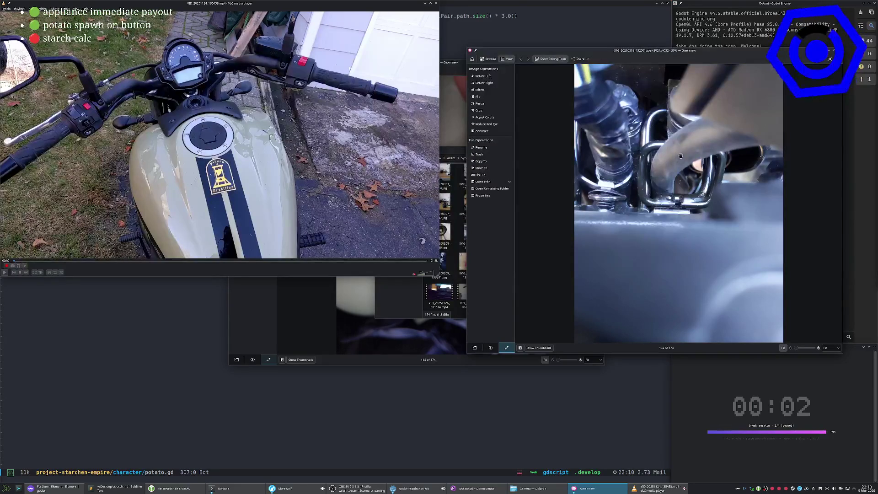
{"action": "scroll", "coordinate": [676, 171], "scroll_direction": "up", "scroll_amount": 1}
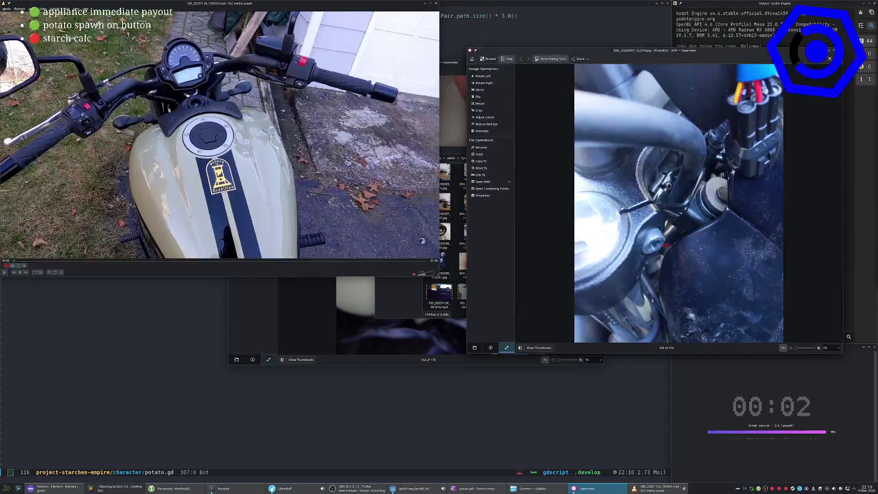
{"action": "scroll", "coordinate": [670, 186], "scroll_direction": "down", "scroll_amount": 1}
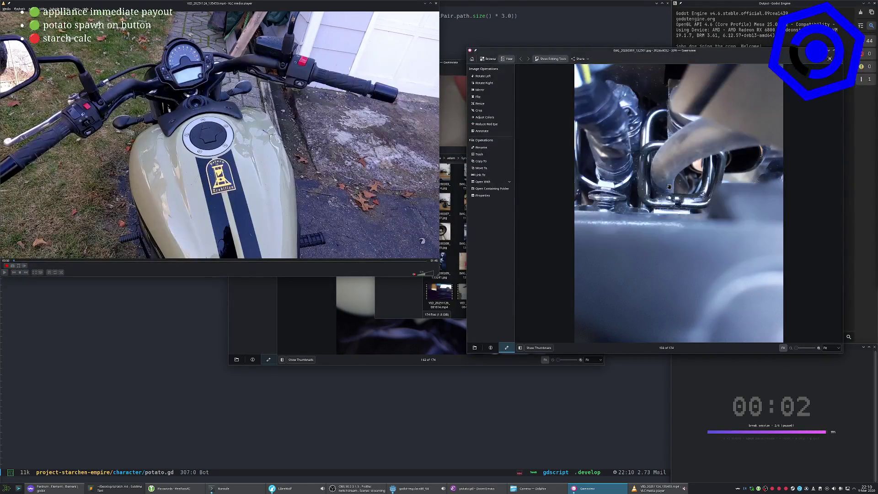
{"action": "left_click", "coordinate": [436, 3]}
{"action": "left_click", "coordinate": [316, 251]}
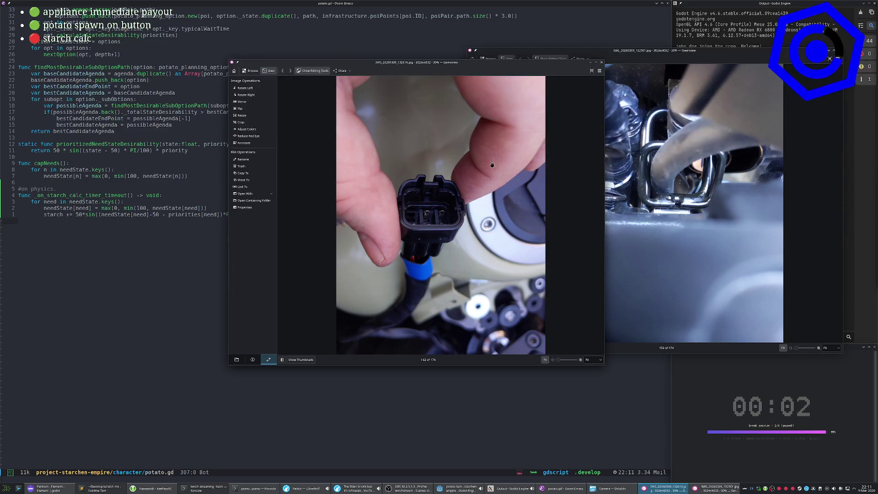
Page back and forth through the wiring photos in the rear Gwenview window.
{"action": "left_click", "coordinate": [581, 50]}
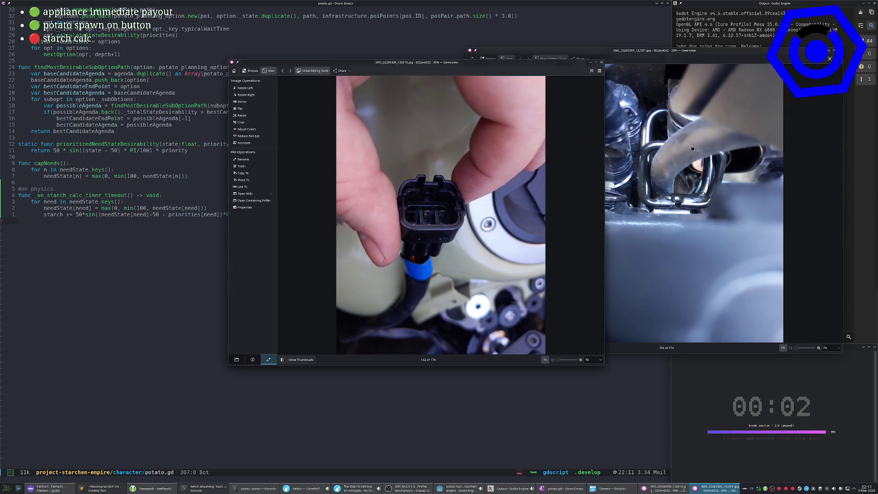
{"action": "scroll", "coordinate": [769, 222], "scroll_direction": "down", "scroll_amount": 11}
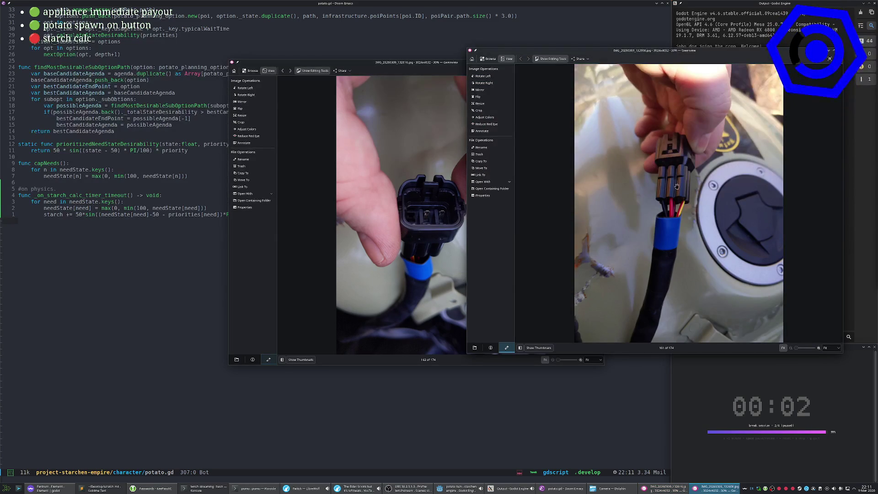
{"action": "scroll", "coordinate": [692, 201], "scroll_direction": "down", "scroll_amount": 3}
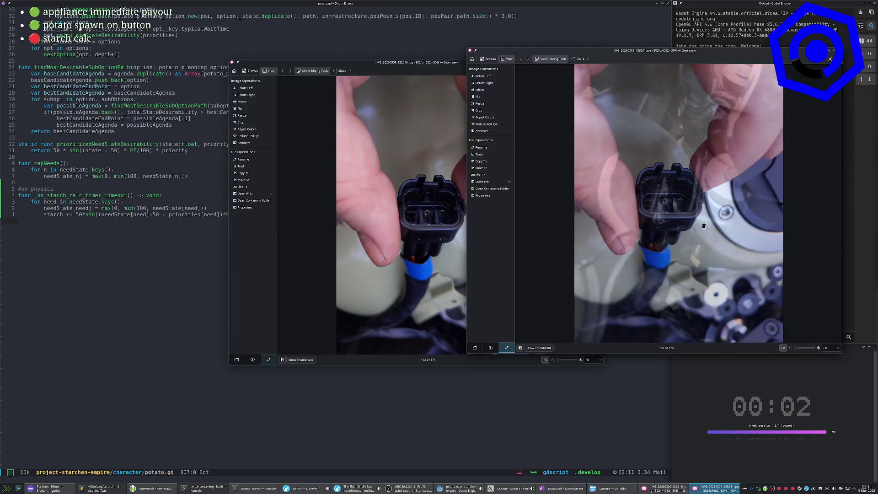
{"action": "scroll", "coordinate": [703, 226], "scroll_direction": "down", "scroll_amount": 1}
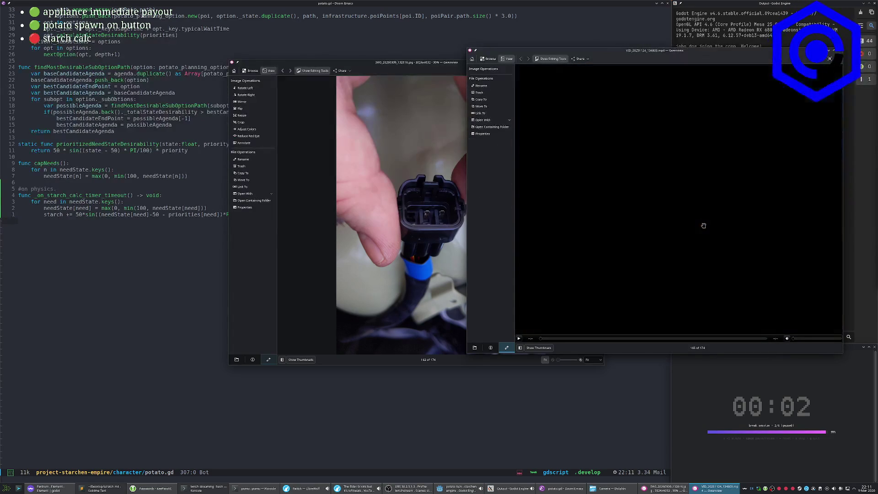
{"action": "scroll", "coordinate": [682, 223], "scroll_direction": "up", "scroll_amount": 1}
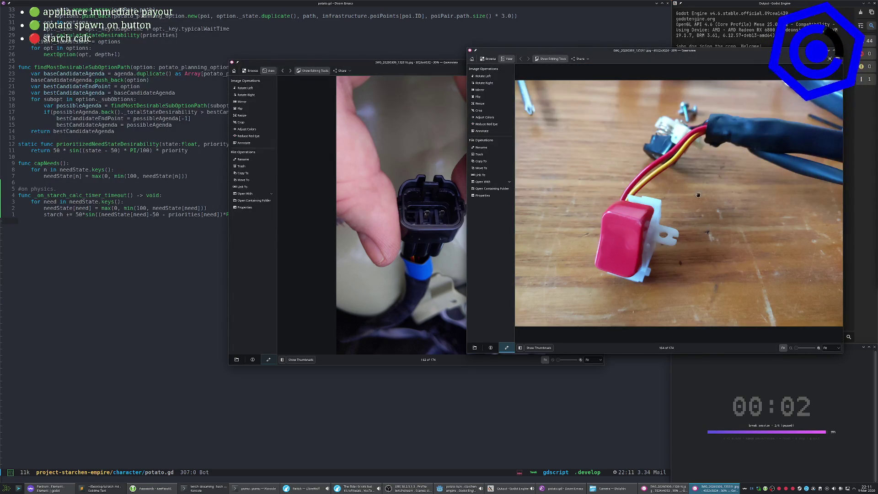
{"action": "scroll", "coordinate": [713, 155], "scroll_direction": "up", "scroll_amount": 4}
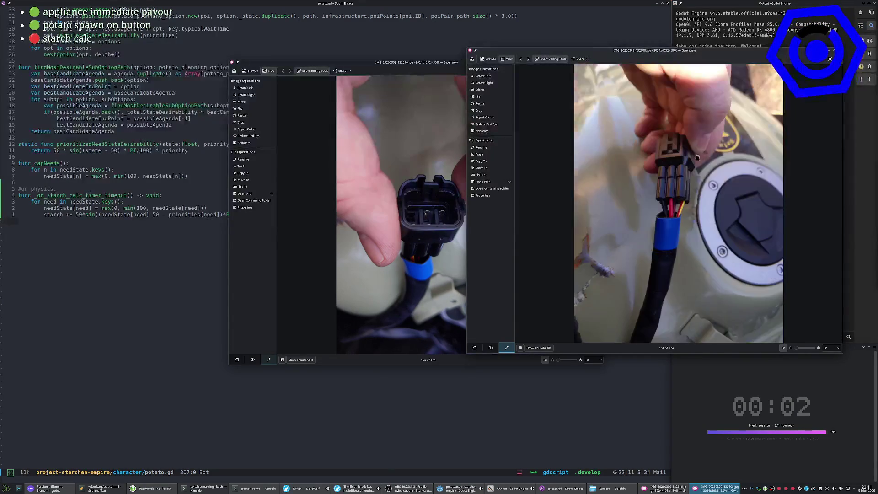
{"action": "scroll", "coordinate": [723, 177], "scroll_direction": "up", "scroll_amount": 1}
{"action": "scroll", "coordinate": [723, 179], "scroll_direction": "up", "scroll_amount": 1}
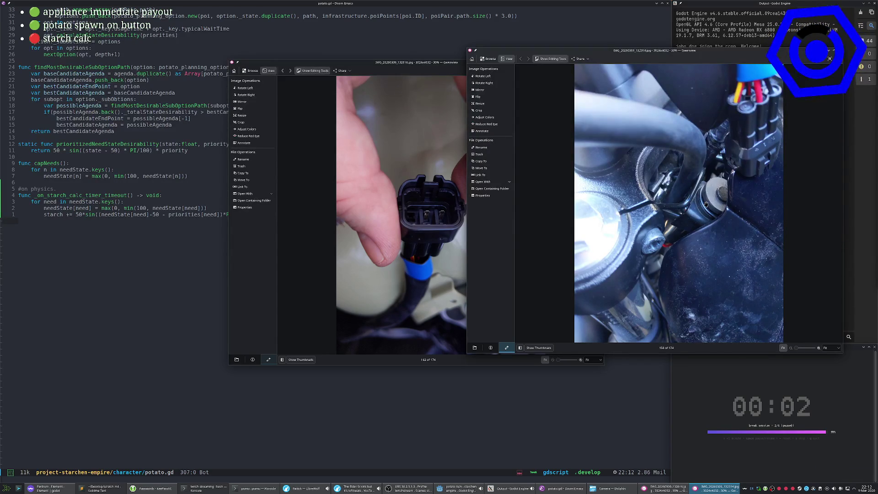
Close both Gwenview windows, leaving only the Dolphin Camera folder.
{"action": "key", "text": "alt+Tab"}
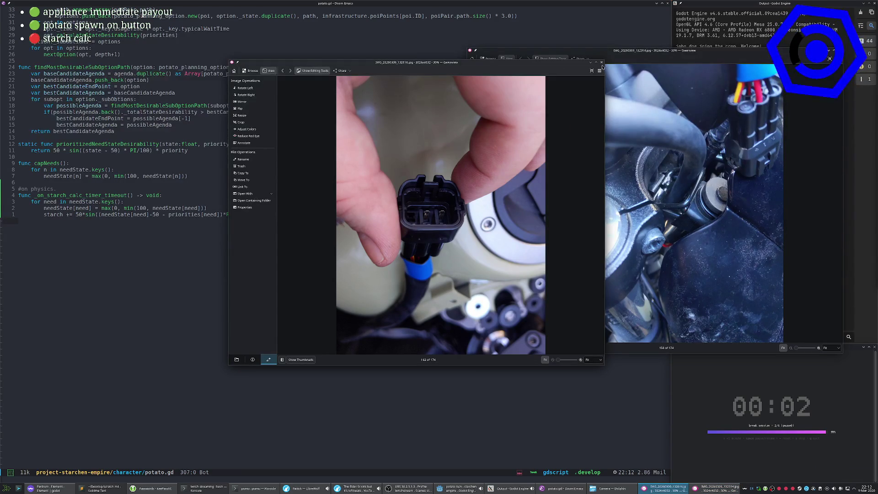
{"action": "left_click", "coordinate": [602, 62]}
{"action": "left_click", "coordinate": [830, 58]}
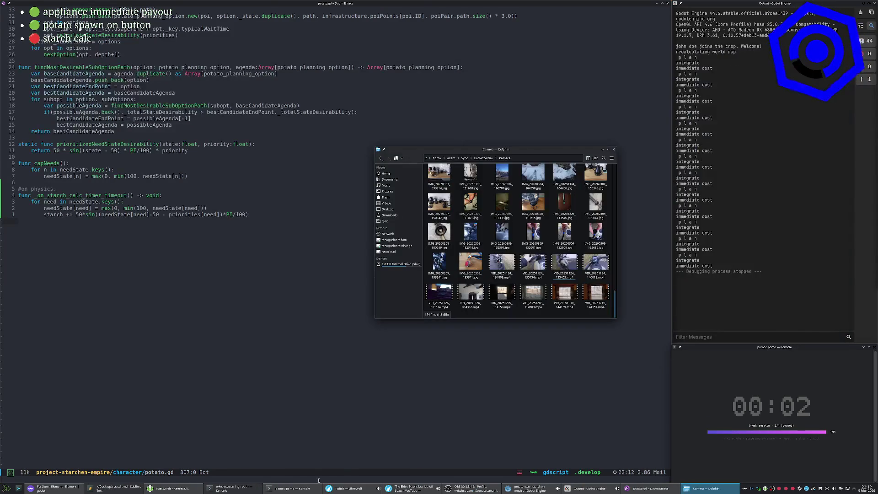
Search DuckDuckGo for 'crimp' in a new Firefox tab, then close the results tab.
{"action": "left_click", "coordinate": [412, 488]}
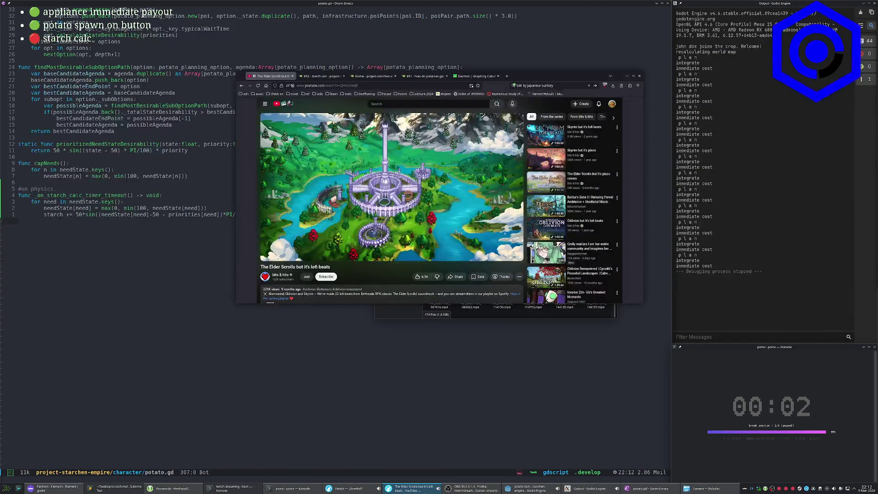
{"action": "key", "text": "ctrl+t"}
{"action": "key", "text": "ctrl+k"}
{"action": "type", "text": "ornp"}
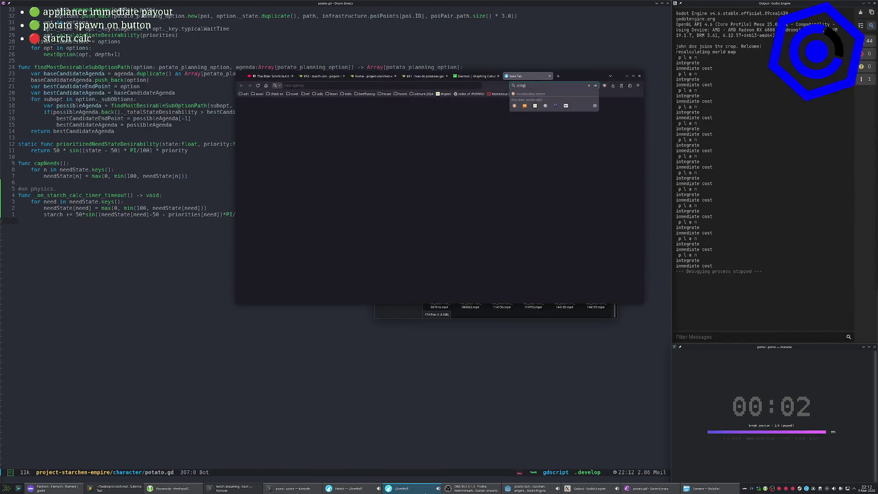
{"action": "key", "text": "Return"}
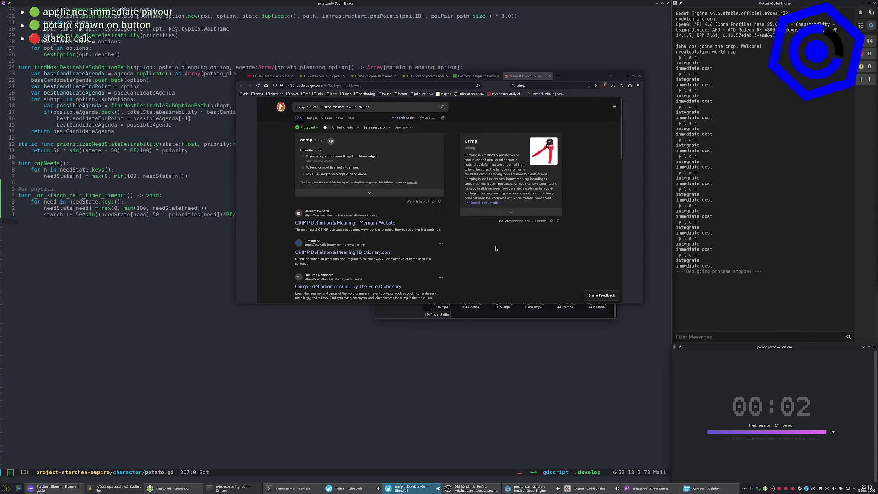
{"action": "middle_click", "coordinate": [532, 76]}
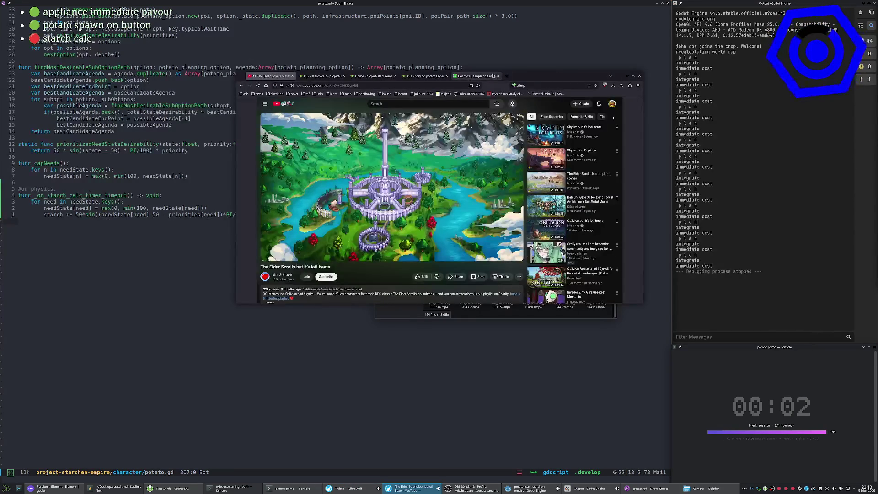
Close the Desmos calculator tab, confirming Leave page, and resume the paused break timer.
{"action": "middle_click", "coordinate": [476, 76]}
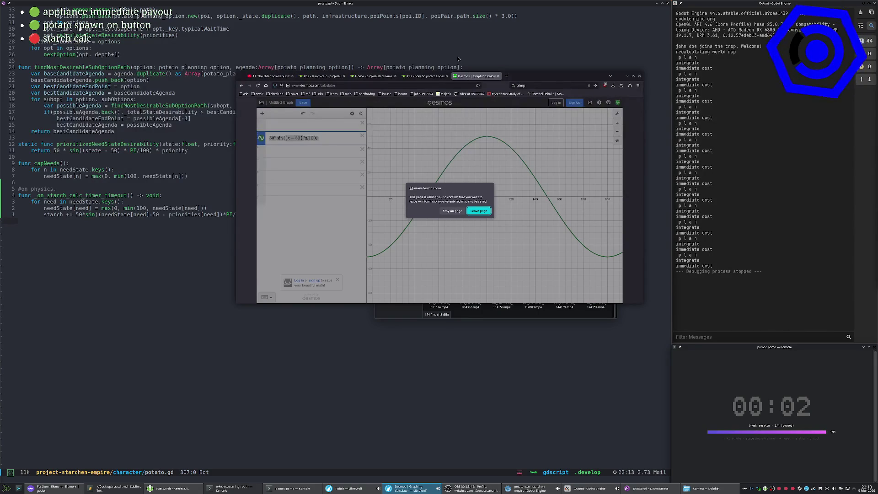
{"action": "left_click", "coordinate": [479, 210]}
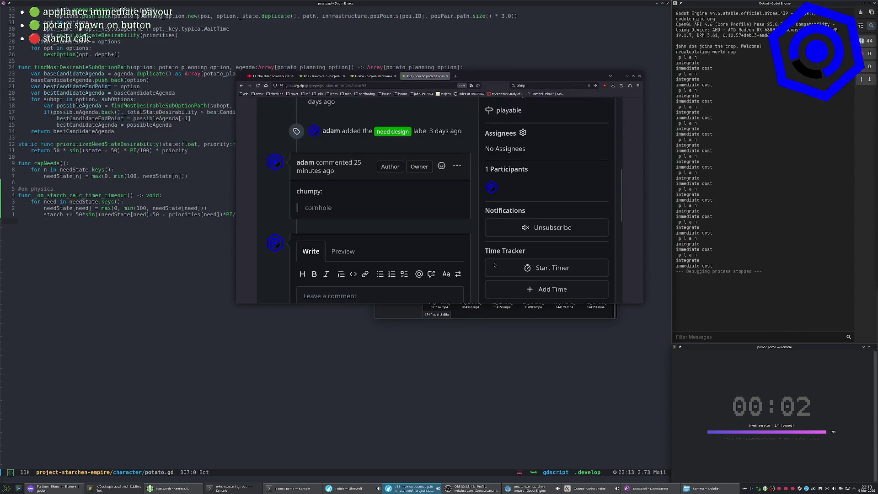
{"action": "left_click", "coordinate": [786, 440]}
{"action": "key", "text": "space"}
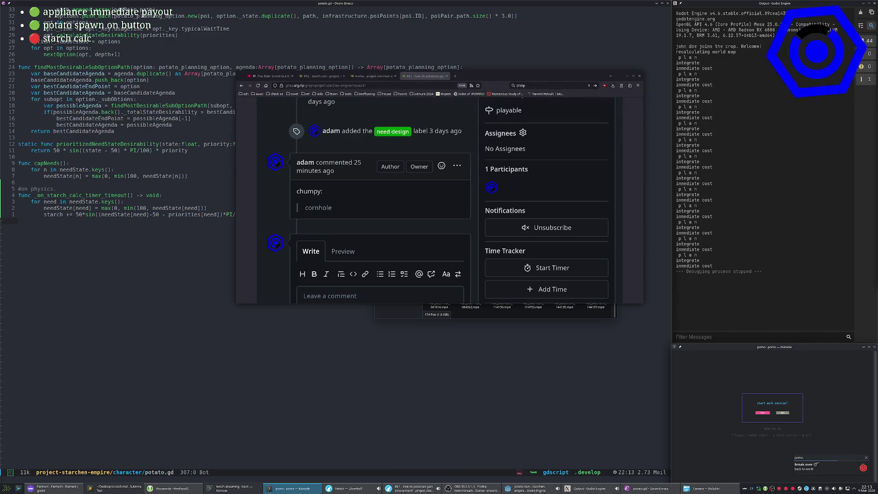
Dismiss the pomodoro prompt, then view pomo.yaml in vim and quit.
{"action": "key", "text": "q"}
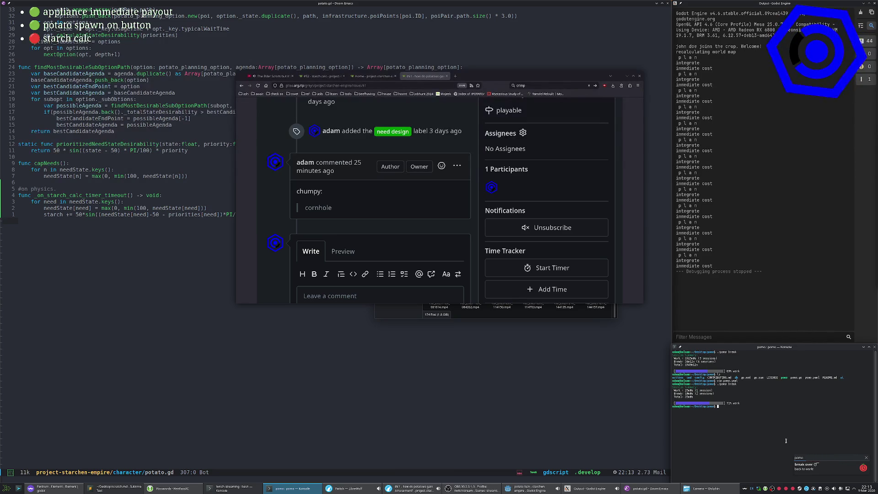
{"action": "type", "text": "vim pom"}
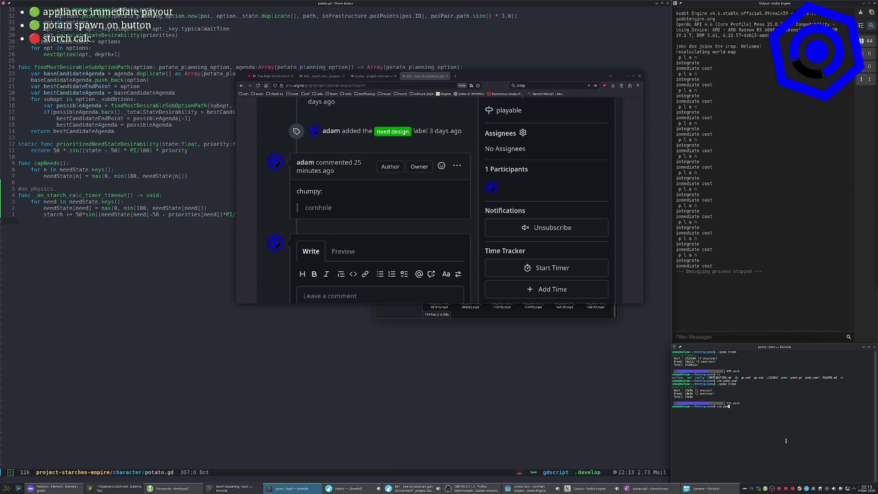
{"action": "type", "text": "o.y"}
{"action": "key", "text": "Tab"}
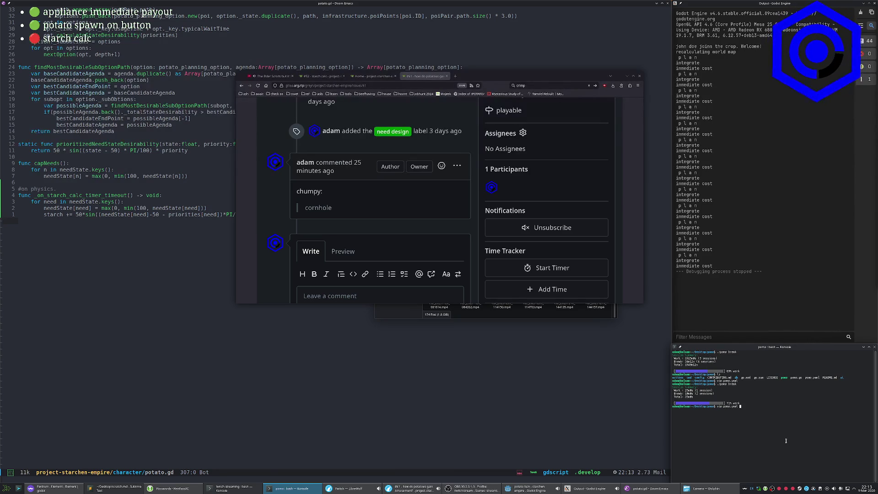
{"action": "key", "text": "Return"}
{"action": "type", "text": ":q"}
{"action": "key", "text": "Return"}
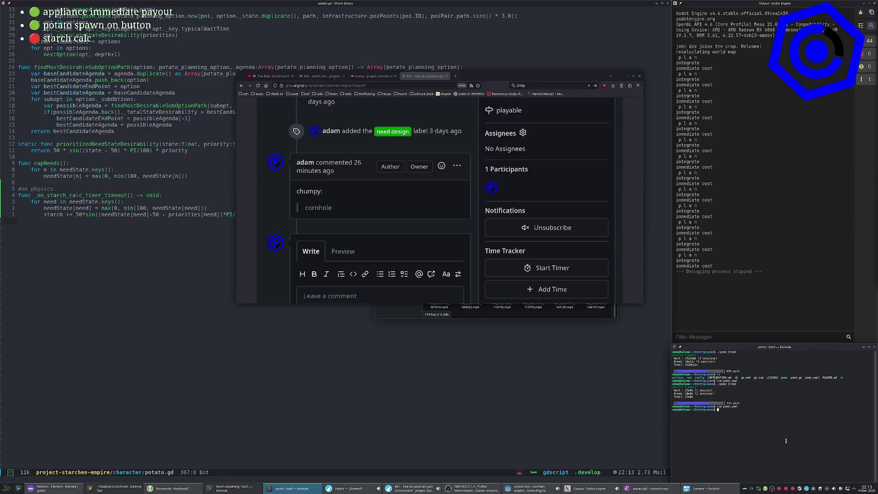
Create a new 'pomoconfig' workspace in Emacs and start finding a file from the Desktop folder.
{"action": "left_click", "coordinate": [535, 396]}
{"action": "key", "text": "space"}
{"action": "key", "text": "Tab"}
{"action": "key", "text": "period"}
{"action": "type", "text": "pomo"}
{"action": "type", "text": "doro"}
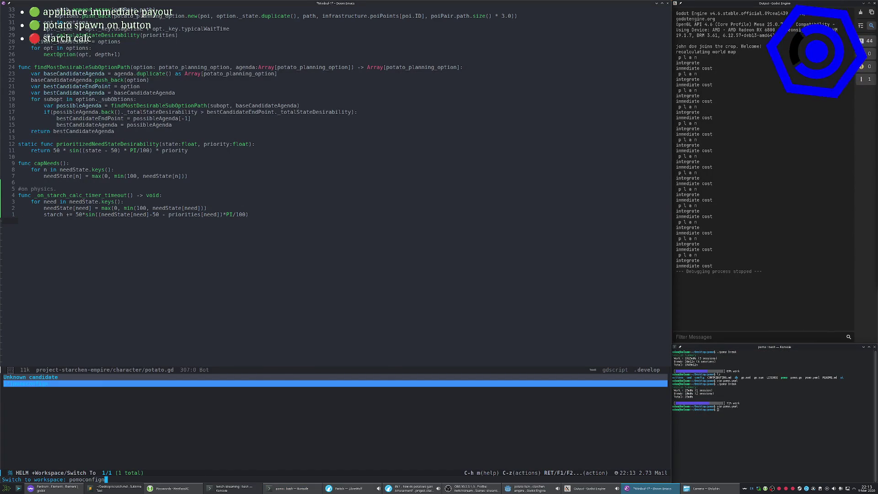
{"action": "key", "text": "Return"}
{"action": "key", "text": "space"}
{"action": "key", "text": "period"}
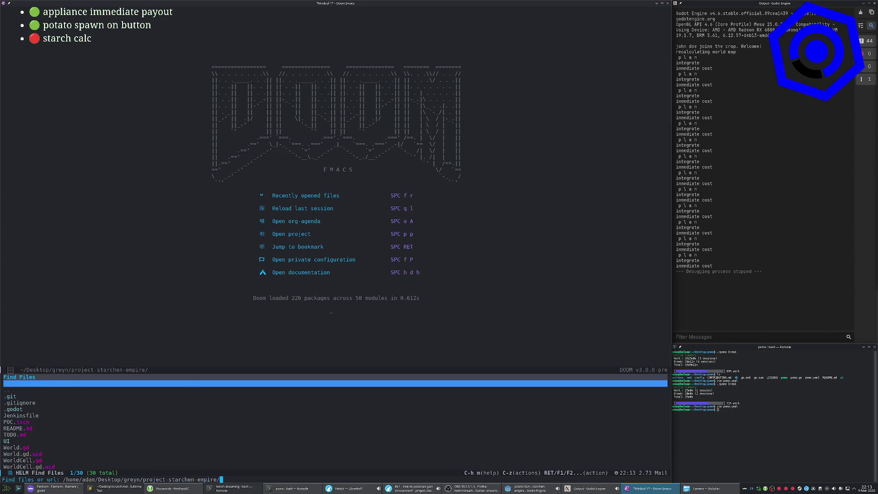
{"action": "key", "text": "BackSpace"}
{"action": "key", "text": "BackSpace"}
Open ~/Desktop/pomo/pomo.yaml in Emacs.
{"action": "type", "text": "g"}
{"action": "key", "text": "BackSpace"}
{"action": "type", "text": "pomo/"}
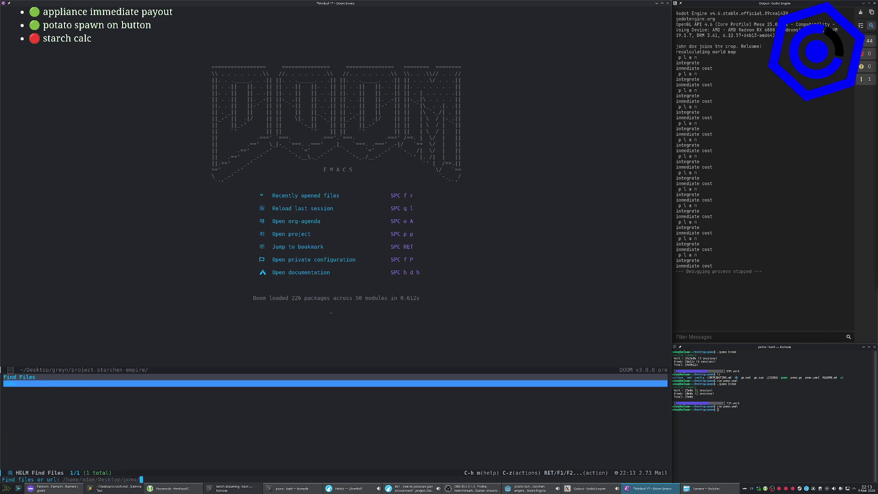
{"action": "type", "text": "pomo"}
{"action": "key", "text": "Down"}
{"action": "key", "text": "Down"}
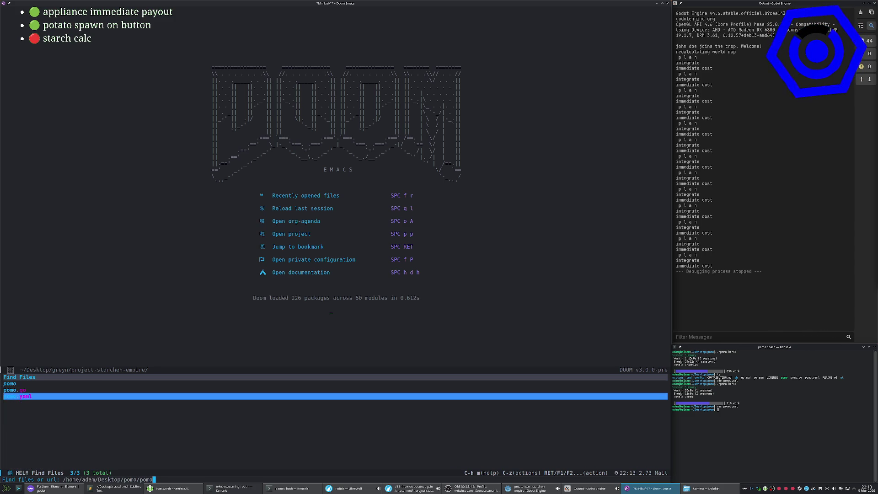
{"action": "key", "text": "Return"}
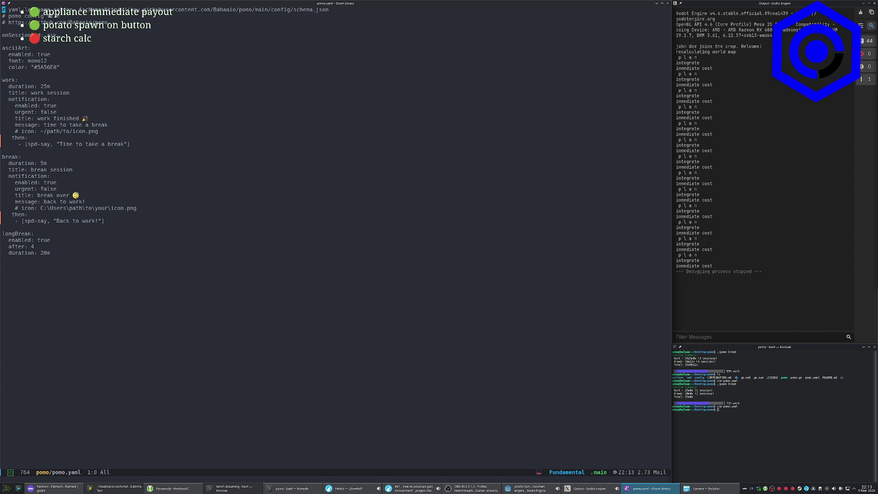
Switch pomo.yaml to yaml-mode and glance at the workspace list.
{"action": "key", "text": "j"}
{"action": "key", "text": "j"}
{"action": "key", "text": "j"}
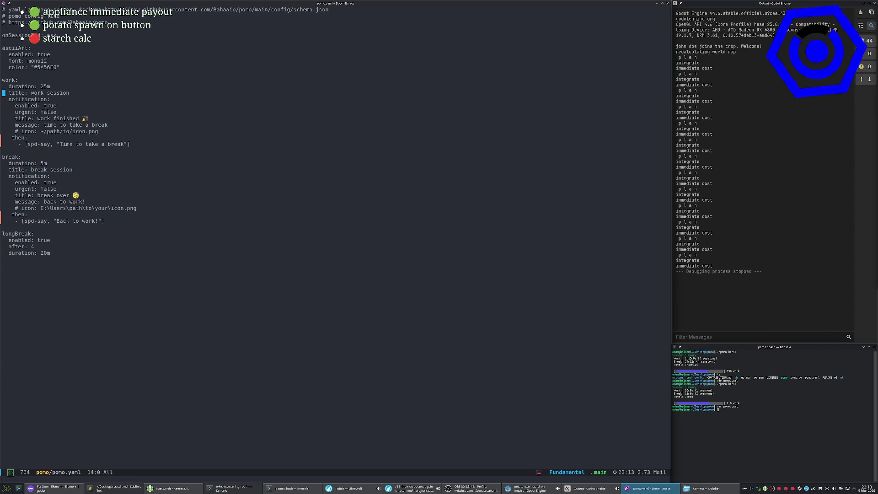
{"action": "key", "text": "colon"}
{"action": "type", "text": "yam"}
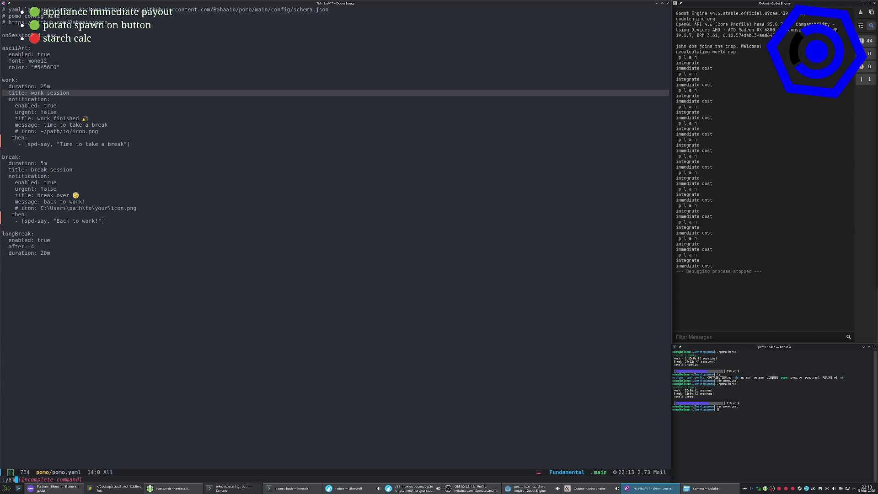
{"action": "type", "text": "l-mode"}
{"action": "key", "text": "Return"}
{"action": "key", "text": "space"}
{"action": "key", "text": "Tab"}
{"action": "key", "text": "period"}
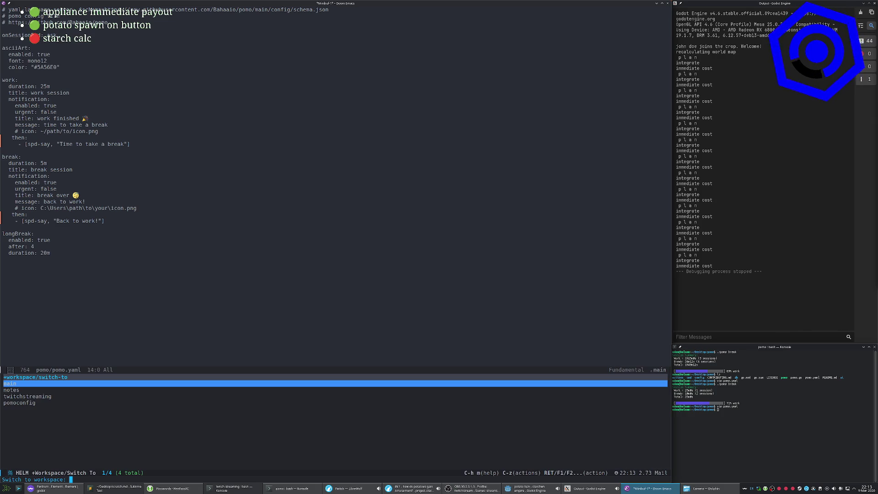
{"action": "key", "text": "Return"}
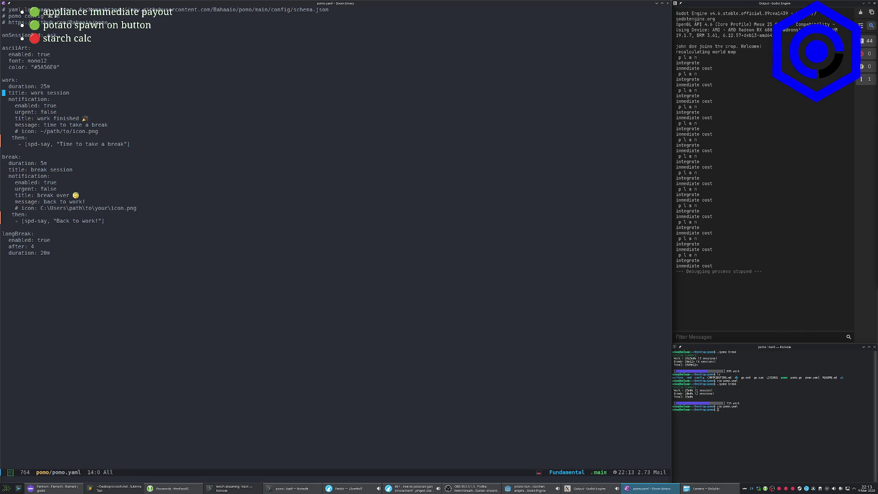
Indent the work section's then: line and its spd-say command.
{"action": "key", "text": "j"}
{"action": "key", "text": "j"}
{"action": "key", "text": "j"}
{"action": "key", "text": "i"}
{"action": "key", "text": "Escape"}
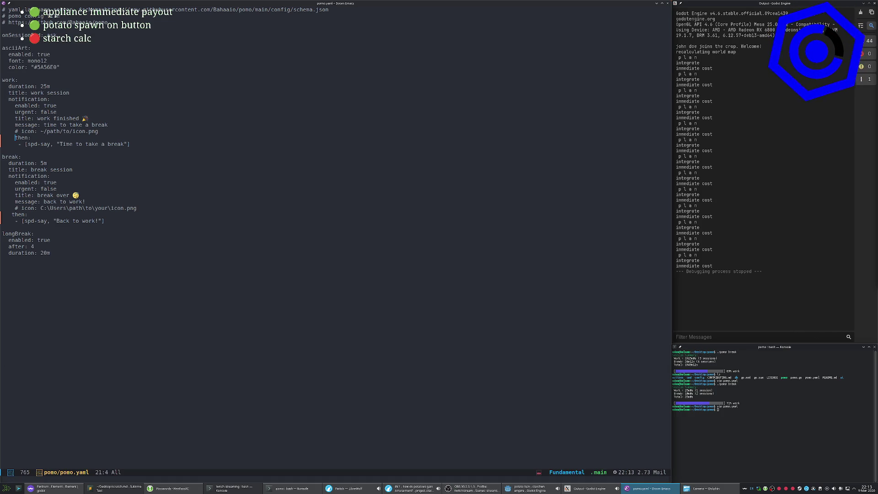
{"action": "type", "text": "jI"}
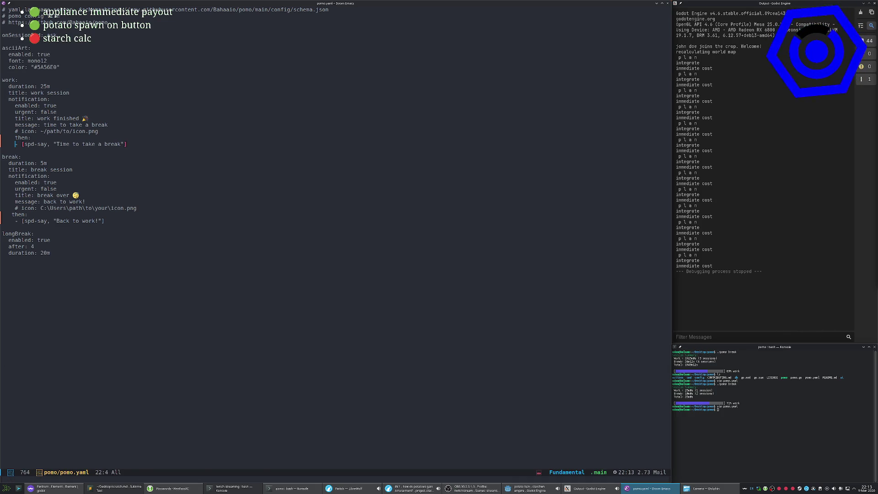
{"action": "key", "text": "Escape"}
{"action": "key", "text": "j"}
{"action": "key", "text": "j"}
{"action": "key", "text": "j"}
{"action": "key", "text": "j"}
Re-indent the break section's then: line, put 'Back to work!' on its own line, and save.
{"action": "key", "text": "x"}
{"action": "key", "text": "x"}
{"action": "key", "text": "x"}
{"action": "key", "text": "i"}
{"action": "key", "text": "Escape"}
{"action": "key", "text": "J"}
{"action": "key", "text": "a"}
{"action": "key", "text": "Return"}
{"action": "key", "text": "Escape"}
{"action": "type", "text": ":w"}
{"action": "key", "text": "Return"}
Indent the 'Back to work!' spd-say line under then: and save pomo.yaml again.
{"action": "key", "text": "i"}
{"action": "key", "text": "Escape"}
{"action": "type", "text": ":w"}
{"action": "key", "text": "Return"}
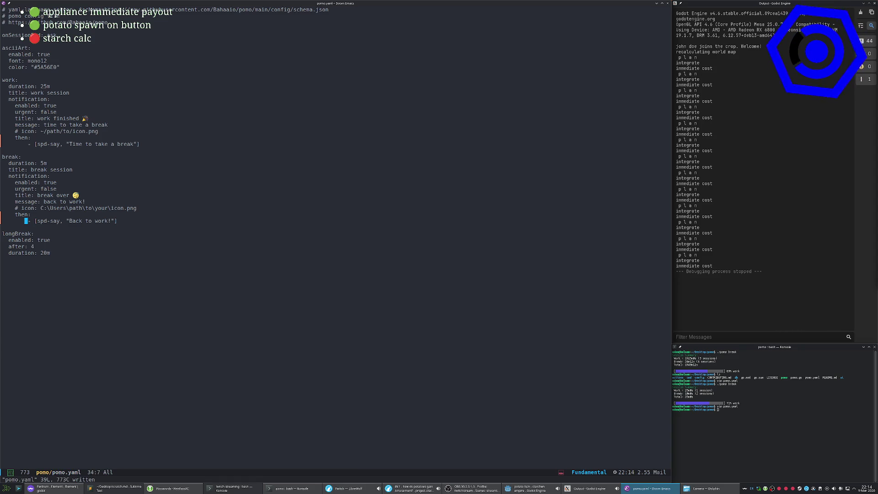
Delete the pomoconfig workspace to return to potato.gd.
{"action": "key", "text": "l"}
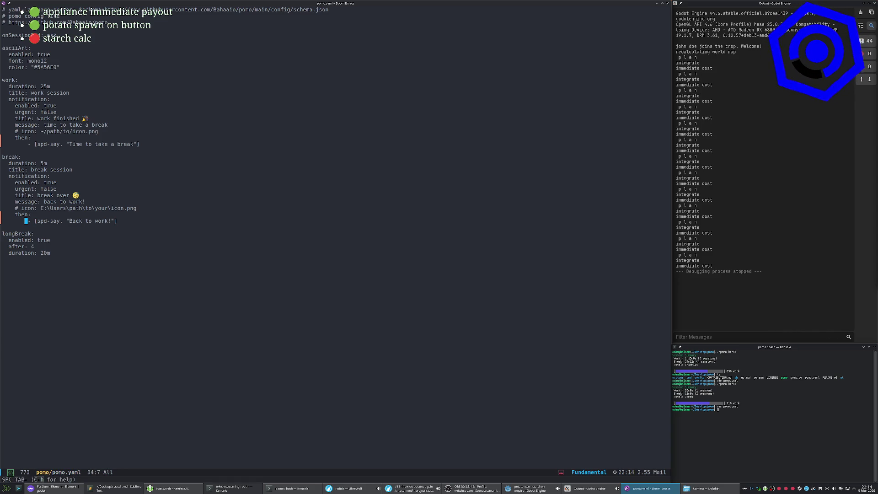
{"action": "key", "text": "space"}
{"action": "key", "text": "Tab"}
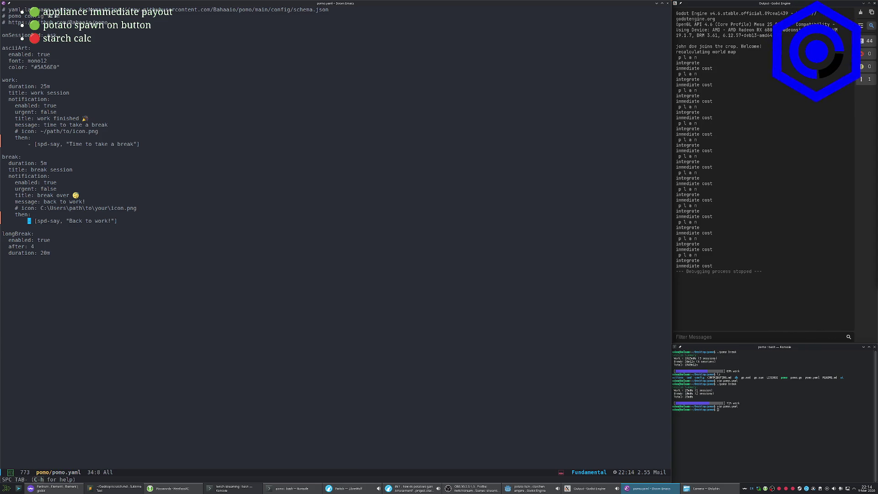
{"action": "key", "text": "d"}
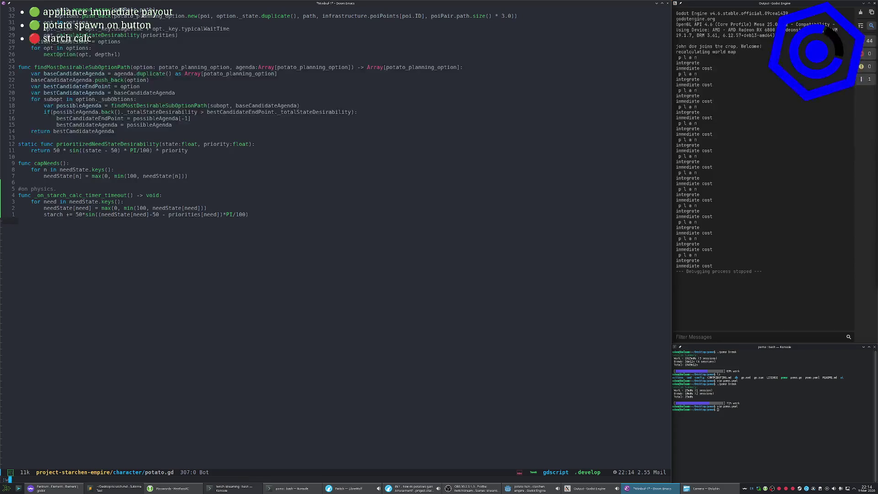
Run ./pomo in Konsole to start a 25-minute work session, then switch to the Godot editor.
{"action": "left_click", "coordinate": [820, 407]}
{"action": "type", "text": "./pomo"}
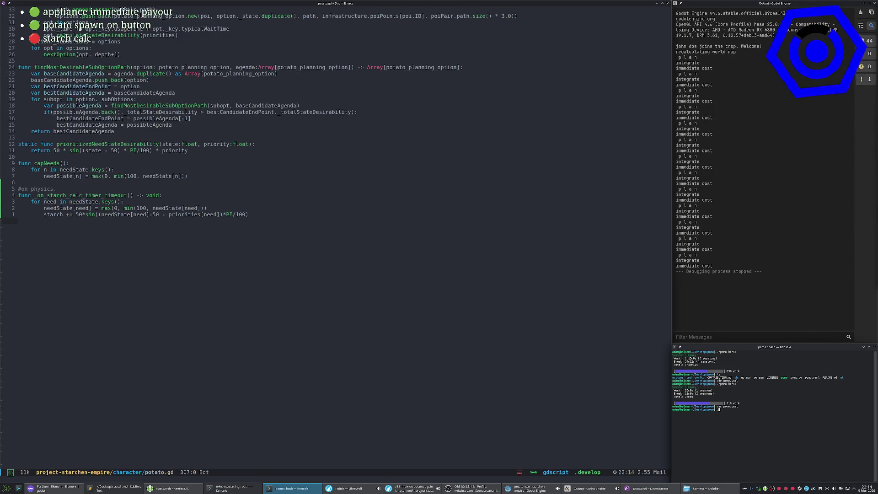
{"action": "key", "text": "Return"}
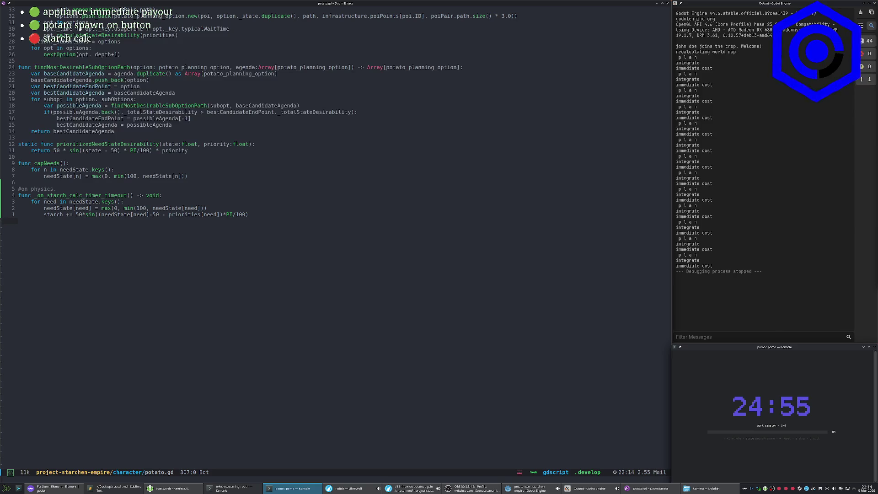
{"action": "key", "text": "alt+Tab"}
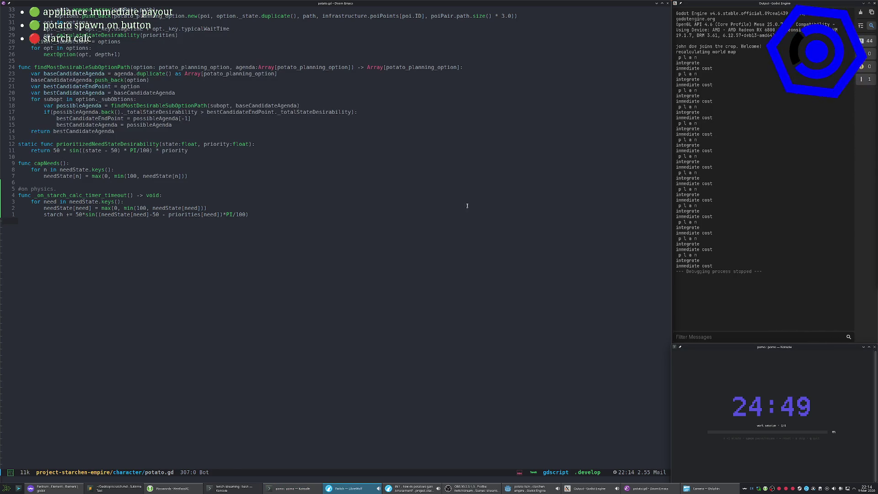
{"action": "left_click", "coordinate": [430, 169]}
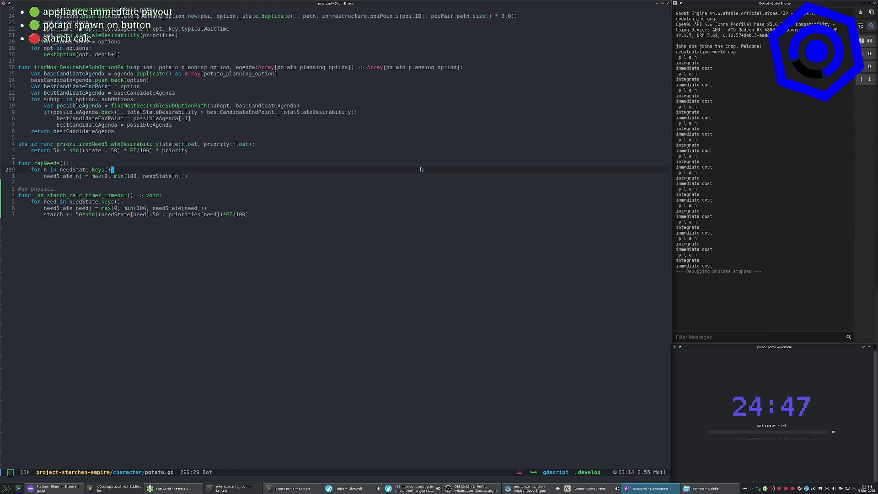
{"action": "key", "text": "alt+Tab"}
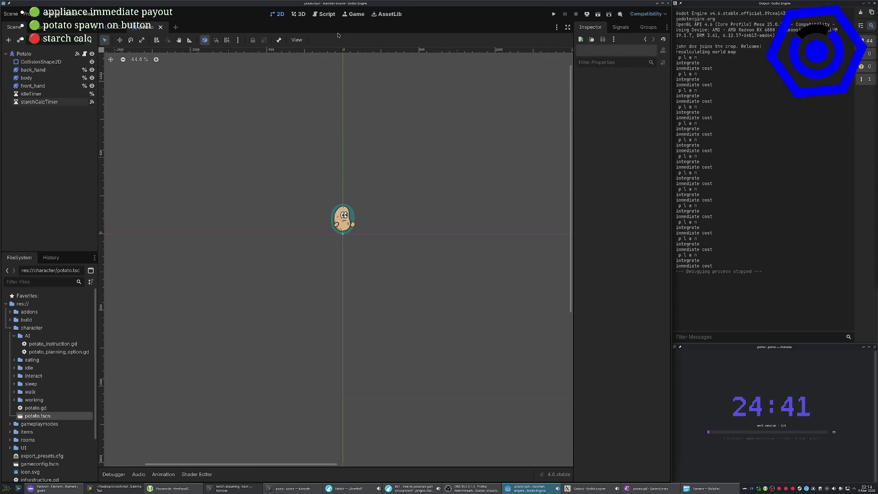
Glance at the other window, then return to potato.gd's starch timeout function in Emacs.
{"action": "key", "text": "alt+Tab"}
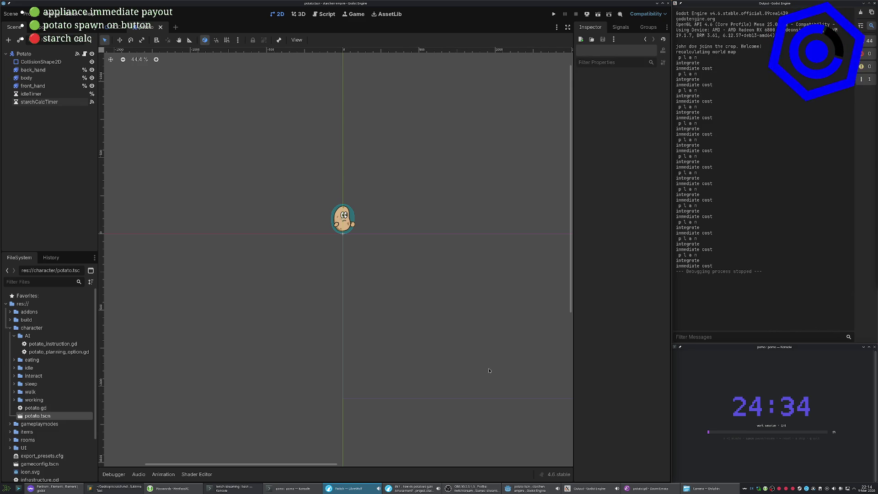
{"action": "key", "text": "alt+Tab"}
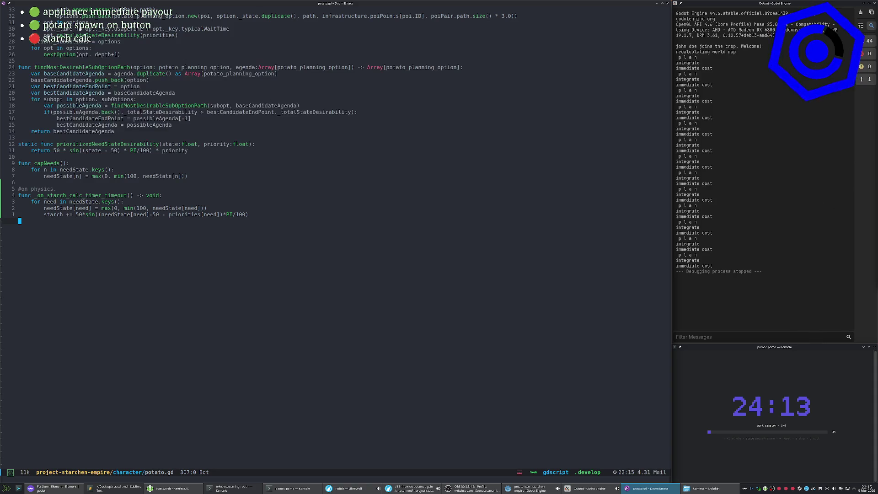
Delete the 50* multiplier before sin on the starch line and save potato.gd.
{"action": "key", "text": "alt+Tab"}
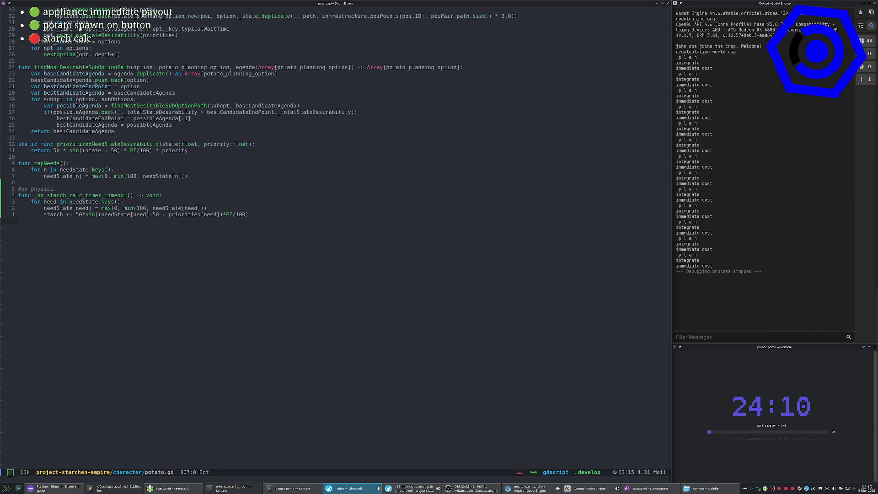
{"action": "left_click", "coordinate": [127, 60]}
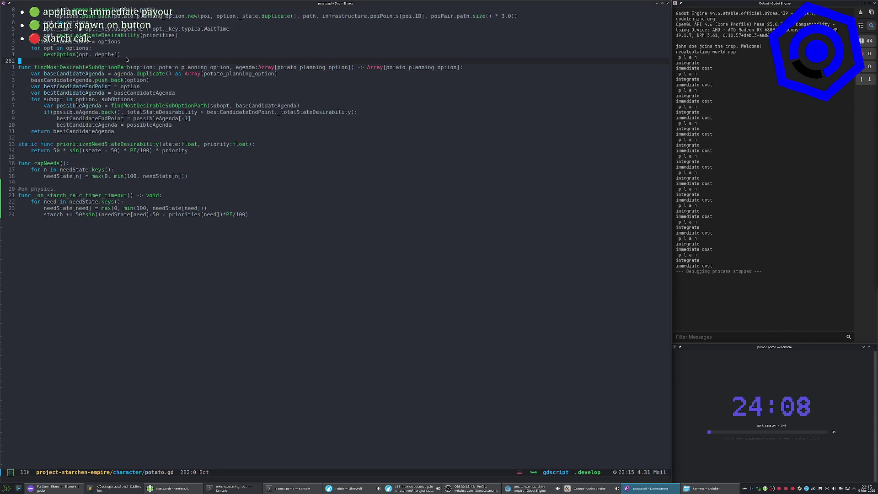
{"action": "key", "text": "alt+greater"}
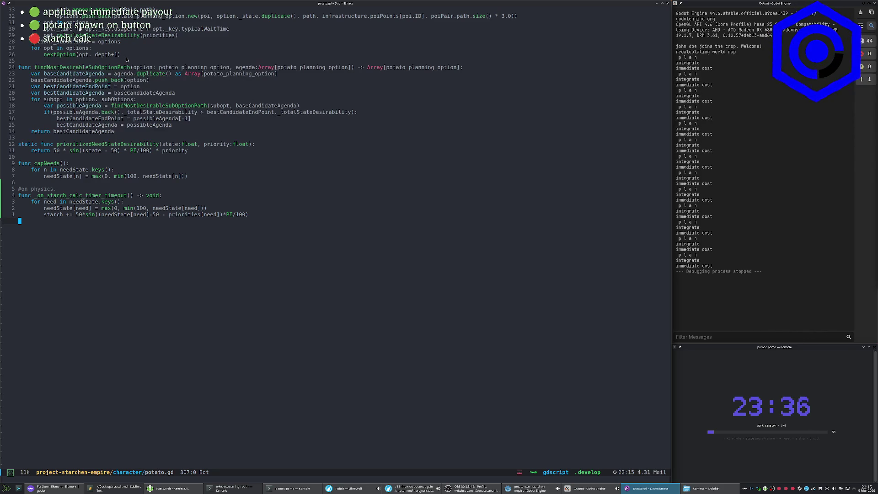
{"action": "key", "text": "k"}
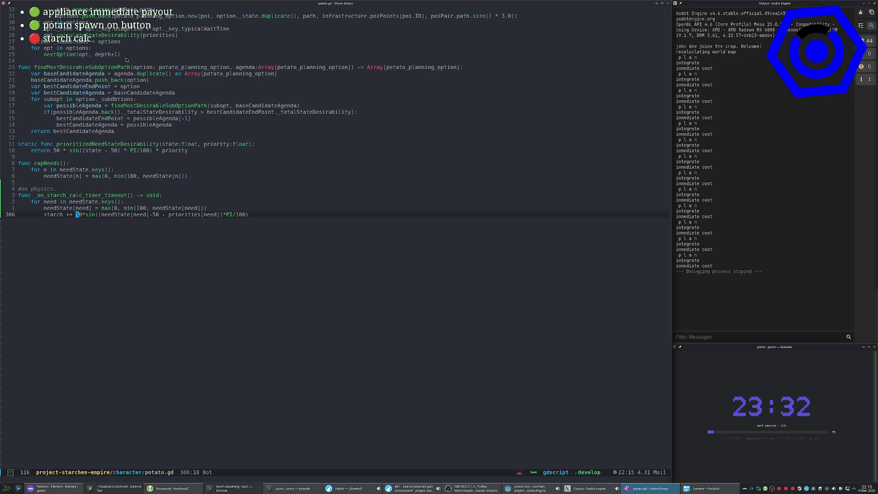
{"action": "key", "text": "x"}
{"action": "key", "text": "x"}
{"action": "key", "text": "x"}
{"action": "type", "text": ":w"}
{"action": "key", "text": "Return"}
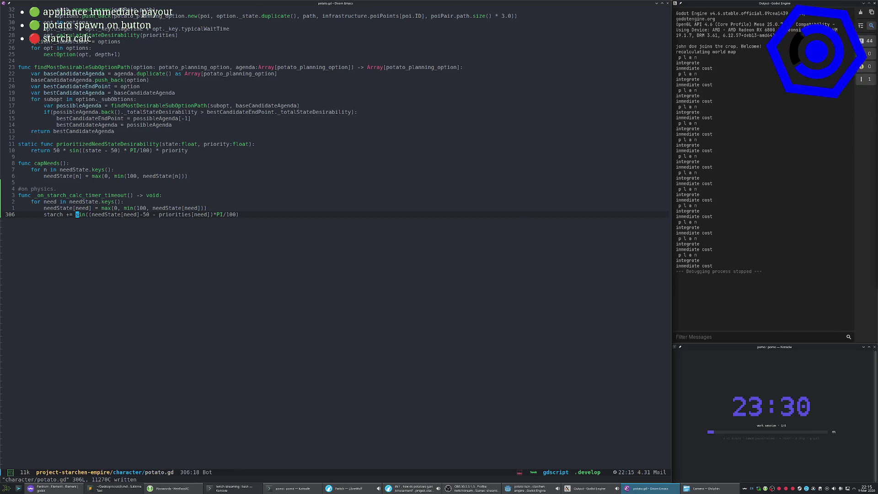
Run the project in Godot with F5 to test the change.
{"action": "key", "text": "alt+Tab"}
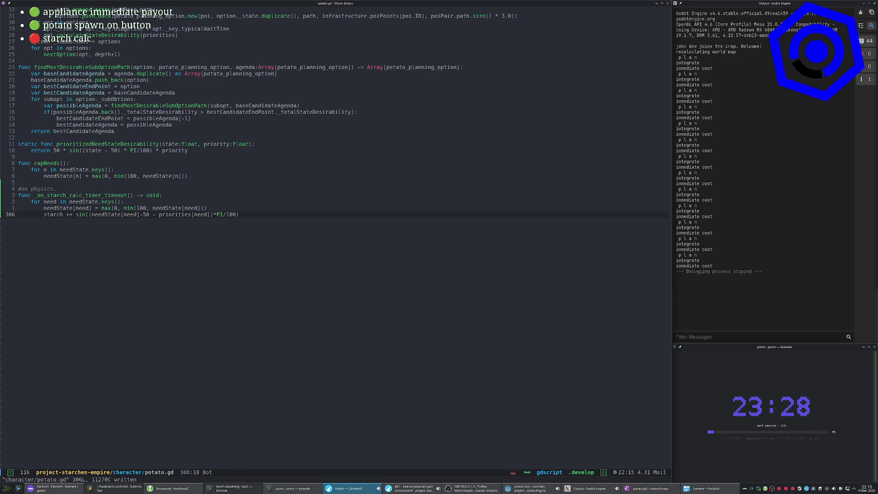
{"action": "key", "text": "alt+Tab"}
{"action": "key", "text": "F5"}
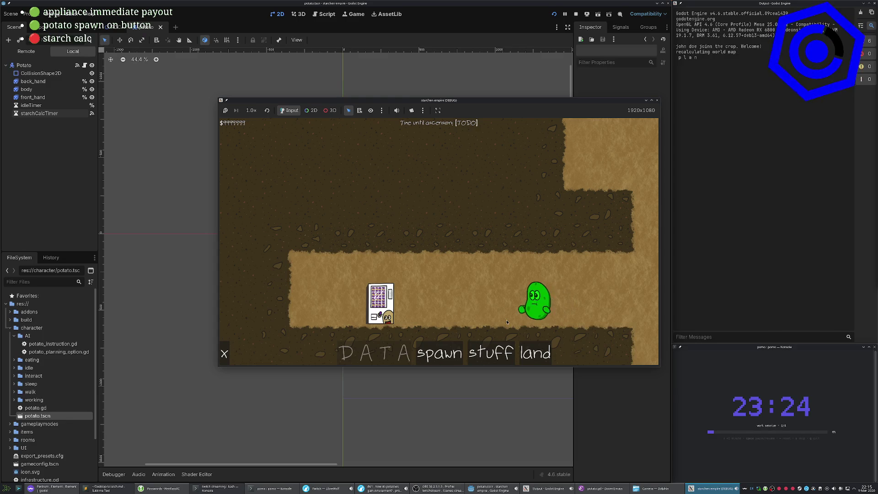
Compare the potato's mood need bars with its money and starch stats, then stop the game.
{"action": "left_click", "coordinate": [507, 321]}
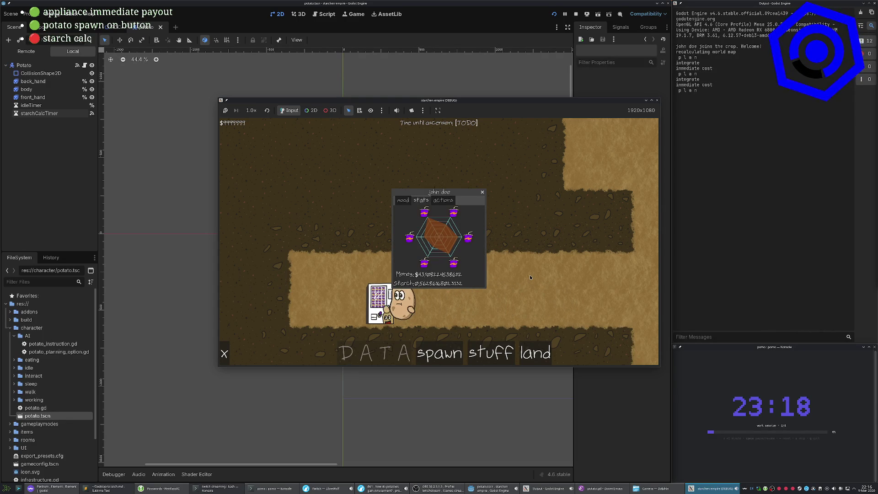
{"action": "left_click", "coordinate": [404, 200]}
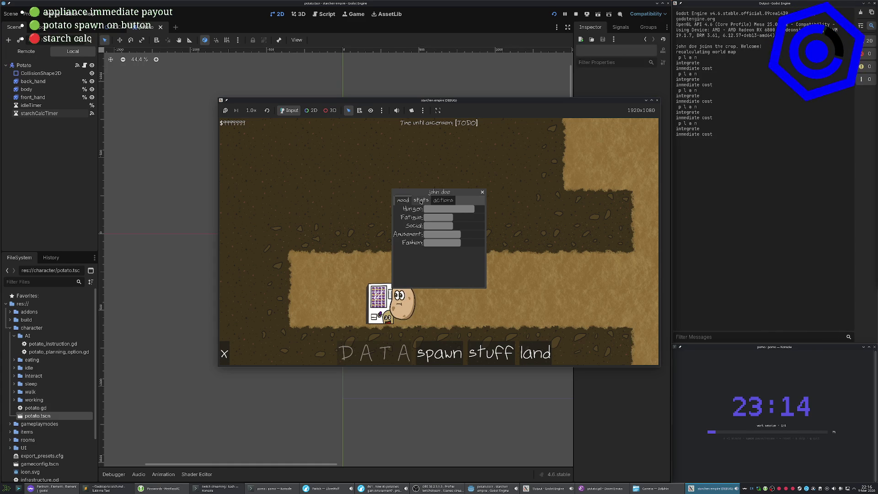
{"action": "left_click", "coordinate": [421, 200]}
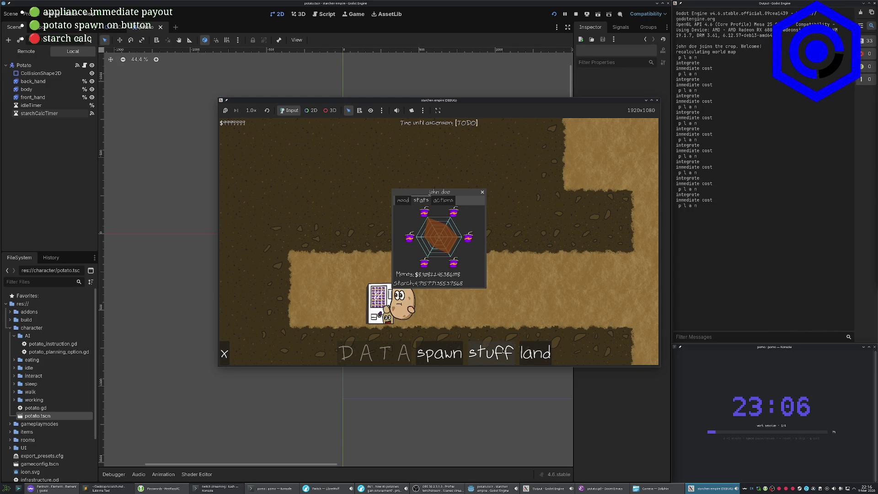
{"action": "left_click", "coordinate": [403, 201]}
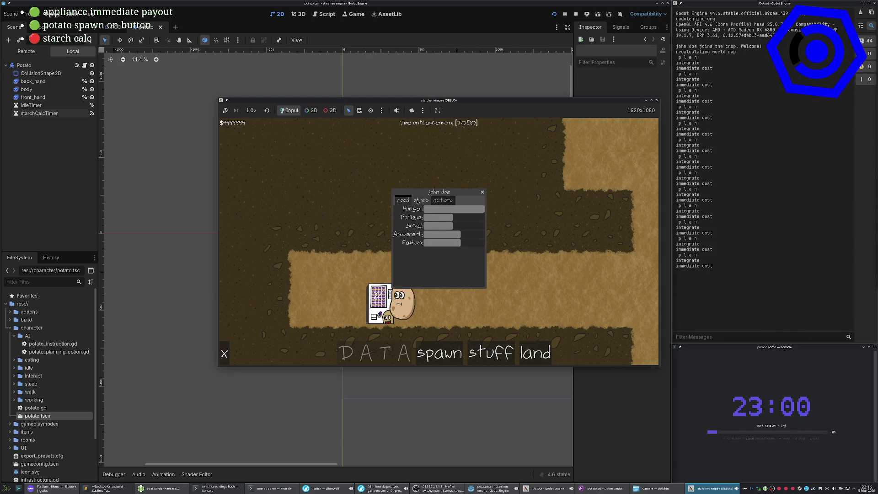
{"action": "left_click", "coordinate": [419, 200]}
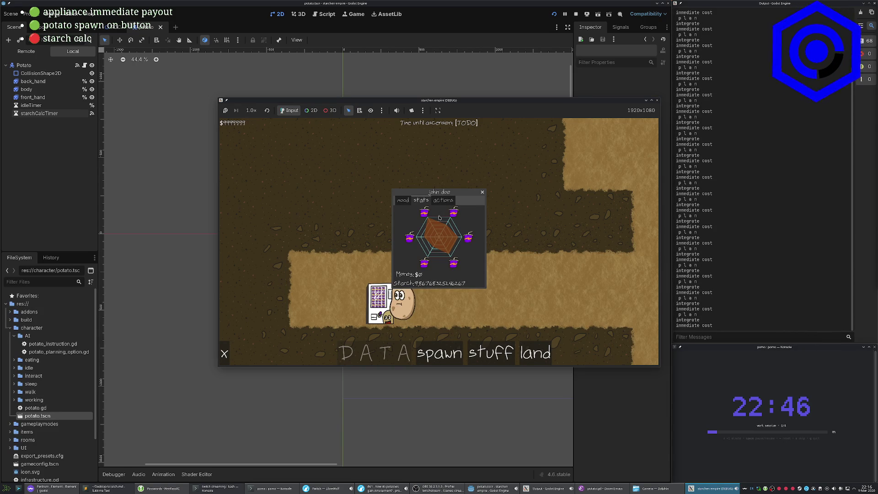
{"action": "left_click", "coordinate": [403, 200]}
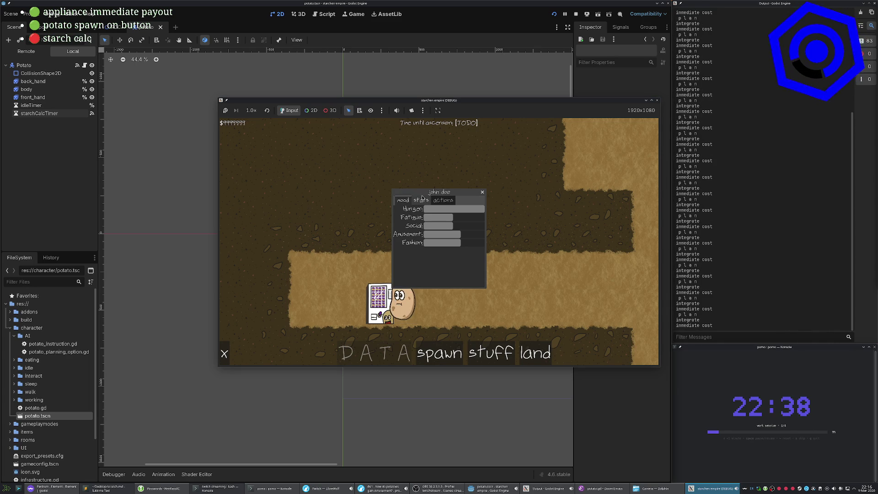
{"action": "left_click", "coordinate": [421, 200]}
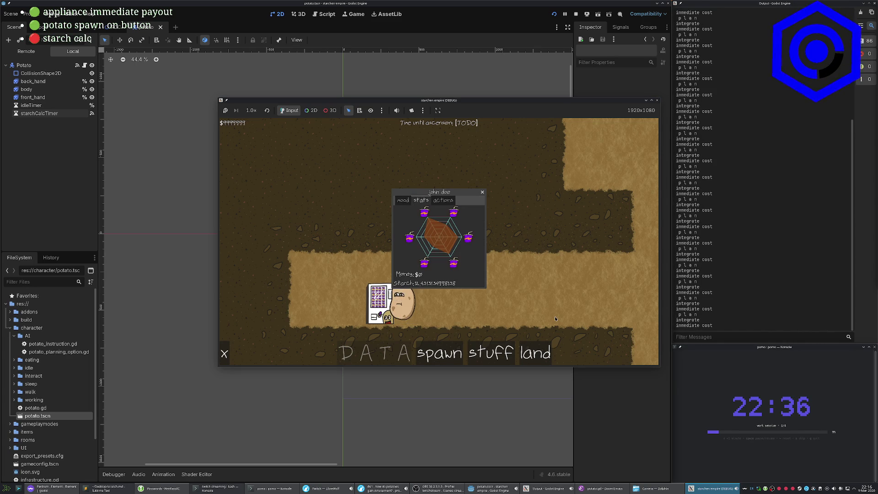
{"action": "key", "text": "F8"}
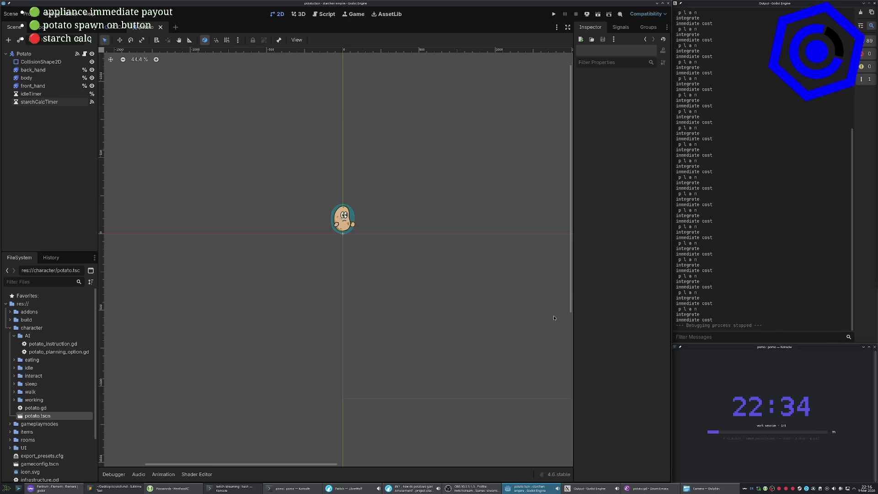
Open a blank line under the _on_starch_calc_timer_timeout header and bring up the wiki's starch formula.
{"action": "key", "text": "alt+Tab"}
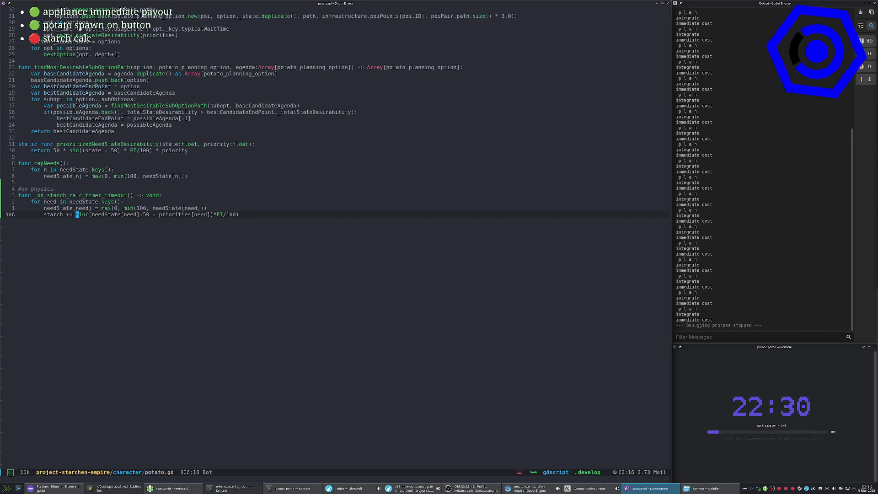
{"action": "key", "text": "k"}
{"action": "key", "text": "k"}
{"action": "key", "text": "k"}
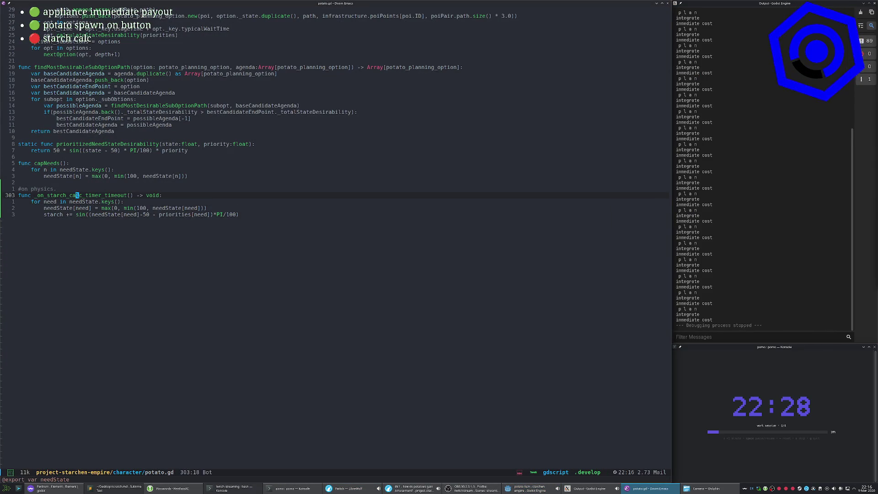
{"action": "key", "text": "o"}
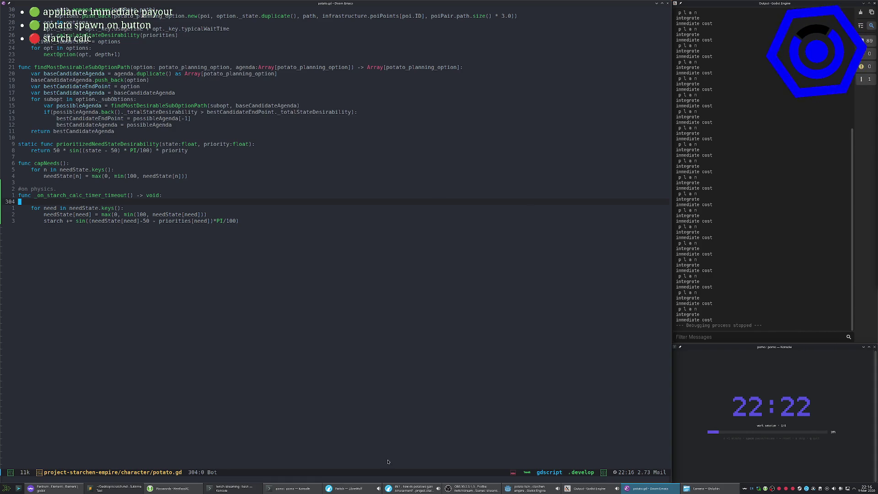
{"action": "left_click", "coordinate": [410, 488]}
{"action": "left_click", "coordinate": [378, 75]}
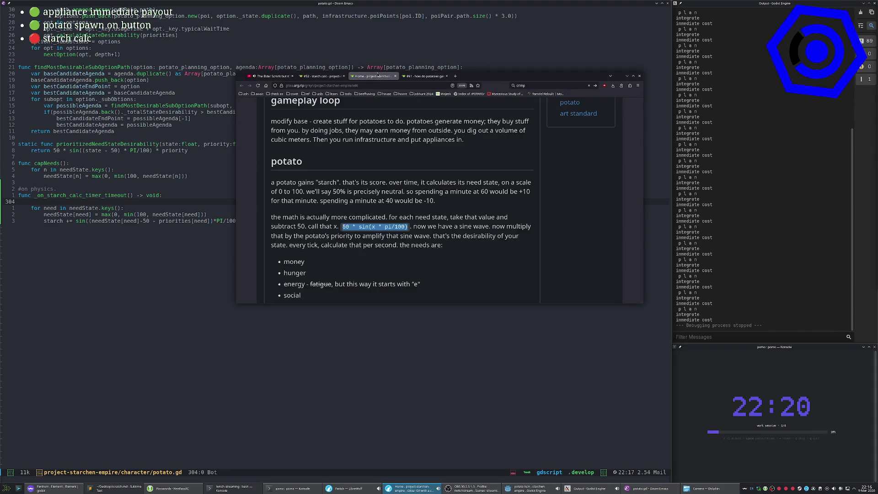
{"action": "scroll", "coordinate": [354, 219], "scroll_direction": "down", "scroll_amount": 3}
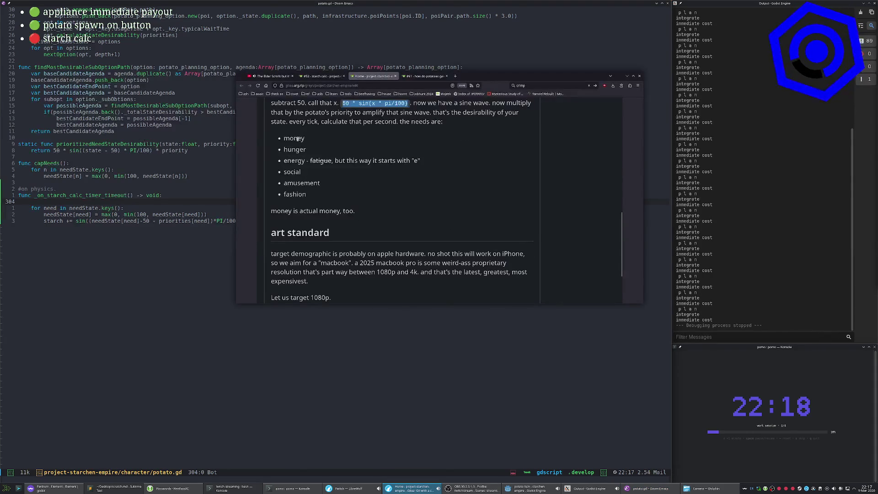
{"action": "double_click", "coordinate": [297, 139]}
{"action": "double_click", "coordinate": [290, 150]}
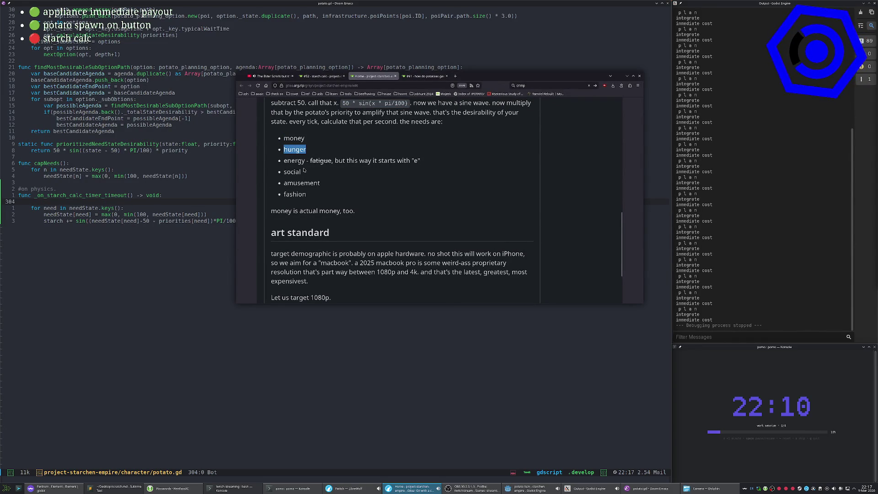
{"action": "left_click", "coordinate": [49, 204]}
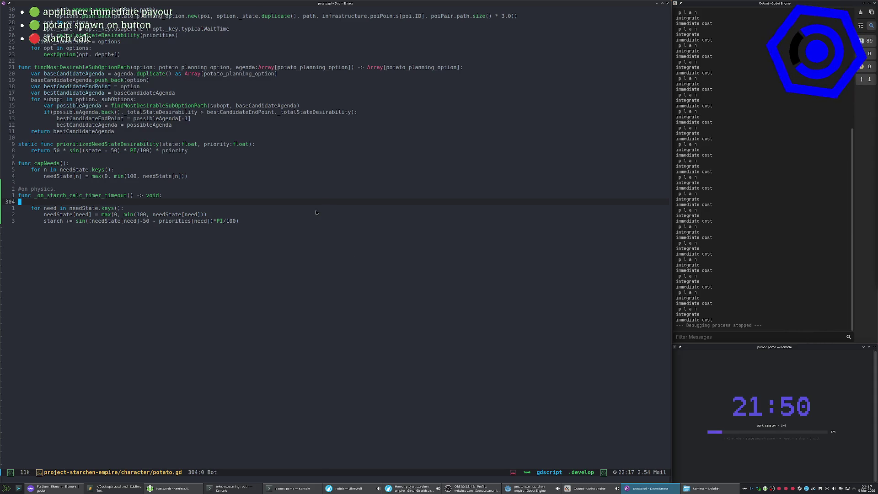
{"action": "key", "text": "j"}
{"action": "key", "text": "j"}
{"action": "key", "text": "j"}
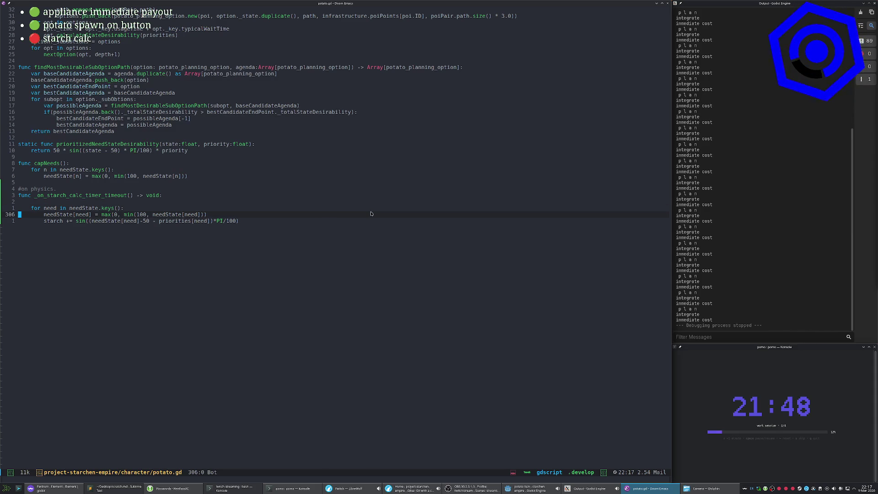
{"action": "key", "text": "w"}
{"action": "key", "text": "e"}
{"action": "key", "text": "e"}
{"action": "key", "text": "e"}
{"action": "key", "text": "l"}
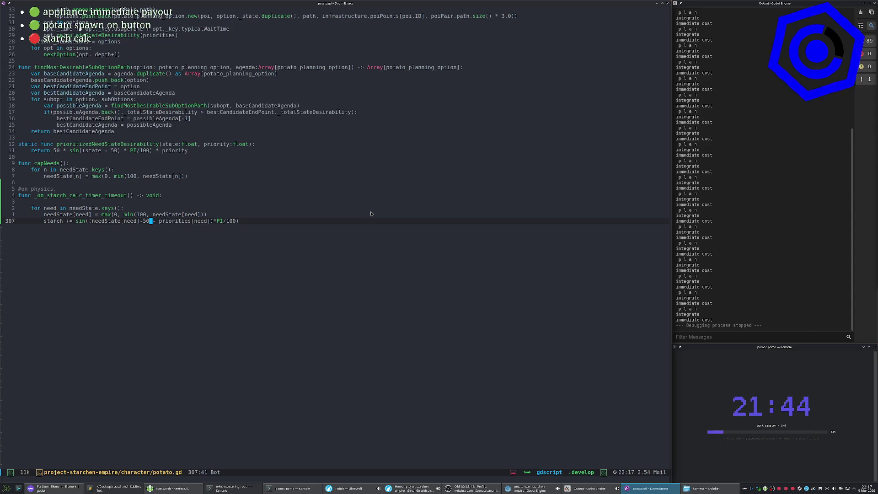
{"action": "key", "text": "k"}
{"action": "key", "text": "k"}
{"action": "key", "text": "k"}
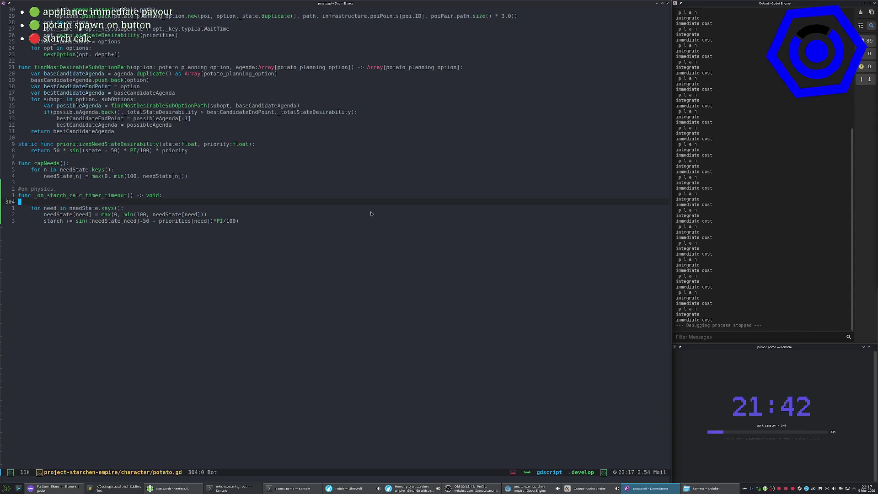
{"action": "key", "text": "h"}
{"action": "key", "text": "Escape"}
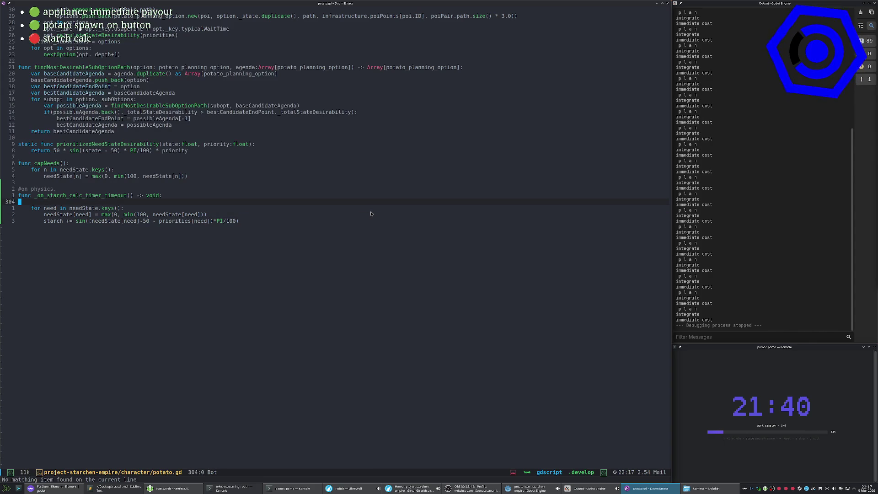
{"action": "key", "text": "S"}
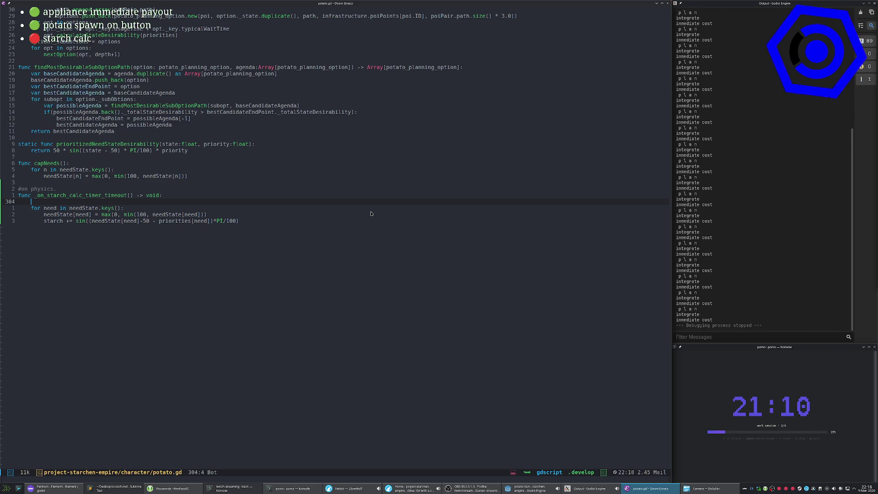
{"action": "type", "text": ":loa"}
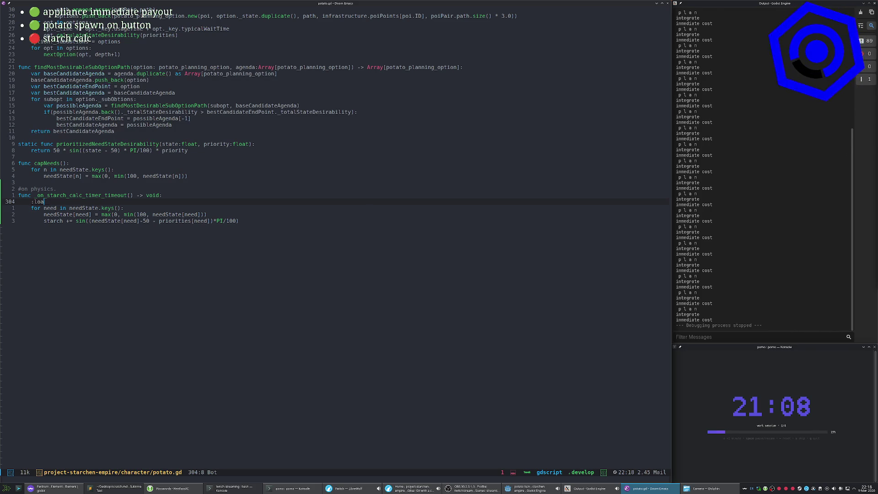
{"action": "left_click", "coordinate": [381, 153]}
{"action": "type", "text": "u:w"}
{"action": "key", "text": "Return"}
{"action": "type", "text": ":load-theme"}
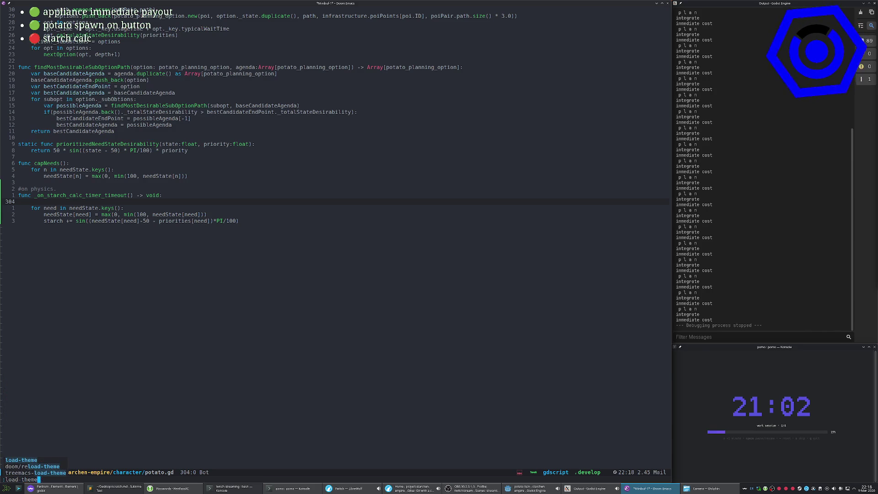
{"action": "key", "text": "Return"}
{"action": "type", "text": "plain"}
{"action": "key", "text": "Return"}
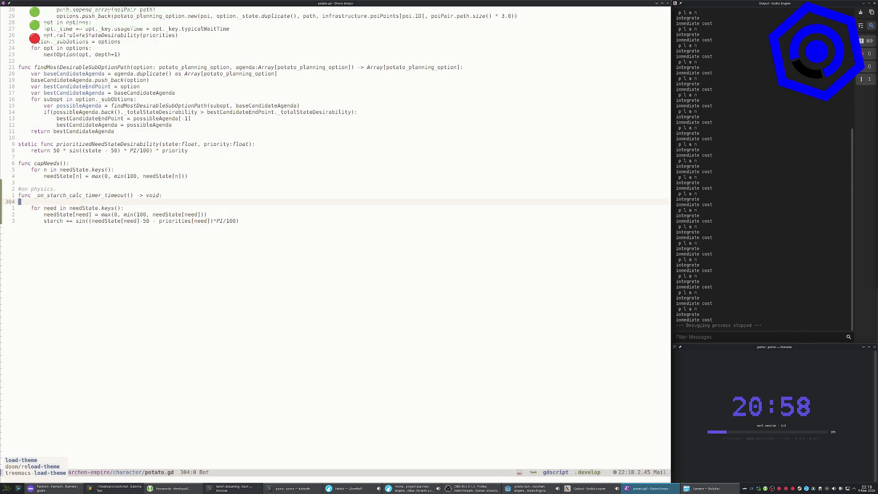
{"action": "key", "text": "Return"}
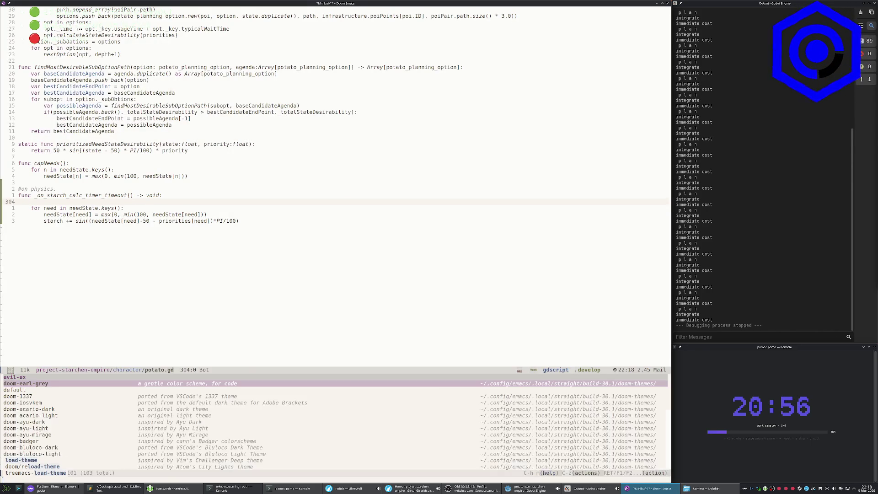
{"action": "key", "text": "Down"}
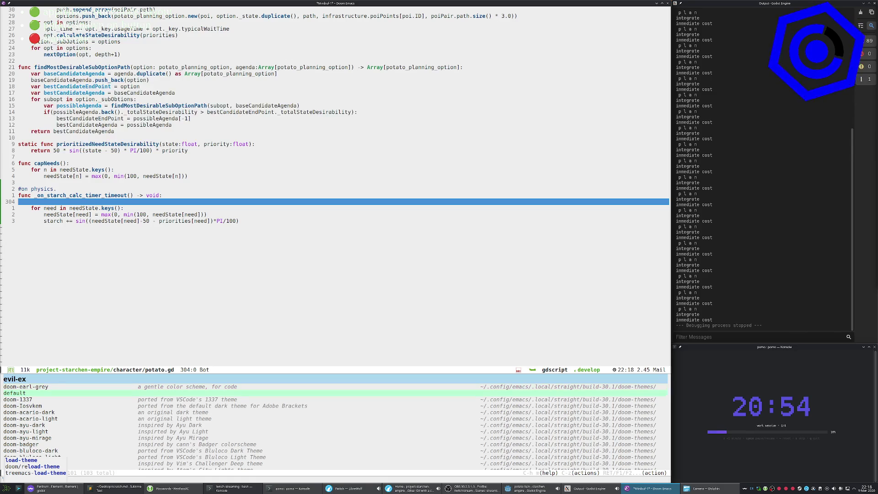
{"action": "key", "text": "Down"}
{"action": "key", "text": "Down"}
{"action": "key", "text": "Down"}
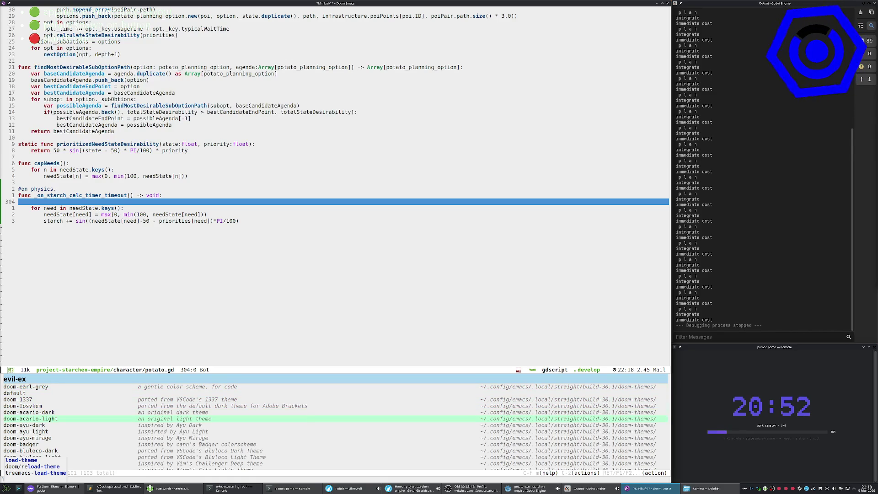
{"action": "key", "text": "Return"}
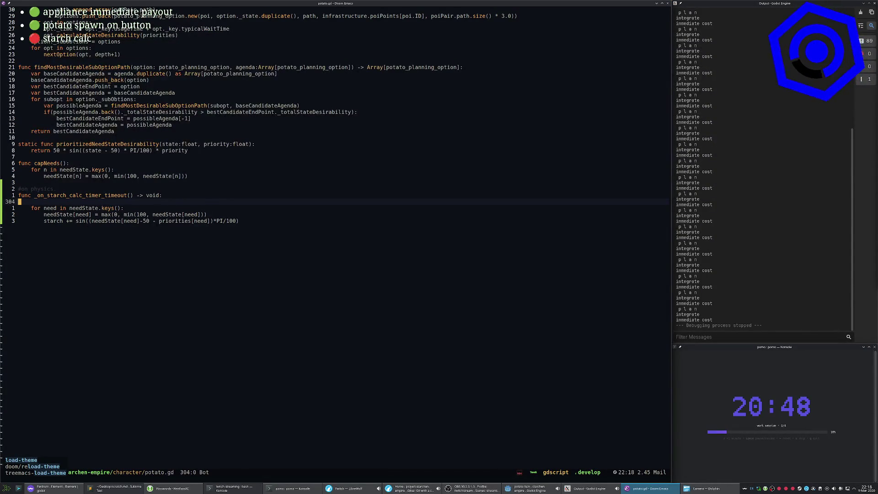
{"action": "key", "text": "ctrl+g"}
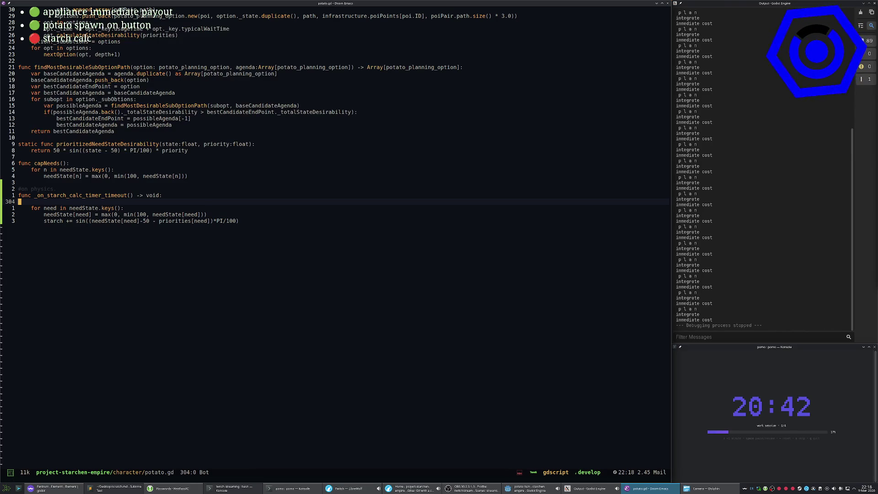
{"action": "key", "text": "space"}
{"action": "key", "text": "Tab"}
{"action": "key", "text": "period"}
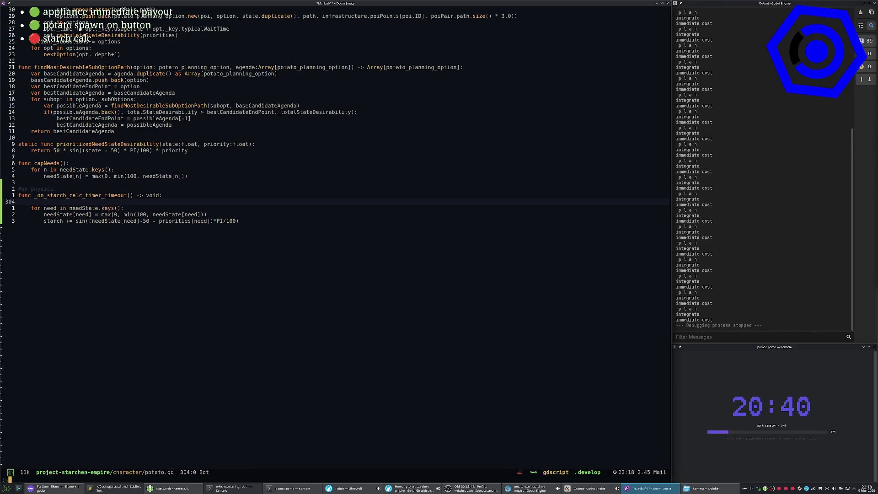
{"action": "key", "text": "Escape"}
{"action": "type", "text": ":load-them"}
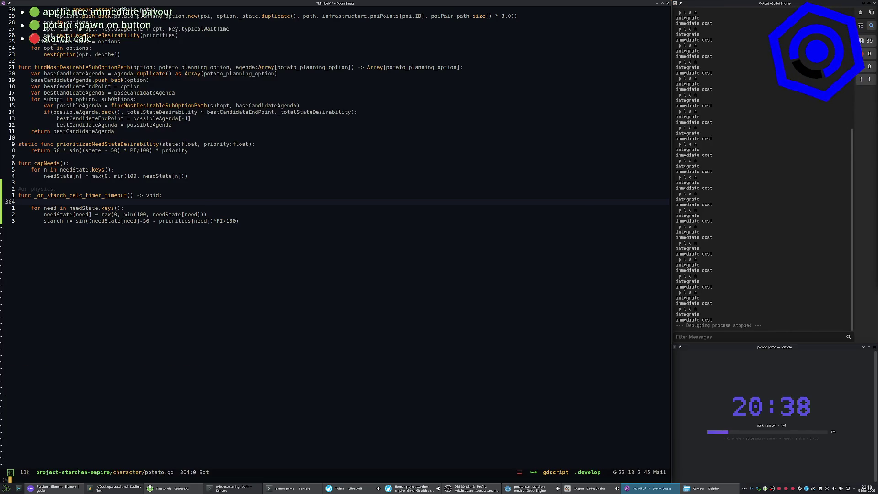
{"action": "type", "text": "em"}
{"action": "key", "text": "Return"}
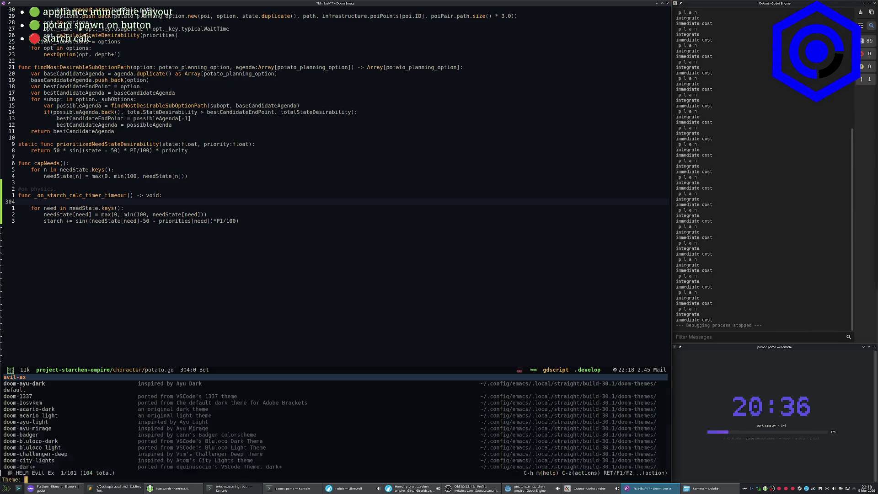
{"action": "key", "text": "Down"}
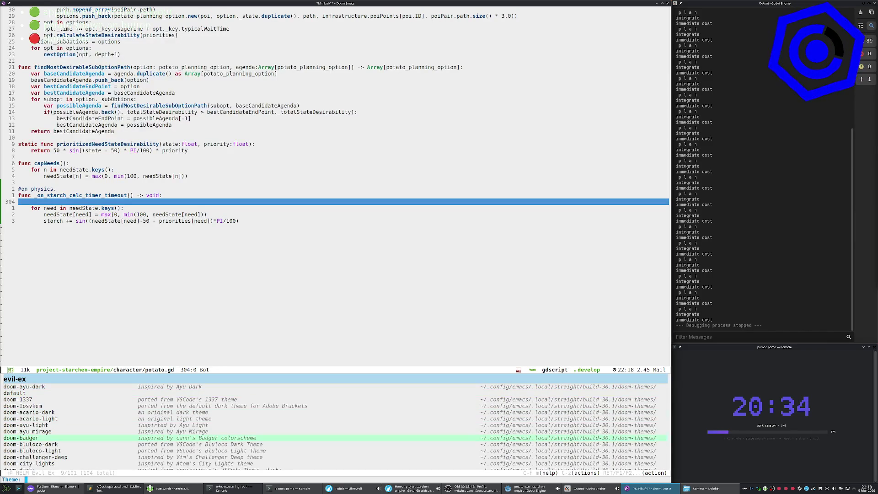
{"action": "key", "text": "Return"}
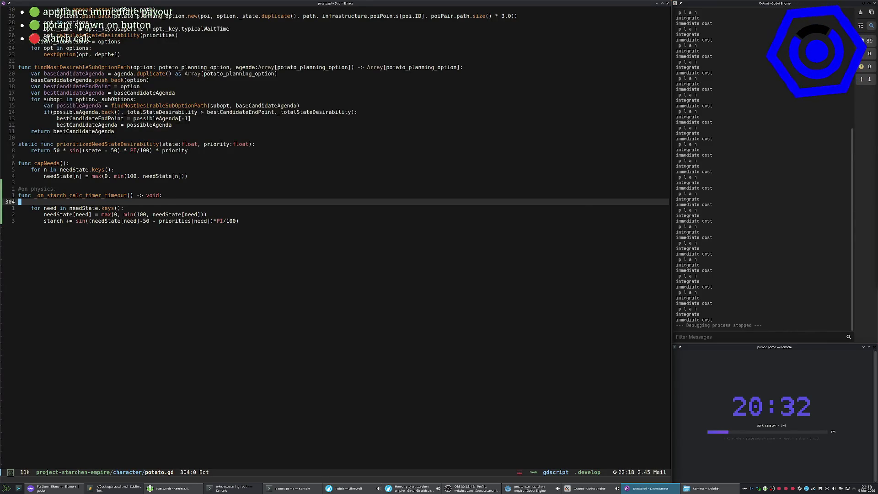
Insert needState.hunger -= 1 above the 'for need' loop in the starch-calc handler.
{"action": "left_click", "coordinate": [19, 195]}
{"action": "left_click", "coordinate": [19, 202]}
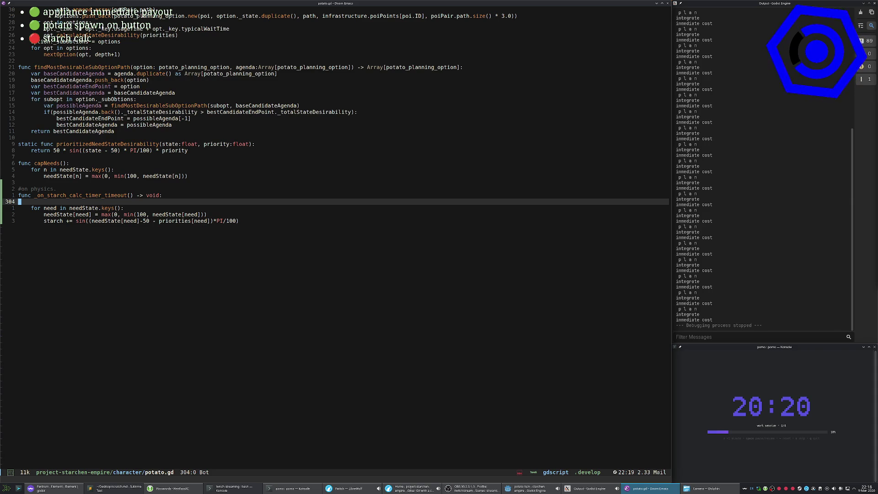
{"action": "key", "text": "j"}
{"action": "key", "text": "j"}
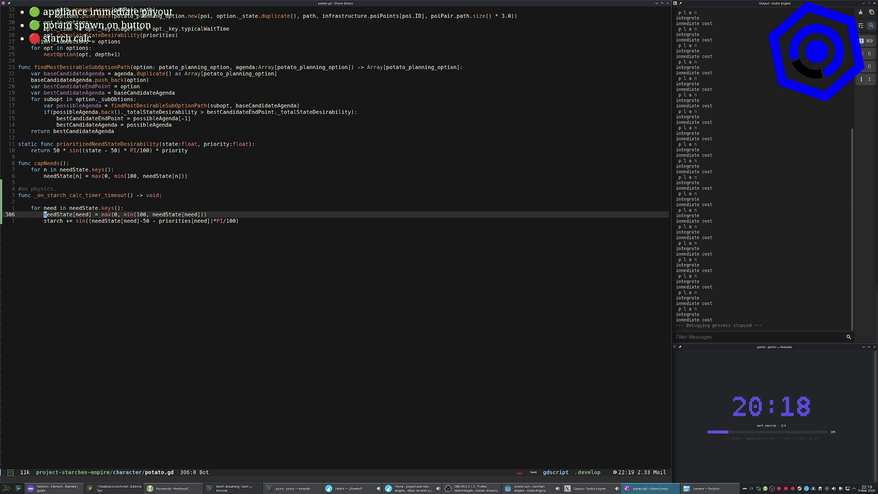
{"action": "key", "text": "k"}
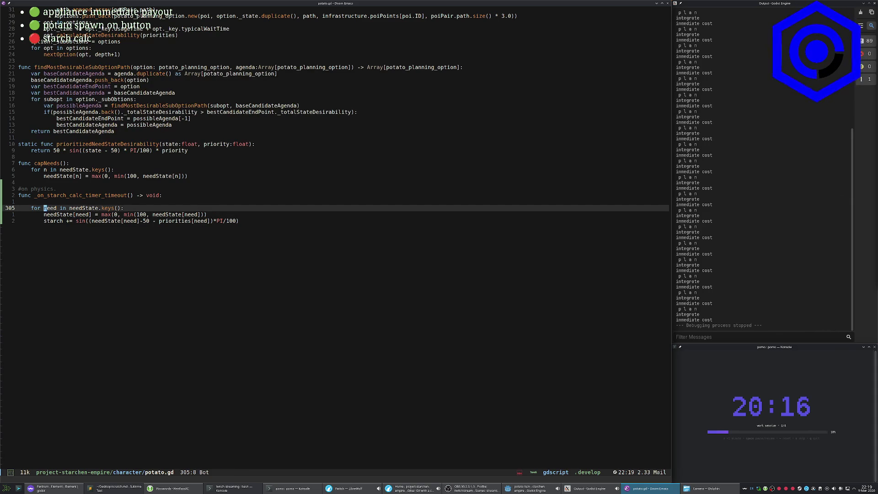
{"action": "key", "text": "shift+o"}
{"action": "type", "text": "needState"}
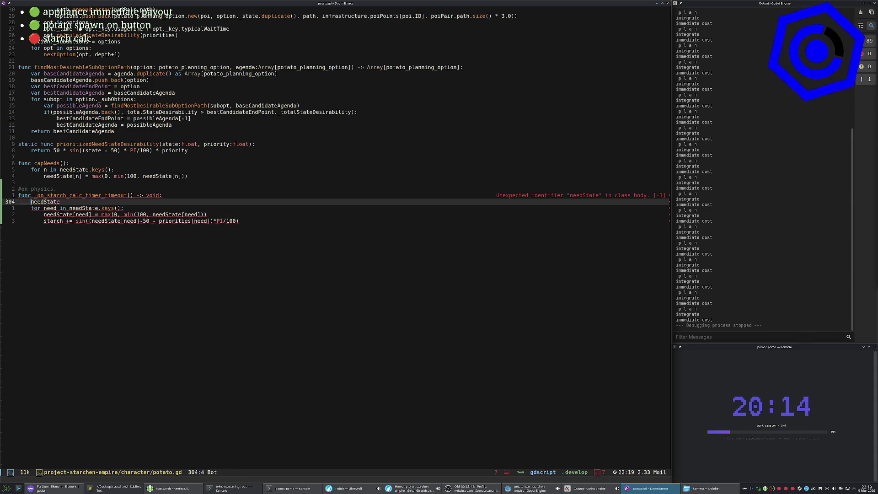
{"action": "type", "text": "A."}
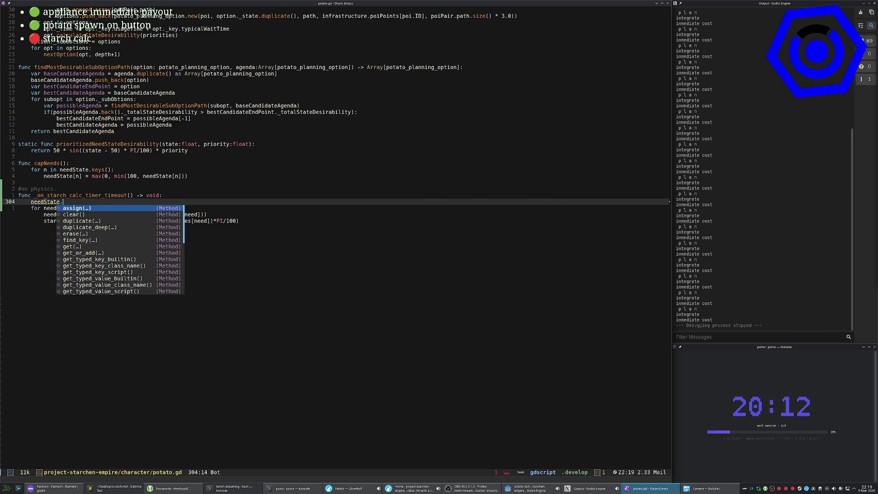
{"action": "type", "text": "hunger -"}
{"action": "key", "text": "ctrl+s"}
{"action": "key", "text": "Escape"}
Save potato.gd with :w and jump to the end of the file.
{"action": "type", "text": ":w"}
{"action": "key", "text": "Return"}
{"action": "key", "text": "alt+Tab"}
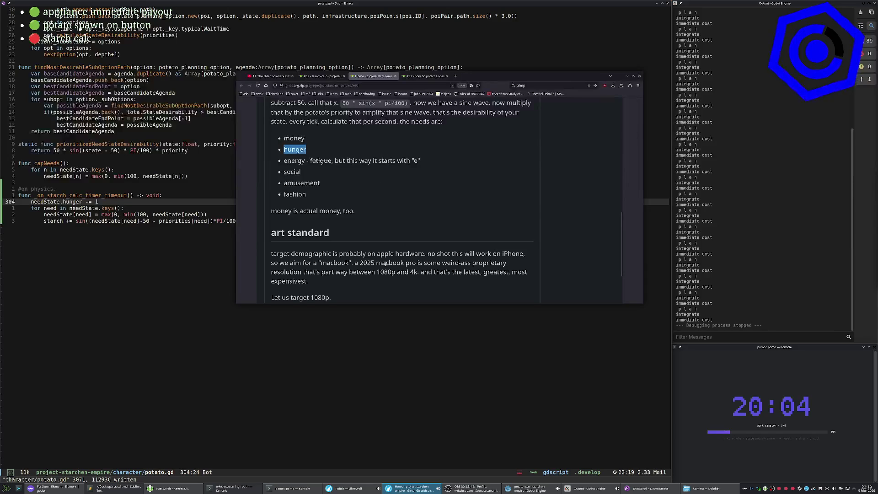
{"action": "key", "text": "alt+Tab"}
{"action": "key", "text": "shift+g"}
Test-run the game in Godot, stop it, and return to the needState.hunger line.
{"action": "key", "text": "alt+Tab"}
{"action": "key", "text": "F5"}
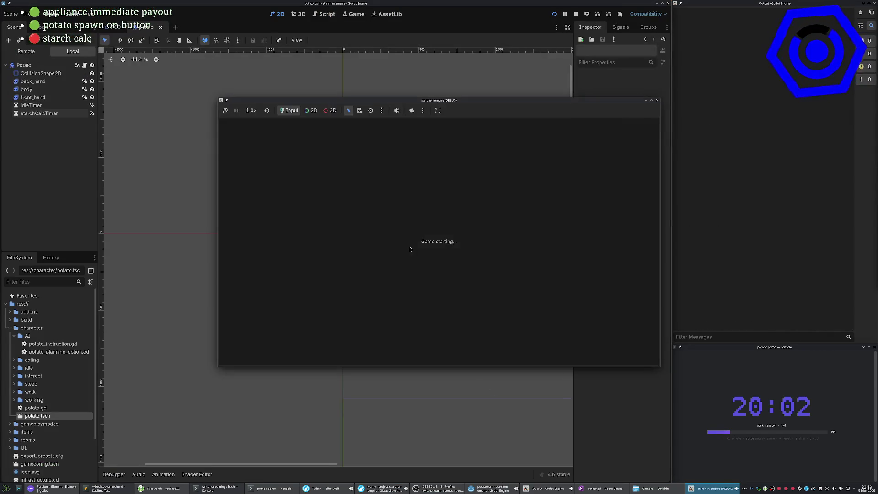
{"action": "key", "text": "F8"}
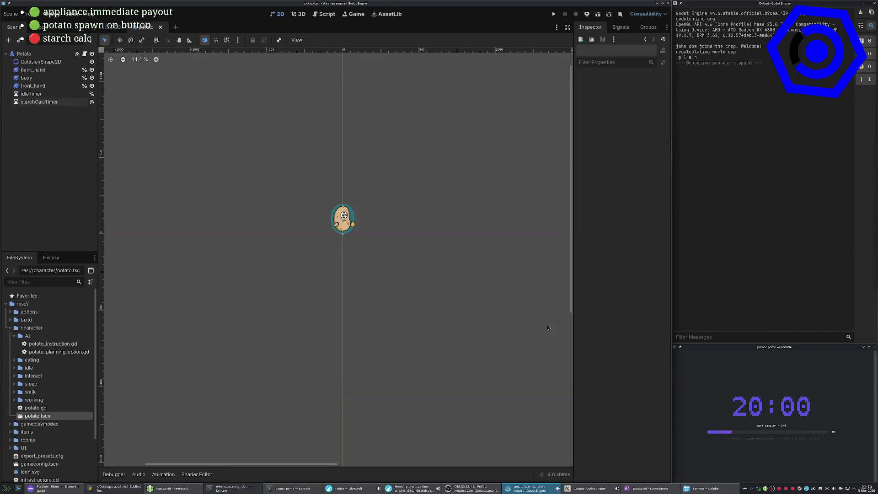
{"action": "key", "text": "alt+Tab"}
{"action": "key", "text": "k"}
{"action": "key", "text": "k"}
{"action": "key", "text": "k"}
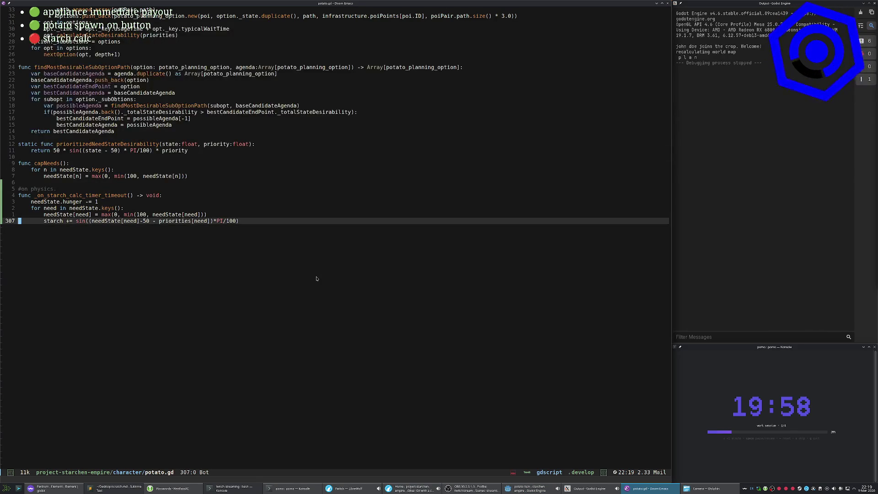
{"action": "key", "text": "w"}
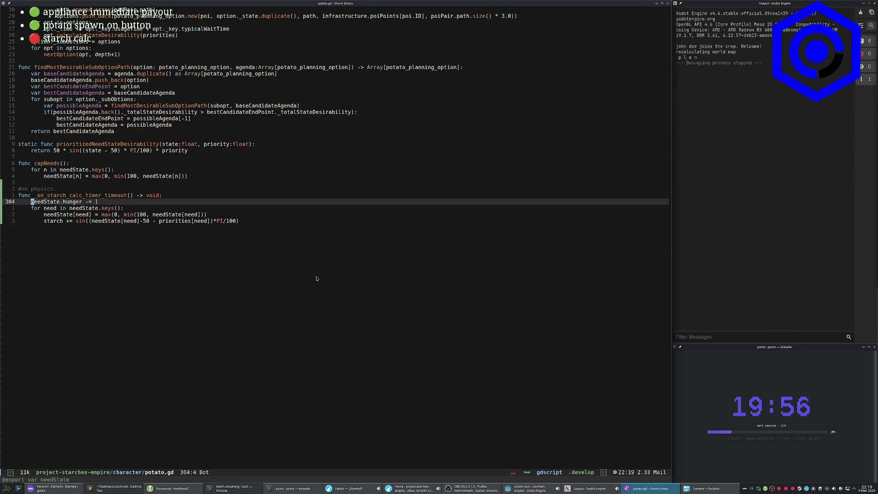
{"action": "key", "text": "alt+Tab"}
{"action": "key", "text": "alt+Tab"}
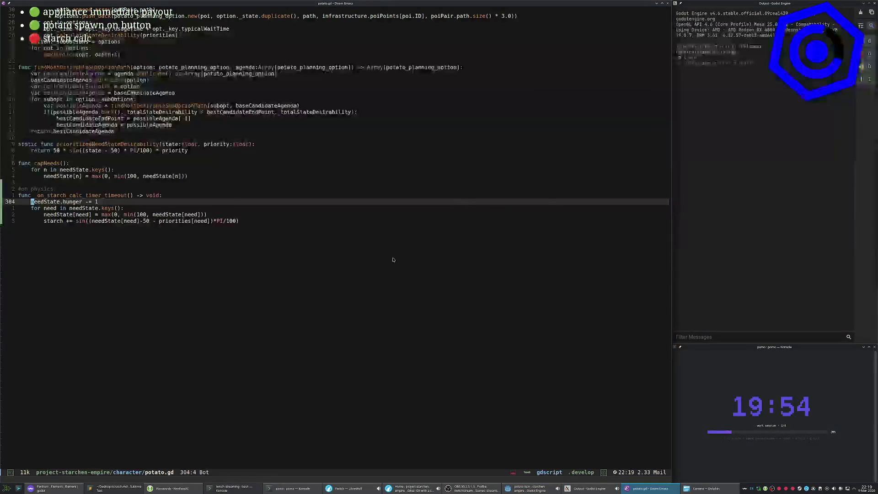
{"action": "key", "text": "alt+Tab"}
{"action": "key", "text": "Tab"}
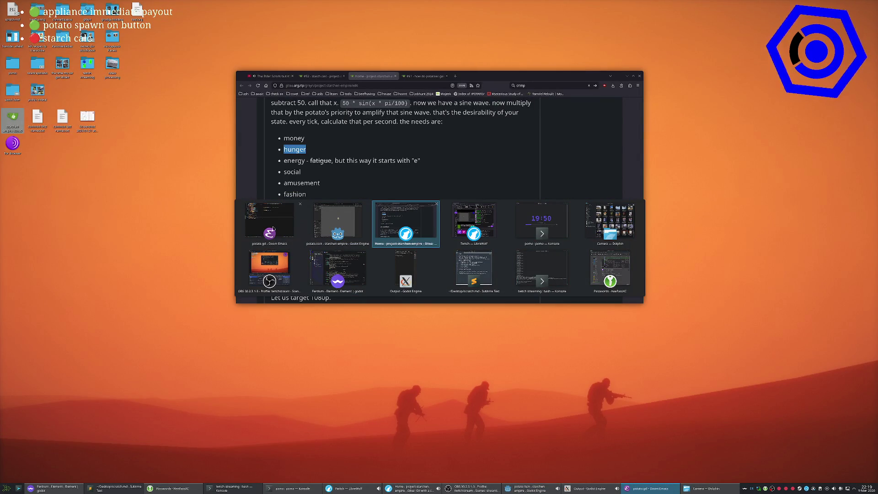
{"action": "left_click", "coordinate": [391, 214]}
{"action": "left_click", "coordinate": [423, 76]}
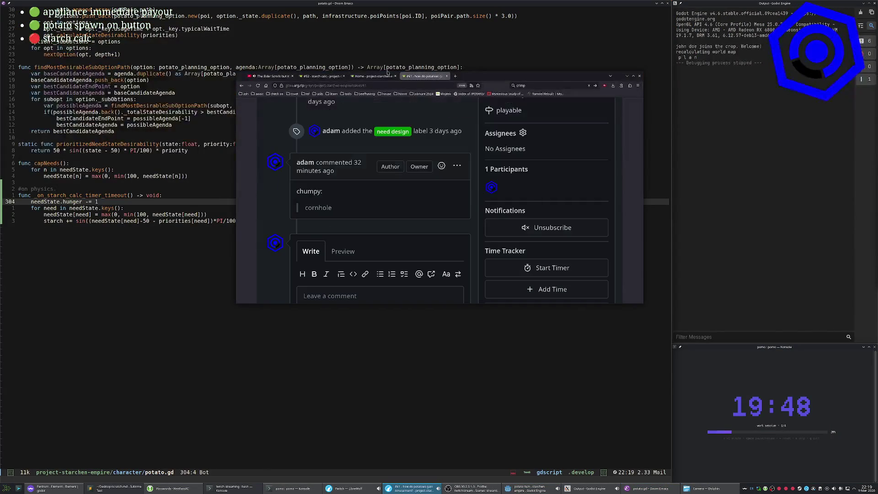
{"action": "left_click", "coordinate": [389, 76]}
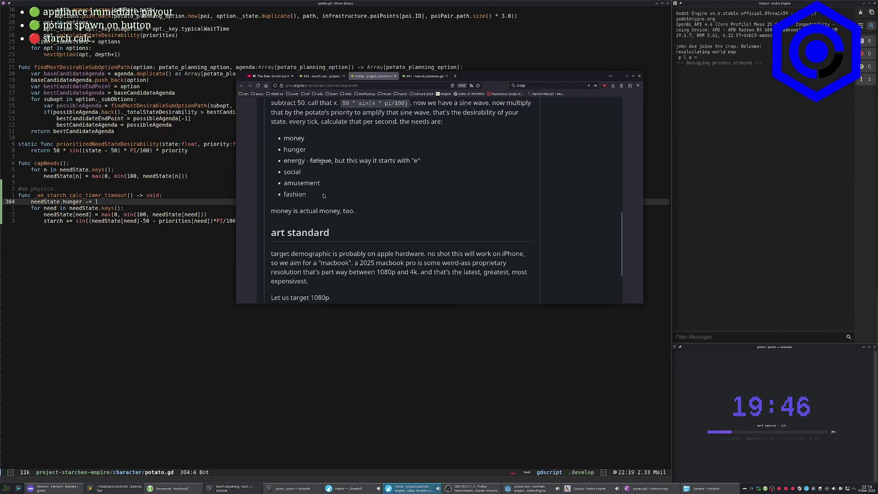
{"action": "key", "text": "alt+Tab"}
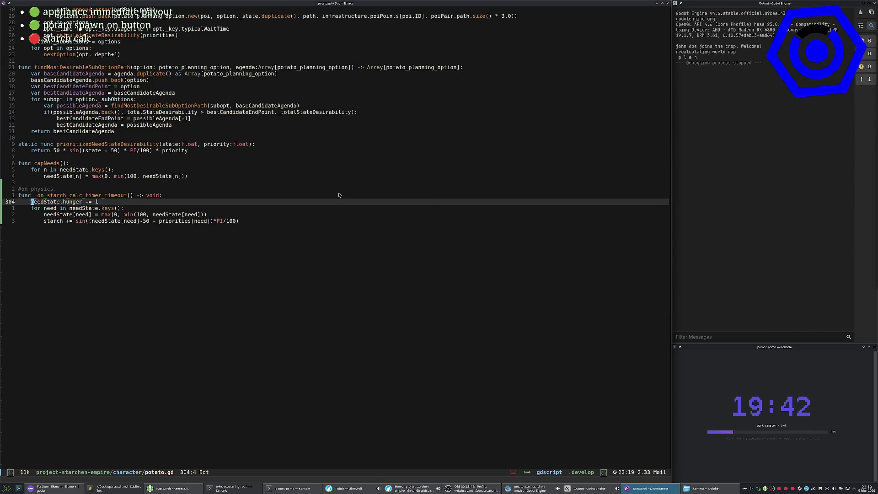
Duplicate the hunger decrement line and rename the first copies to energy and social.
{"action": "key", "text": "y"}
{"action": "key", "text": "y"}
{"action": "key", "text": "P"}
{"action": "key", "text": "P"}
{"action": "key", "text": "P"}
{"action": "key", "text": "w"}
{"action": "key", "text": "w"}
{"action": "key", "text": "d"}
{"action": "key", "text": "t"}
{"action": "key", "text": "equal"}
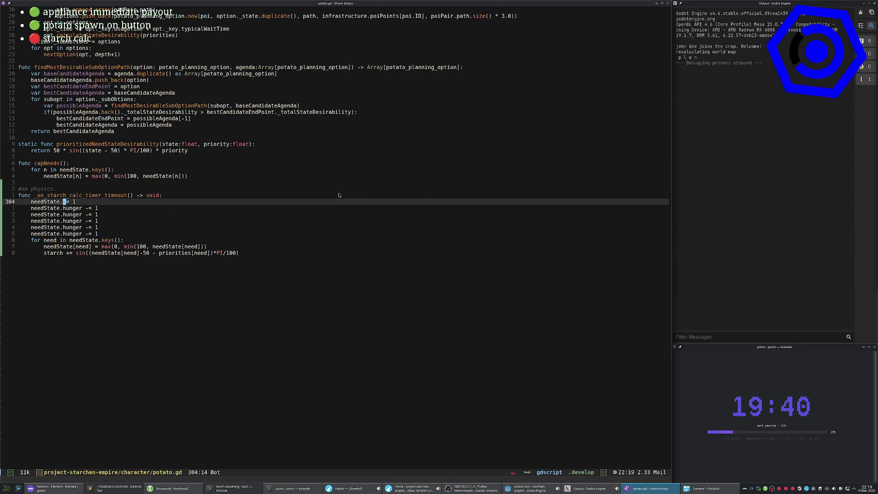
{"action": "key", "text": "u"}
{"action": "key", "text": "j"}
{"action": "key", "text": "c"}
{"action": "key", "text": "t"}
{"action": "key", "text": "equal"}
{"action": "type", "text": "energy"}
{"action": "key", "text": "Escape"}
{"action": "type", "text": "jbdw"}
{"action": "type", "text": "isocial"}
{"action": "key", "text": "Escape"}
Rename the next copies to amusement and fashion and delete the leftover hunger line.
{"action": "key", "text": "j"}
{"action": "type", "text": "viw"}
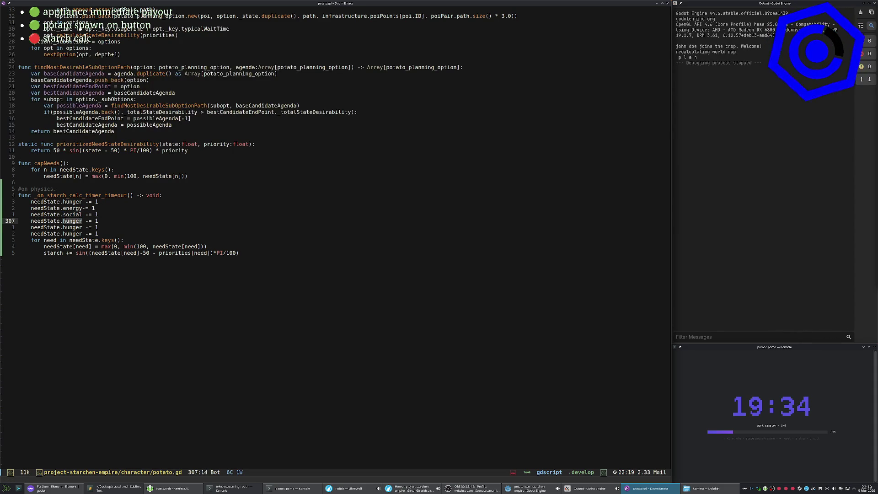
{"action": "type", "text": "camusement"}
{"action": "key", "text": "Escape"}
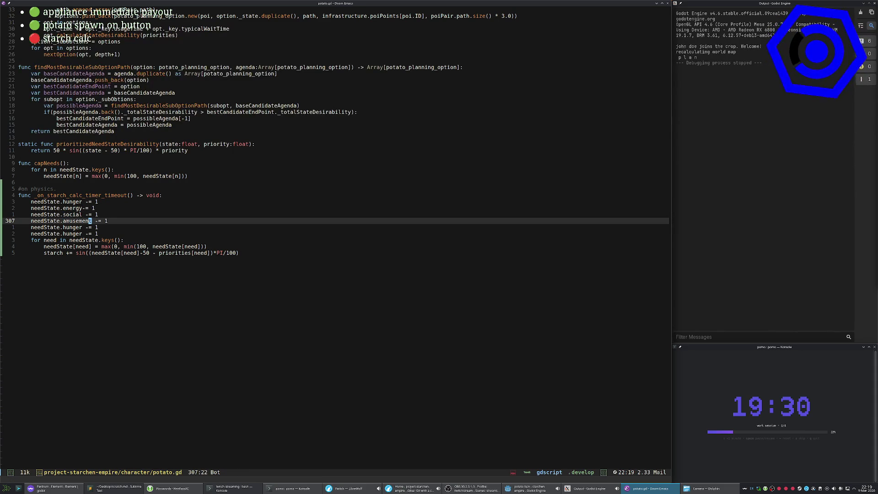
{"action": "key", "text": "j"}
{"action": "key", "text": "h"}
{"action": "key", "text": "d"}
{"action": "key", "text": "b"}
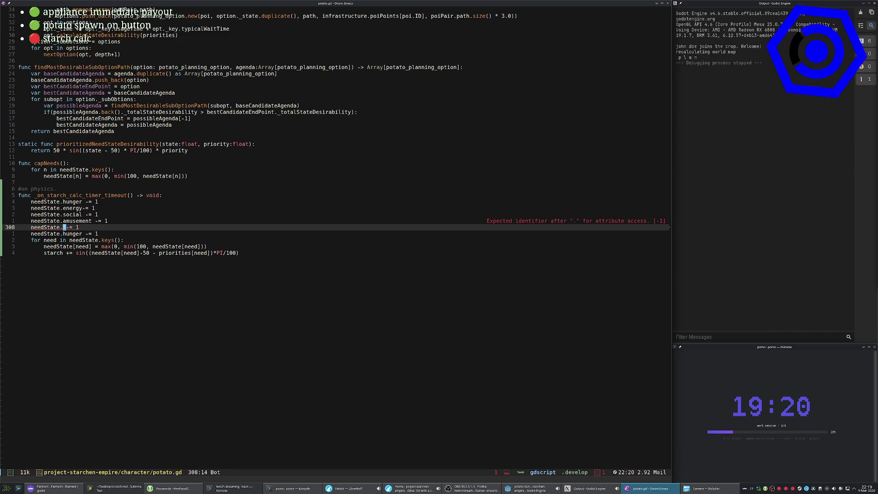
{"action": "type", "text": "ifashion"}
{"action": "key", "text": "Escape"}
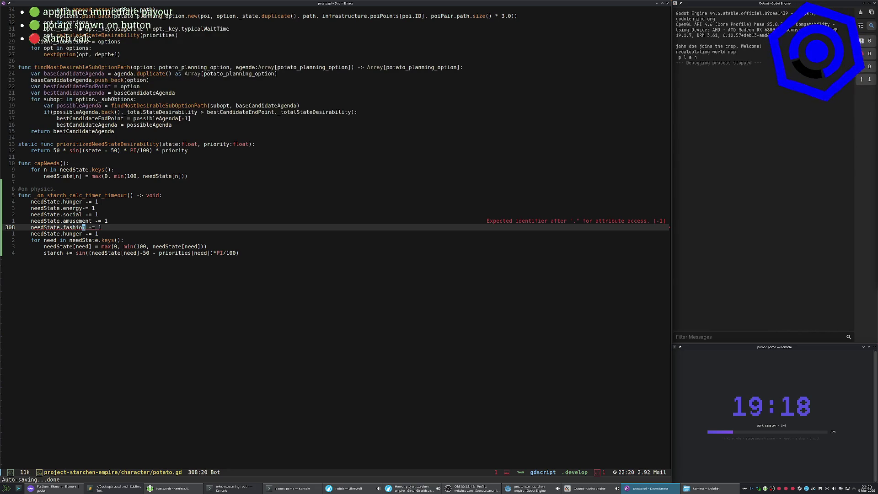
{"action": "key", "text": "j"}
{"action": "key", "text": "d"}
{"action": "key", "text": "d"}
{"action": "key", "text": "Escape"}
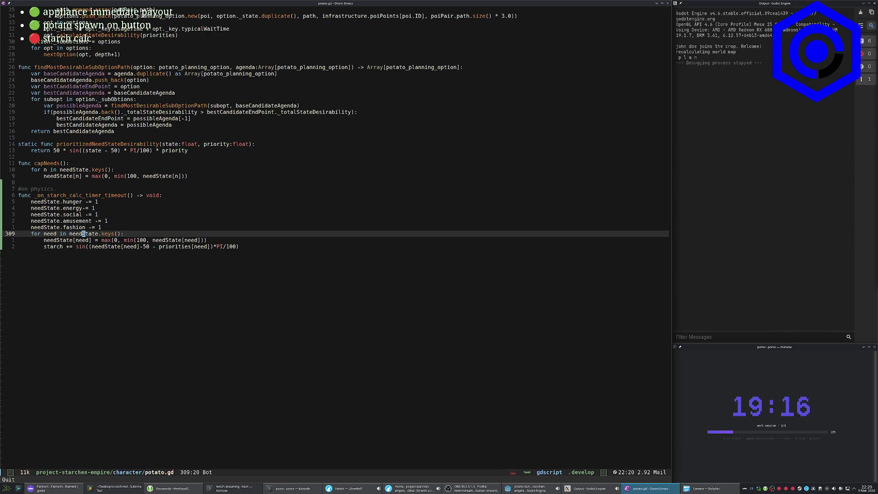
{"action": "key", "text": "k"}
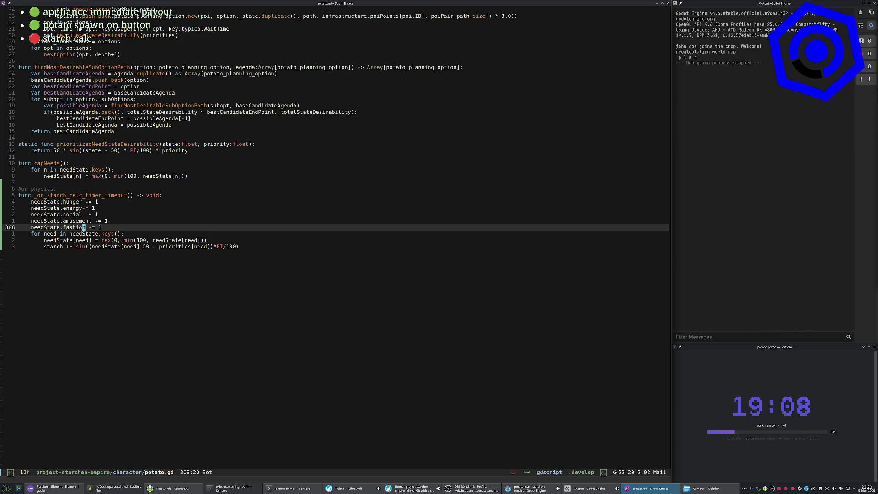
Start a hunger degradation-rate constant just below PRIORITY_MAX at the top of potato.gd.
{"action": "type", "text": ":we"}
{"action": "key", "text": "Escape"}
{"action": "key", "text": "k"}
{"action": "key", "text": "g"}
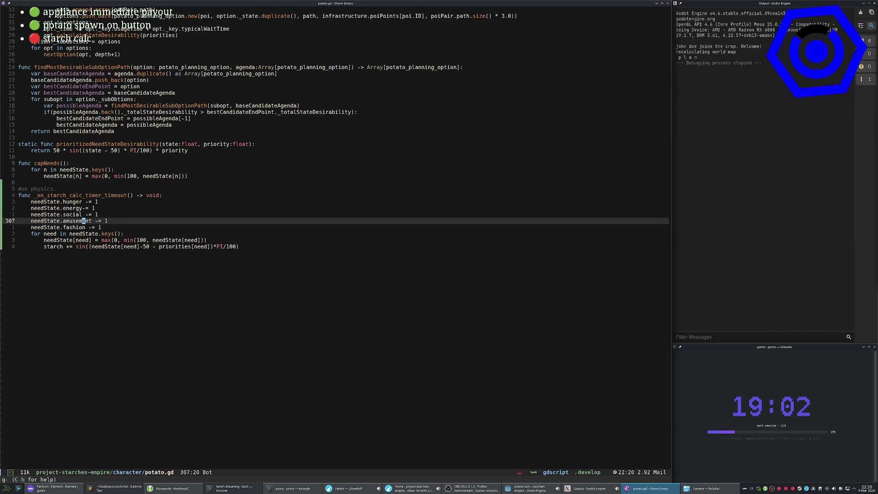
{"action": "key", "text": "g"}
{"action": "key", "text": "j"}
{"action": "key", "text": "j"}
{"action": "key", "text": "j"}
{"action": "key", "text": "j"}
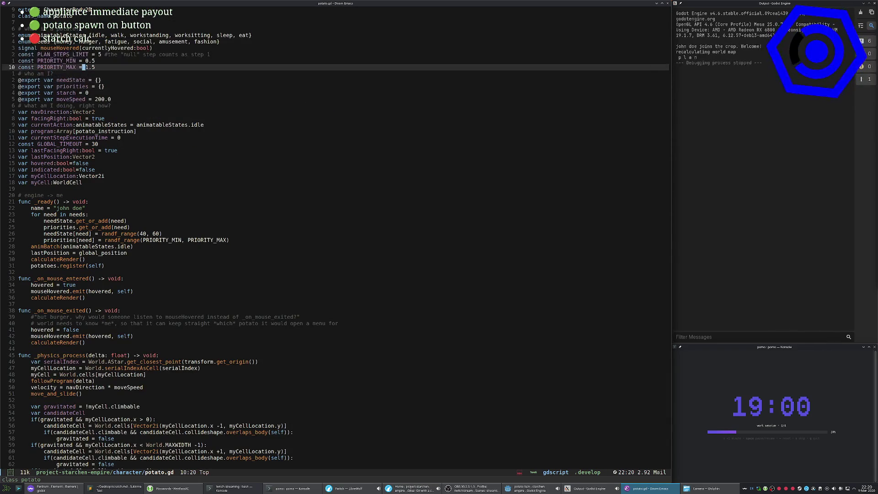
{"action": "type", "text": "oc"}
{"action": "type", "text": "onst "}
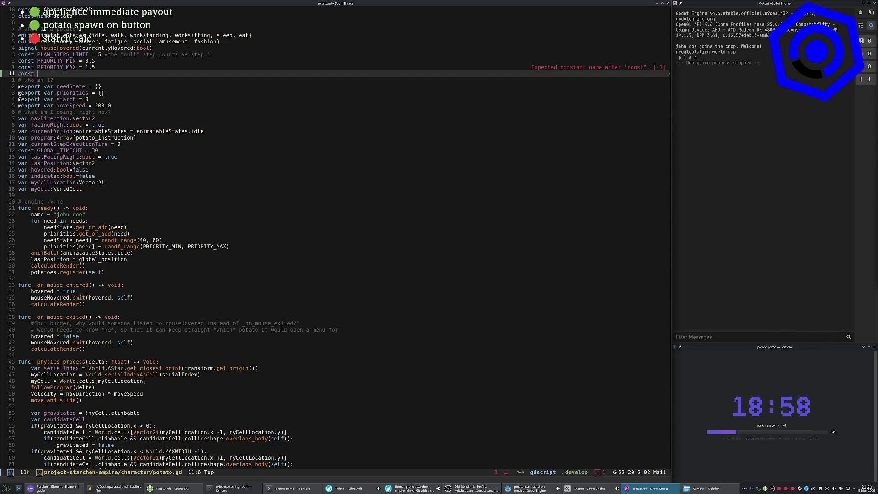
{"action": "type", "text": "GREDATION_RATE_HUNG"}
{"action": "type", "text": "ER = 1"}
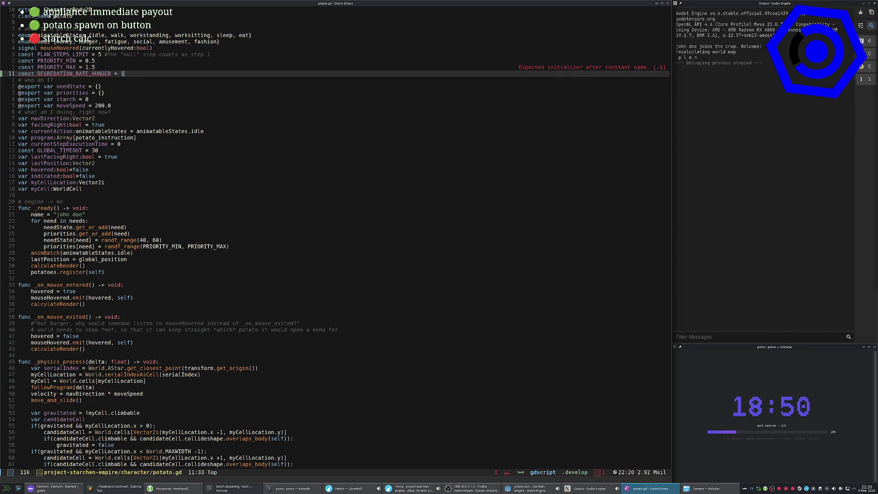
Finish the DEGREDATION_RATE_HUNGER = 1 constant and paste five copies below it.
{"action": "key", "text": "Delete"}
{"action": "key", "text": "shift+u"}
{"action": "key", "text": "Escape"}
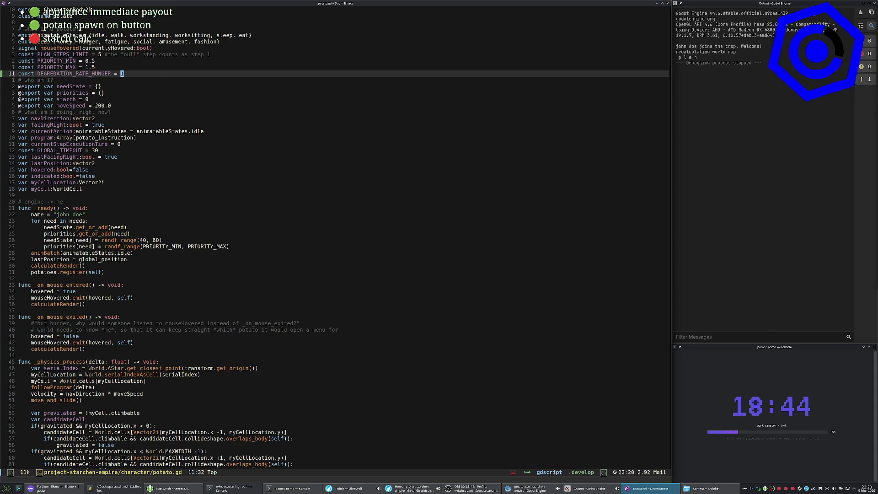
{"action": "key", "text": "r"}
{"action": "key", "text": "Return"}
{"action": "key", "text": "P"}
{"action": "key", "text": "P"}
{"action": "key", "text": "P"}
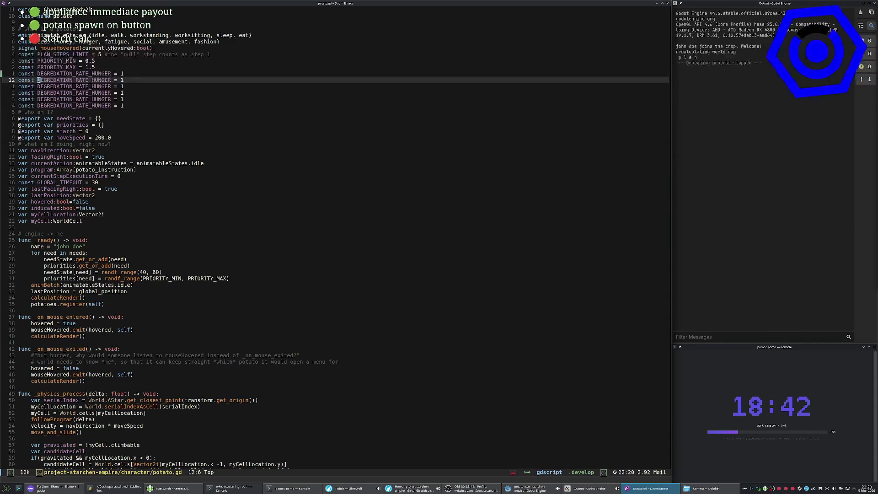
Clear HUNGER from the copied constant names and name the first copy ENERGY.
{"action": "key", "text": "l"}
{"action": "key", "text": "l"}
{"action": "key", "text": "ctrl+v"}
{"action": "key", "text": "j"}
{"action": "key", "text": "j"}
{"action": "key", "text": "j"}
{"action": "type", "text": "wce"}
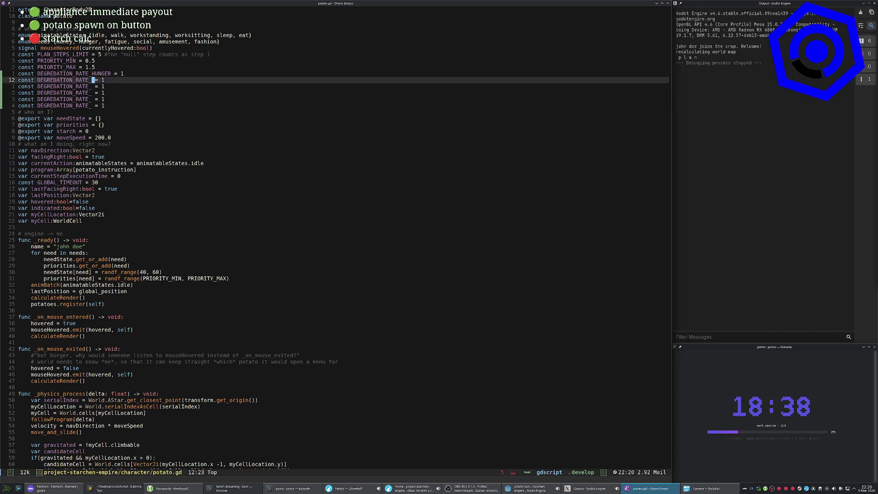
{"action": "key", "text": "BackSpace"}
{"action": "type", "text": "B"}
{"action": "key", "text": "BackSpace"}
{"action": "type", "text": "ENERGY"}
{"action": "key", "text": "Escape"}
Undo an accidental line join and begin naming the next rate constant.
{"action": "key", "text": "g"}
{"action": "key", "text": "g"}
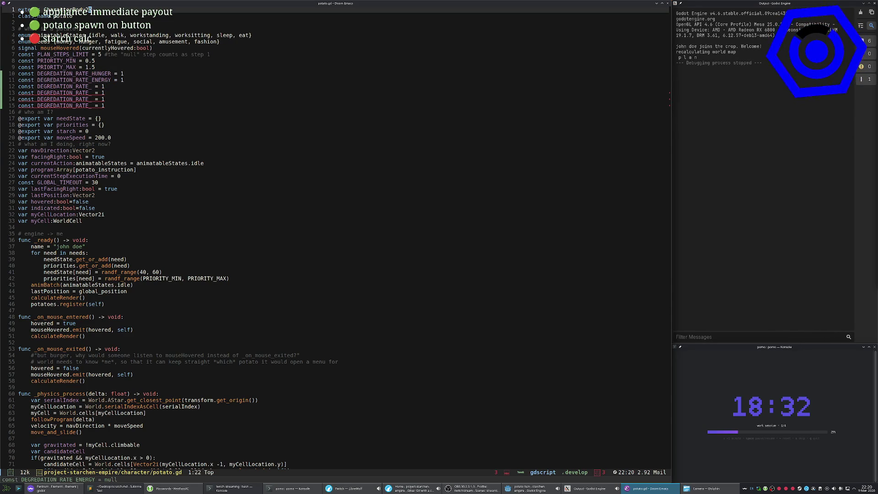
{"action": "key", "text": "shift+j"}
{"action": "key", "text": "Escape"}
{"action": "key", "text": "u"}
{"action": "key", "text": "j"}
{"action": "key", "text": "j"}
{"action": "key", "text": "j"}
{"action": "key", "text": "j"}
{"action": "key", "text": "a"}
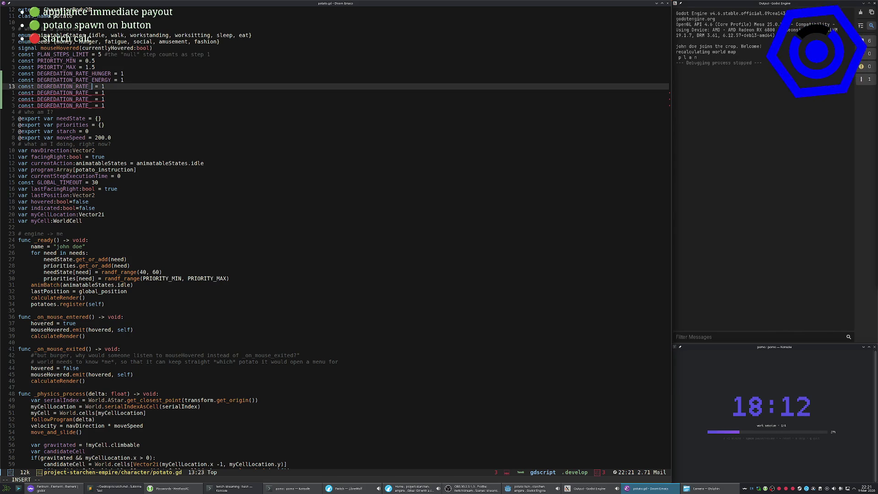
Name the next two degradation-rate constants SOCIAL and FASHION.
{"action": "type", "text": "SOCIAL"}
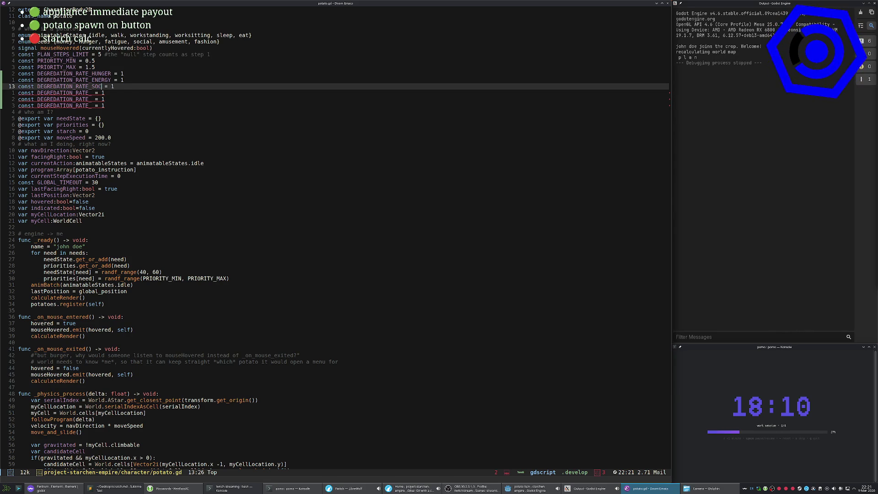
{"action": "left_click", "coordinate": [80, 93]}
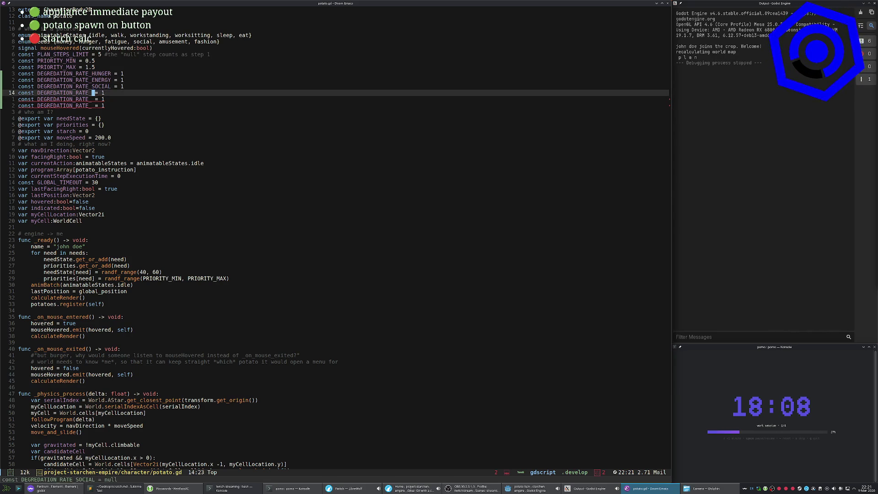
{"action": "key", "text": "ctrl+g"}
{"action": "key", "text": "l"}
{"action": "key", "text": "l"}
{"action": "key", "text": "l"}
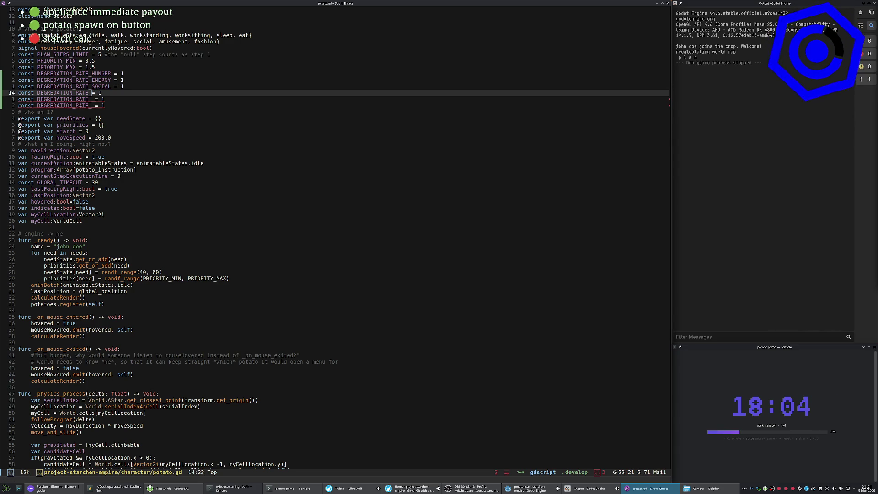
{"action": "type", "text": "iFASHION"}
{"action": "key", "text": "Escape"}
Check the wiki needs list, drop the spare lines, and name the remaining constant AMUSEMENT.
{"action": "key", "text": "alt+Tab"}
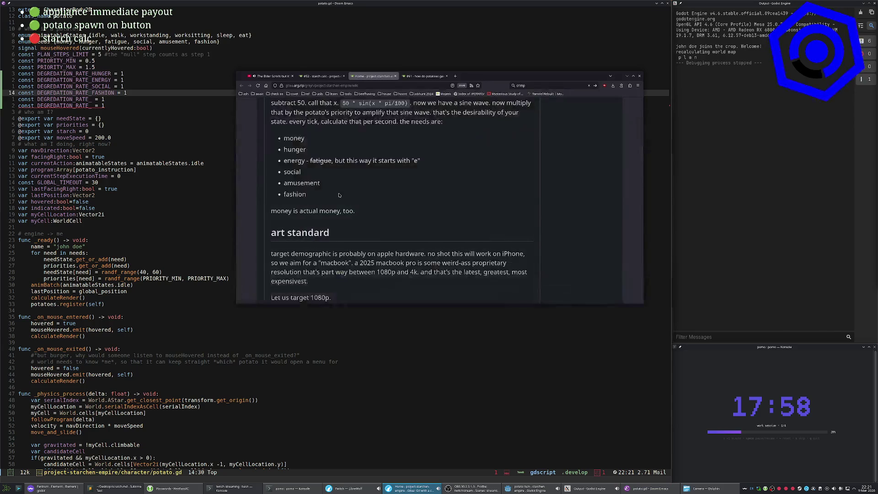
{"action": "key", "text": "alt+Tab"}
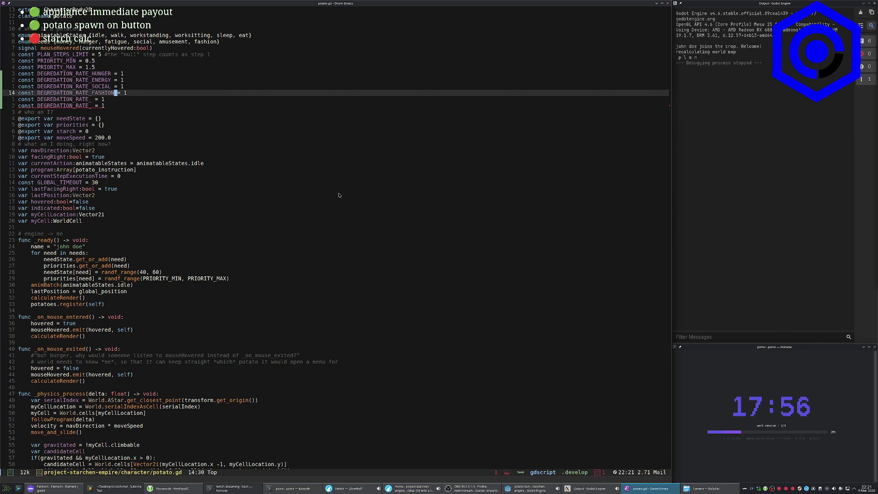
{"action": "key", "text": "j"}
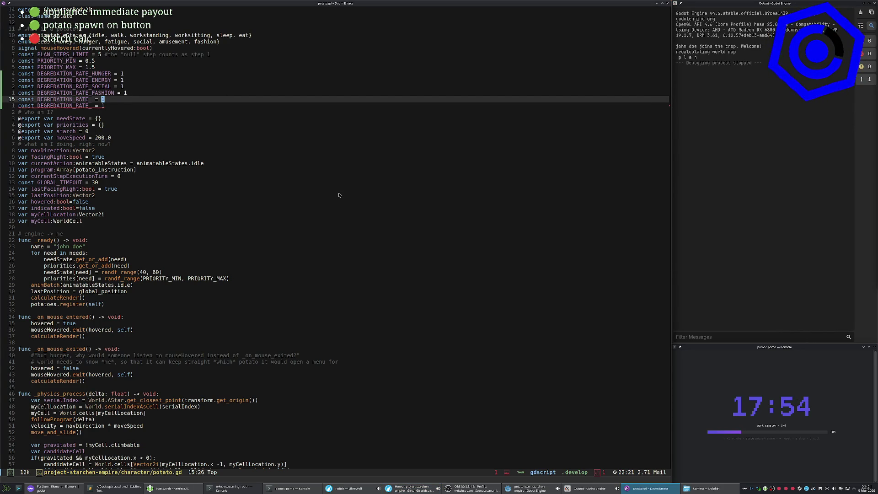
{"action": "key", "text": "u"}
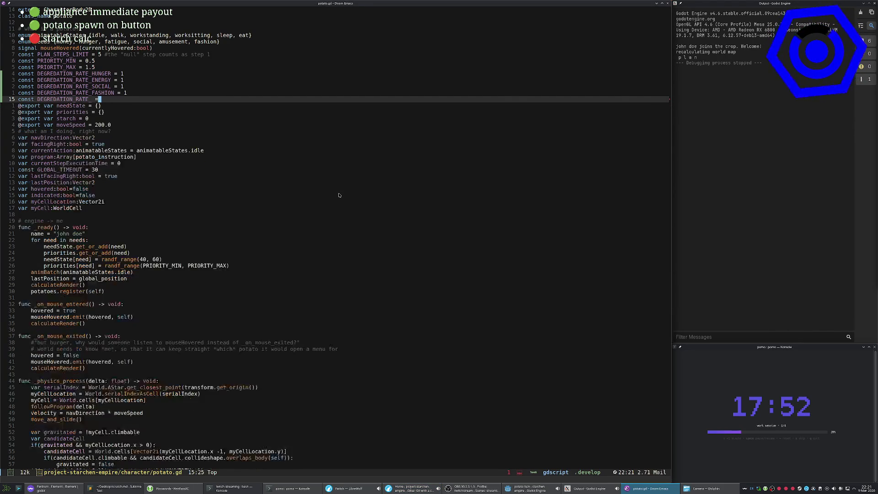
{"action": "key", "text": "u"}
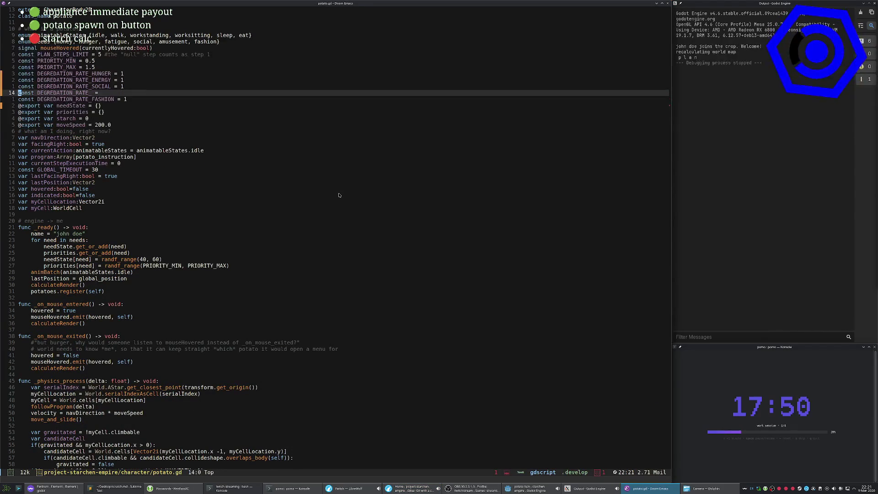
{"action": "key", "text": "f"}
{"action": "key", "text": "underscore"}
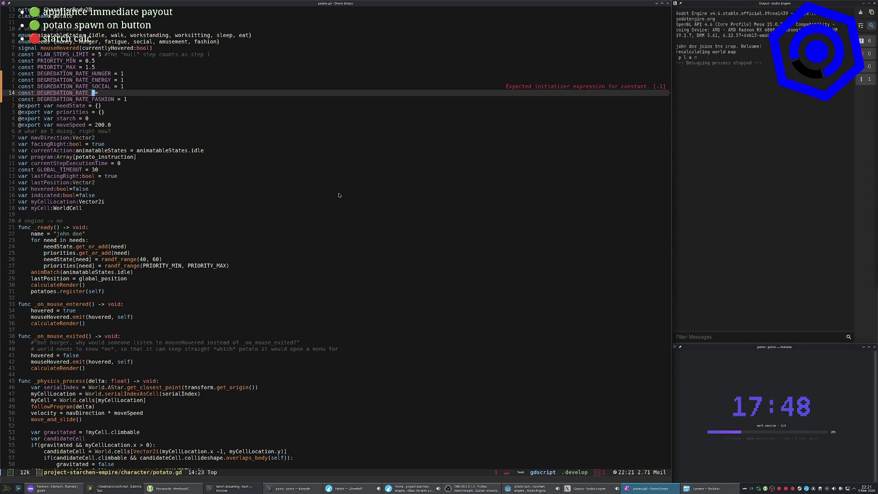
{"action": "key", "text": "shift+a"}
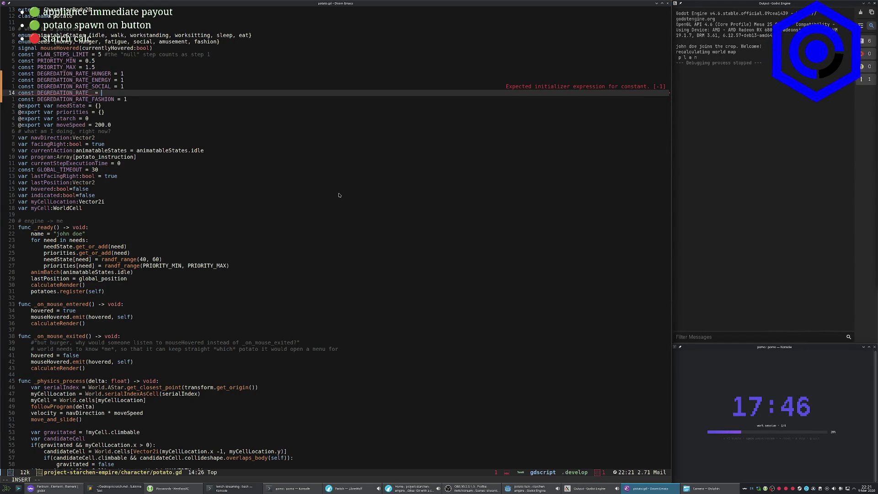
{"action": "key", "text": "Left"}
{"action": "key", "text": "Left"}
{"action": "key", "text": "Left"}
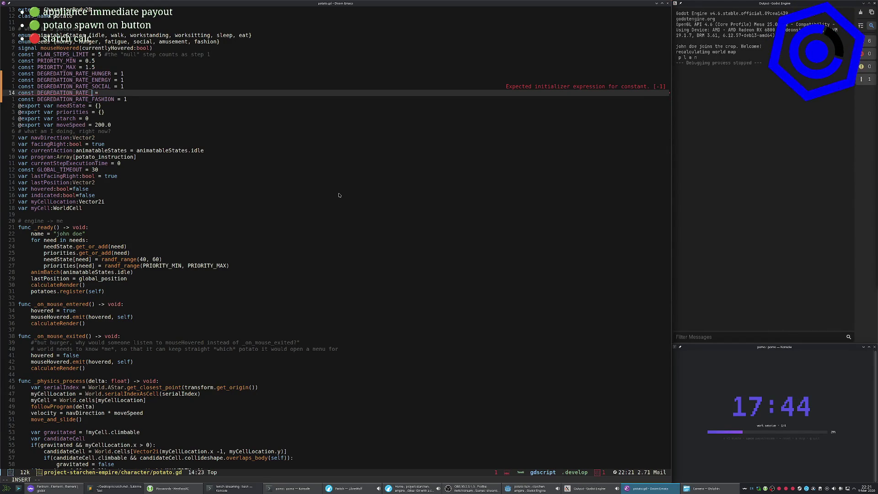
{"action": "type", "text": "AMUSEMENT"}
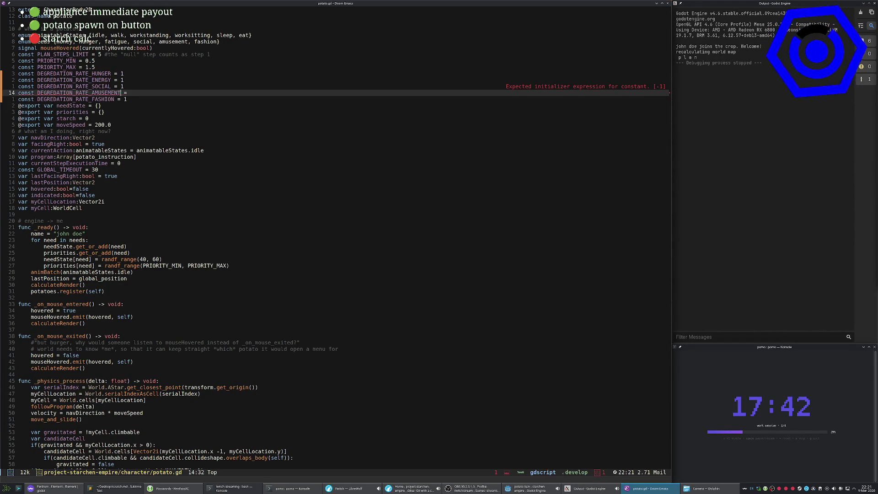
{"action": "key", "text": "Escape"}
{"action": "key", "text": "Escape"}
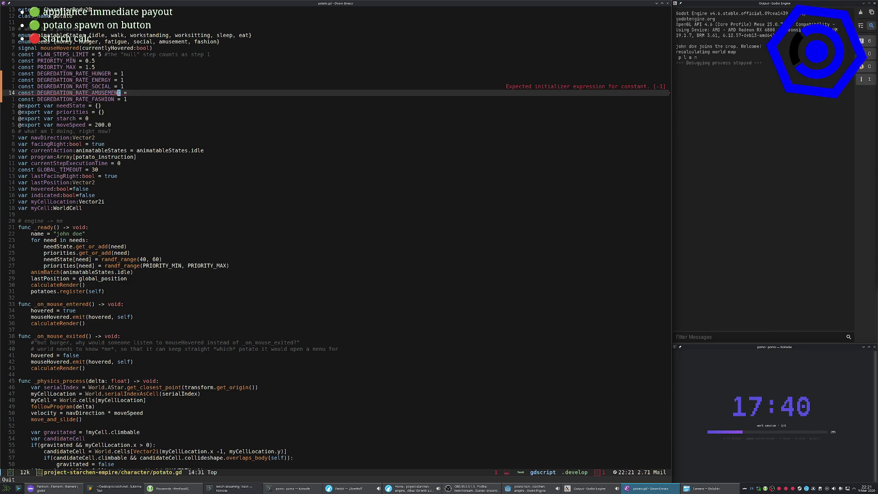
{"action": "type", "text": "A 1G"}
Record a macro replacing the 1 in needState.fashion -= 1 with DEGREDATION_RATE_FASHION.
{"action": "key", "text": "k"}
{"action": "key", "text": "k"}
{"action": "key", "text": "k"}
{"action": "key", "text": "j"}
{"action": "key", "text": "x"}
{"action": "key", "text": "u"}
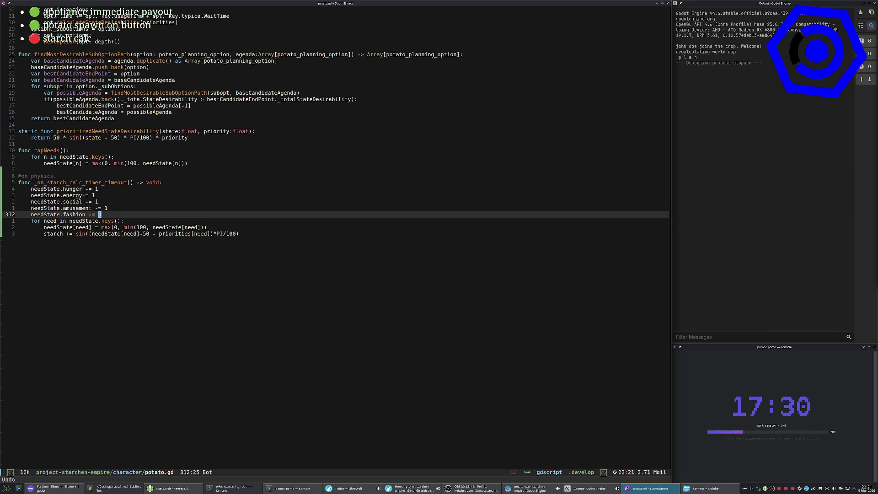
{"action": "key", "text": "q"}
{"action": "key", "text": "q"}
{"action": "key", "text": "s"}
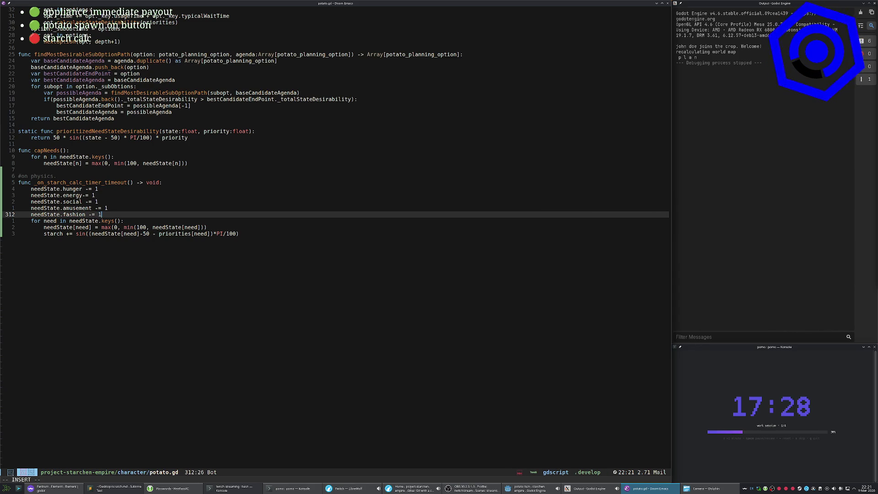
{"action": "type", "text": "DEGREDATION_RATE_"}
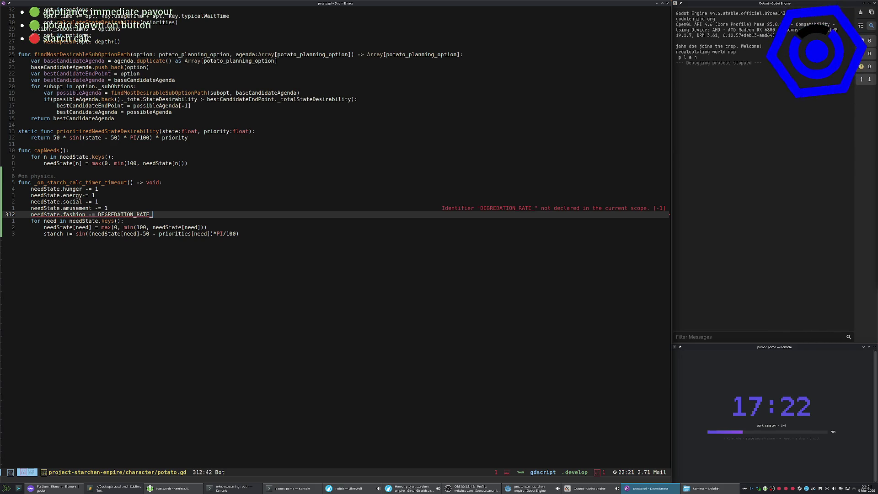
{"action": "type", "text": "FASHION"}
{"action": "key", "text": "Escape"}
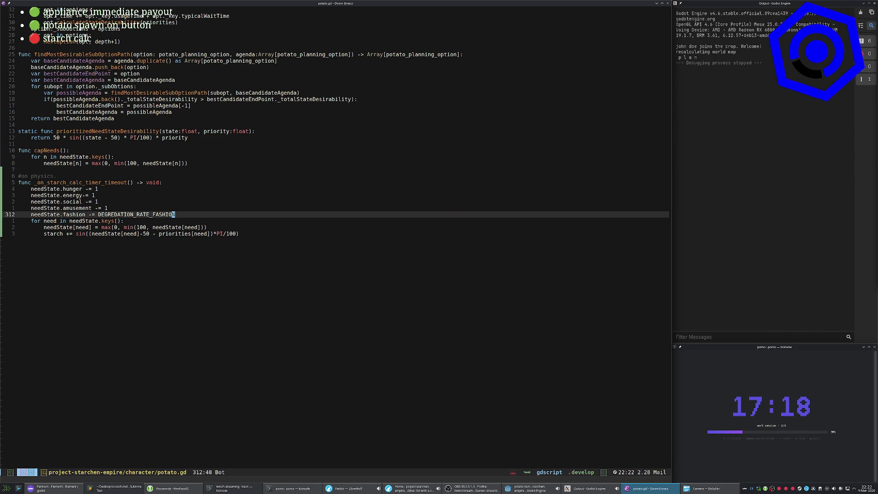
View DEGREDATION_RATE_FASHION's documentation, stop the macro, and move to the amusement decrement.
{"action": "key", "text": "shift+k"}
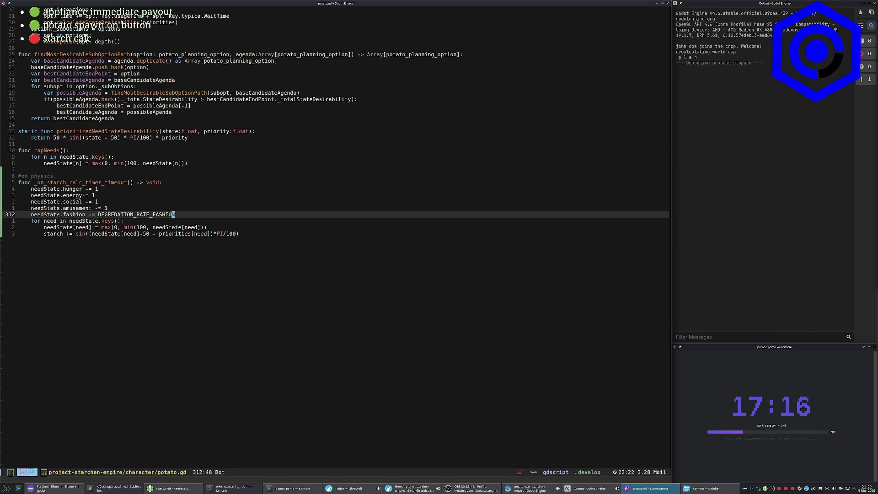
{"action": "key", "text": "Tab"}
{"action": "key", "text": "q"}
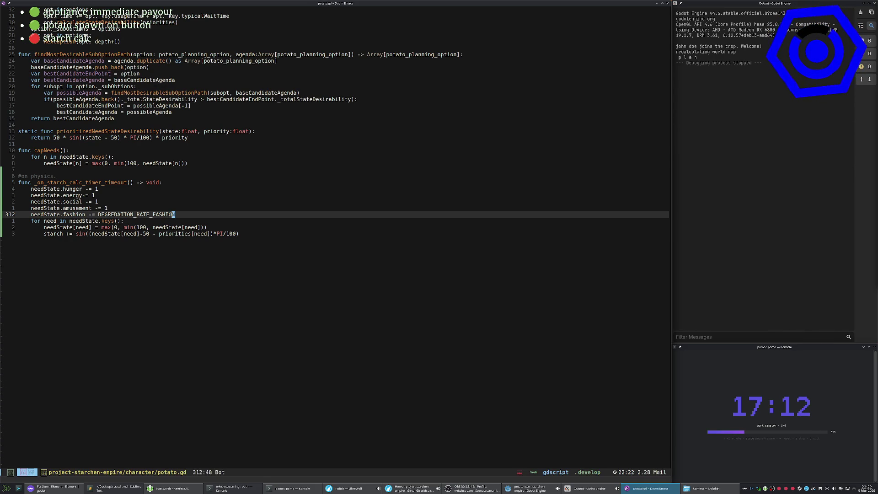
{"action": "key", "text": "q"}
{"action": "key", "text": "k"}
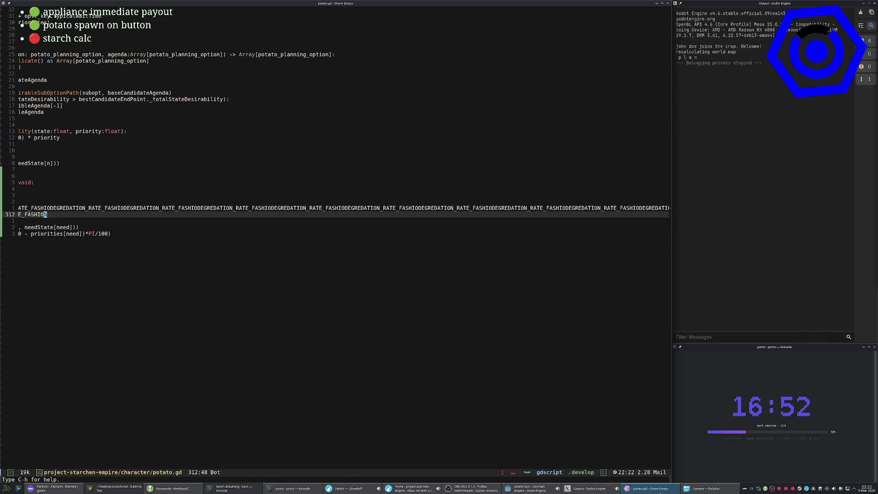
Open a new terminal and kill the running Emacs with pkill emacs.
{"action": "left_click", "coordinate": [707, 489]}
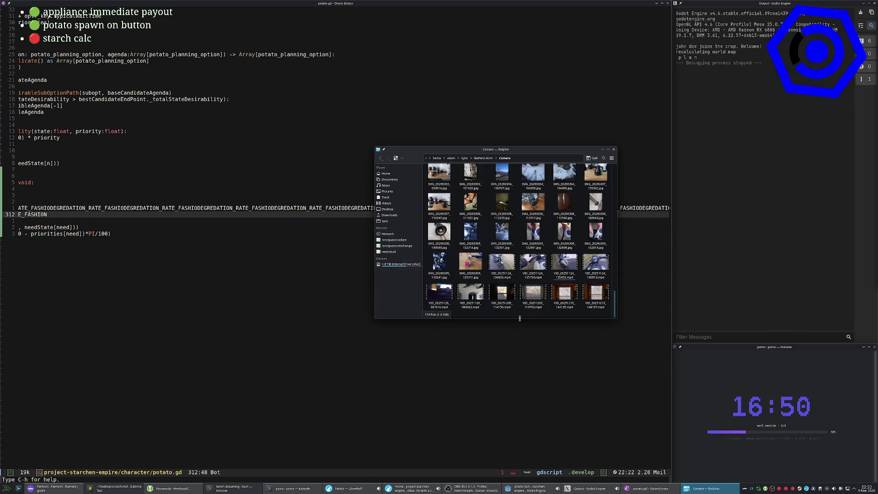
{"action": "key", "text": "ctrl+alt+t"}
{"action": "type", "text": "pkill"}
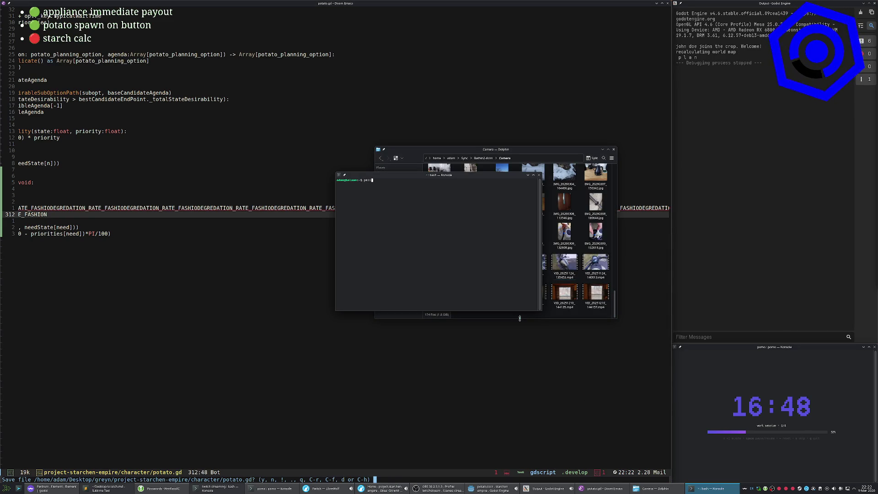
{"action": "type", "text": " emacs"}
{"action": "key", "text": "Return"}
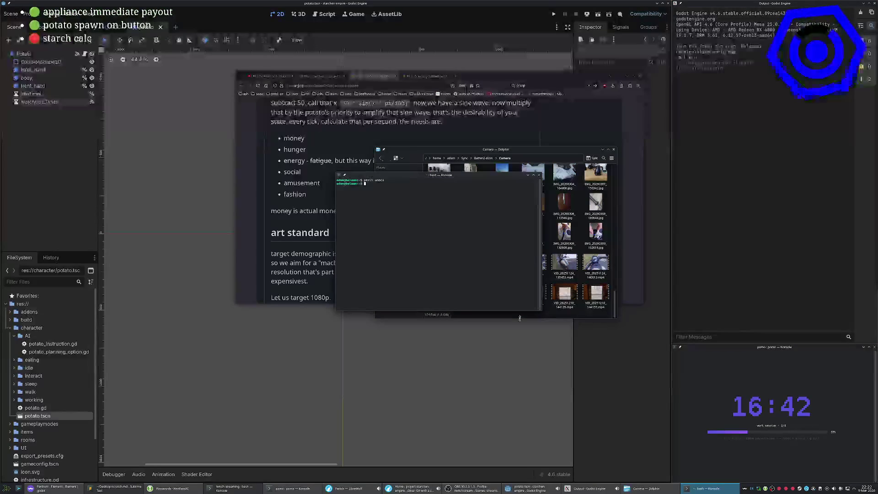
Change into Desktop/greyn/project-starchen-empire and launch a fresh Emacs there.
{"action": "type", "text": "cd Desktop/gr"}
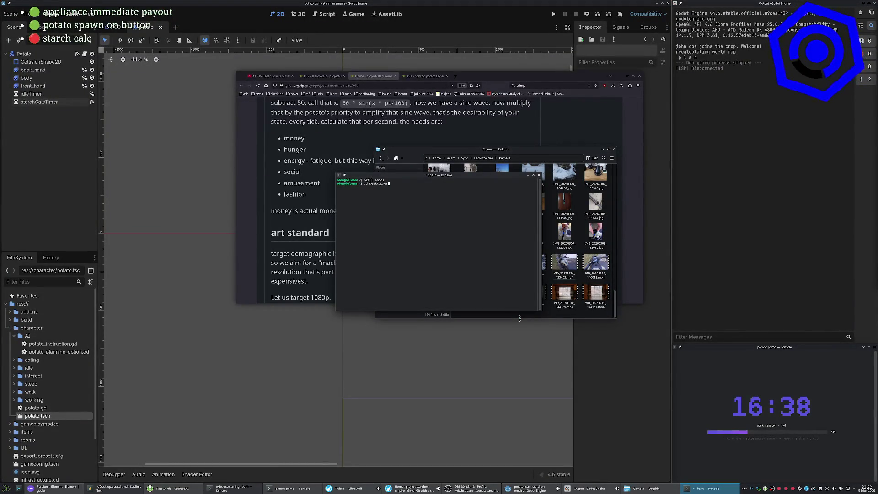
{"action": "key", "text": "Tab"}
{"action": "type", "text": "n/p"}
{"action": "key", "text": "Tab"}
{"action": "key", "text": "Return"}
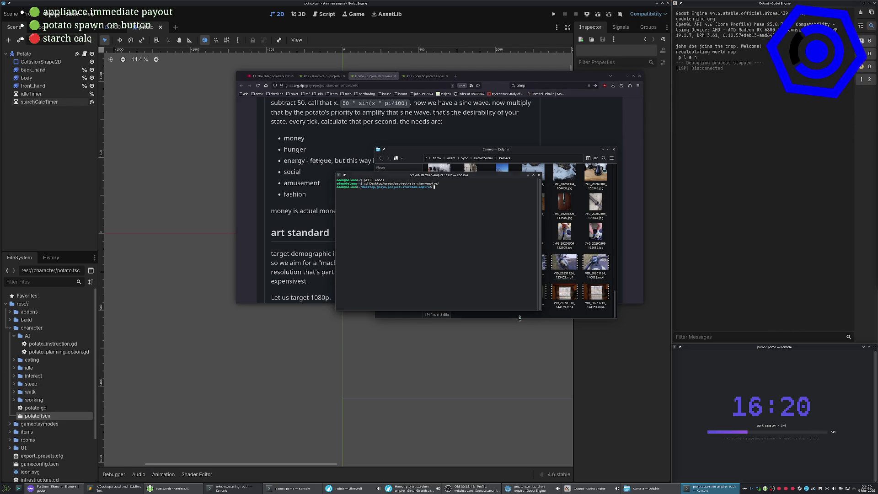
{"action": "type", "text": "emacs"}
{"action": "key", "text": "Return"}
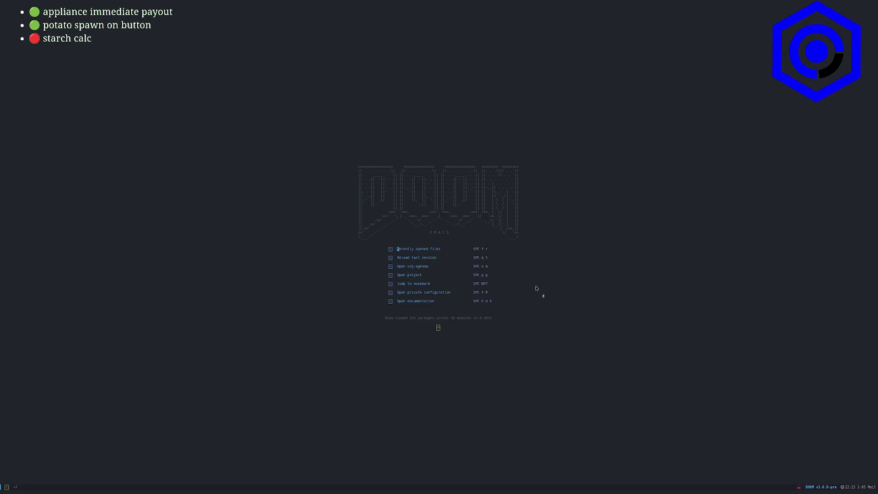
Reload the last Emacs session and turn on big font mode.
{"action": "key", "text": "j"}
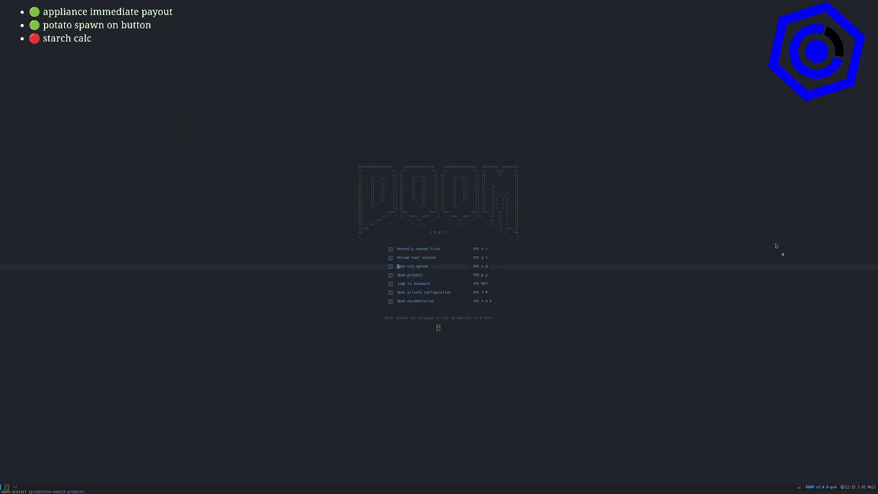
{"action": "key", "text": "Return"}
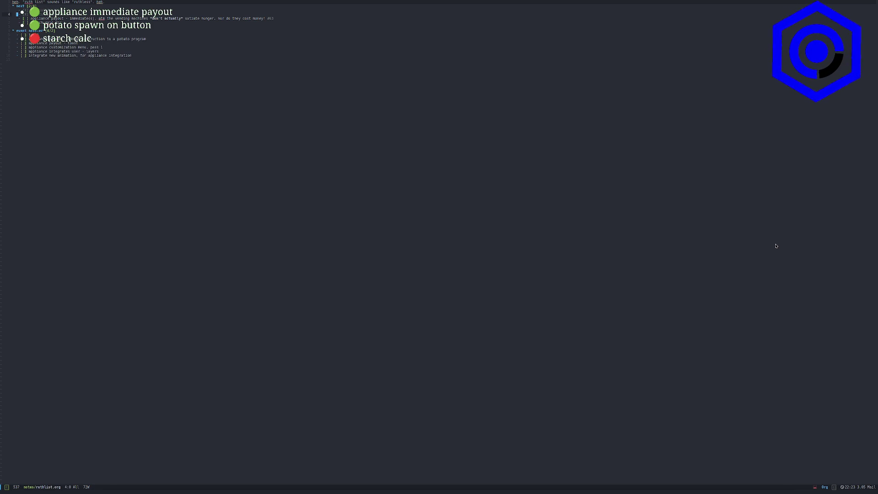
{"action": "key", "text": "space"}
{"action": "key", "text": "t"}
{"action": "key", "text": "b"}
{"action": "key", "text": "space"}
Switch to the old oreg workspace and delete it.
{"action": "key", "text": "Return"}
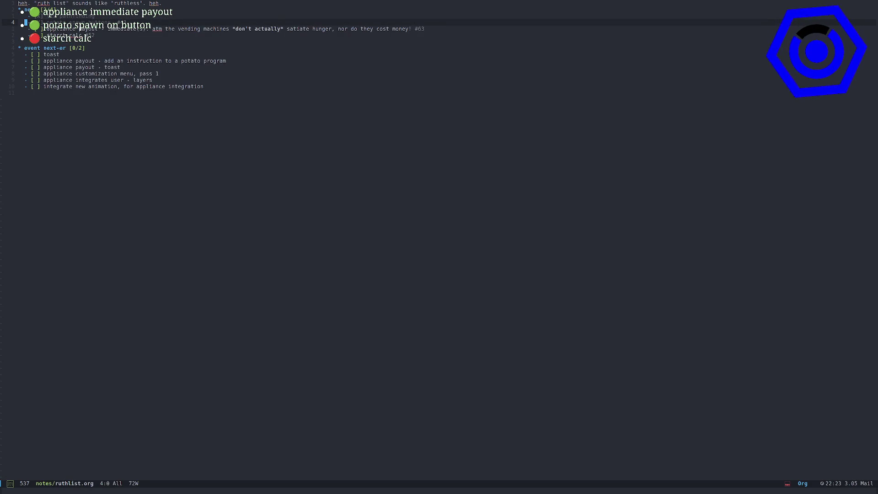
{"action": "key", "text": "space"}
{"action": "key", "text": "Tab"}
{"action": "key", "text": "period"}
{"action": "type", "text": "oreg"}
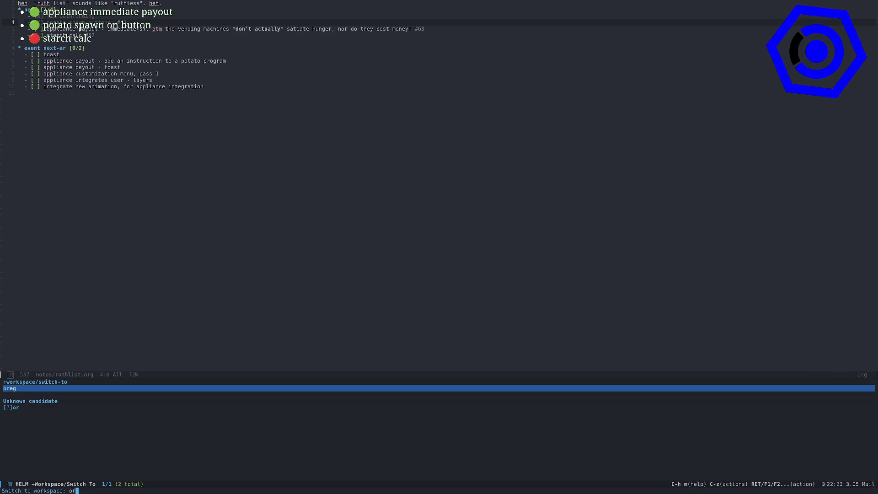
{"action": "key", "text": "Return"}
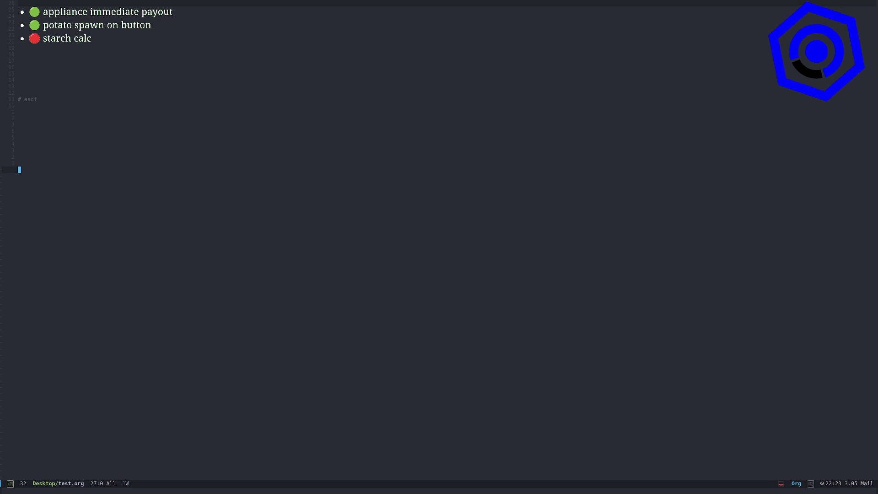
{"action": "key", "text": "space"}
{"action": "key", "text": "Tab"}
{"action": "key", "text": "d"}
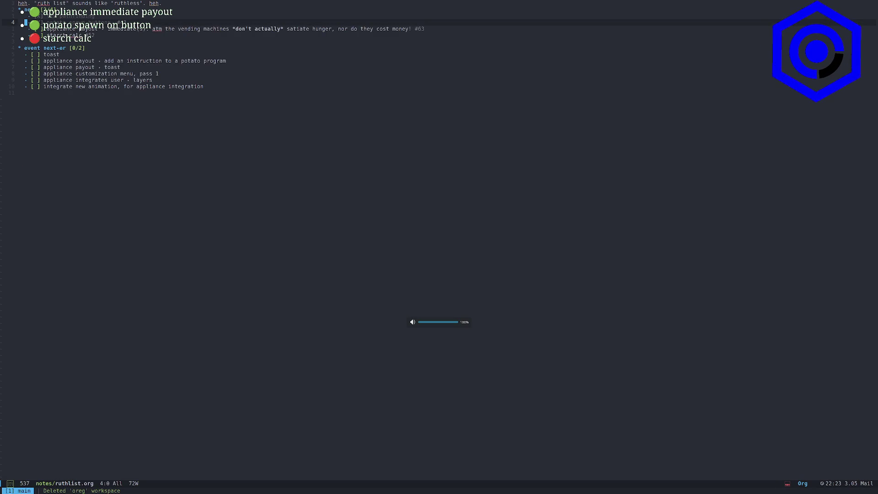
Create a fresh oreg workspace and open the project-starchen-empire README.md.
{"action": "key", "text": "space"}
{"action": "key", "text": "Tab"}
{"action": "key", "text": "period"}
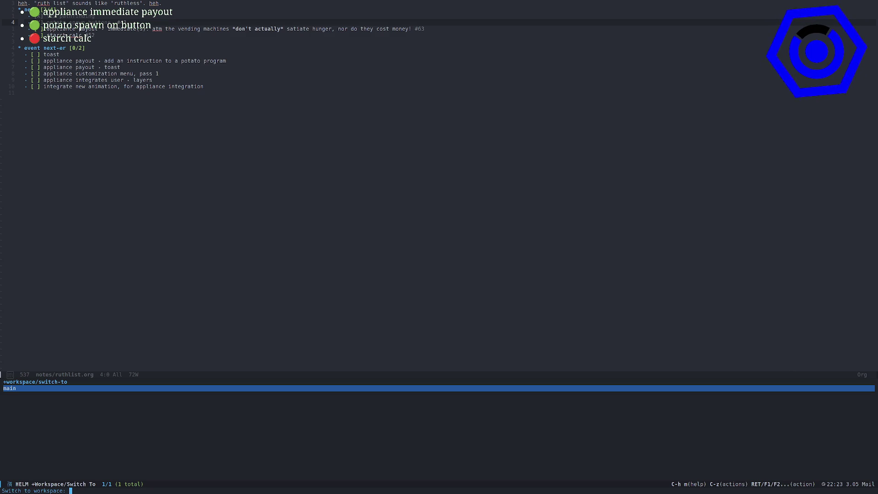
{"action": "type", "text": "oreg"}
{"action": "key", "text": "Return"}
{"action": "key", "text": "space"}
{"action": "key", "text": "period"}
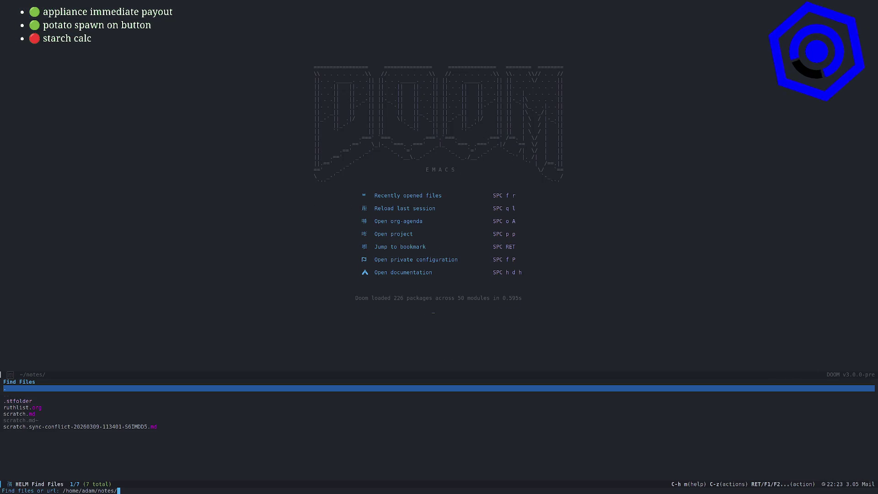
{"action": "type", "text": "~/Desktop/gre"}
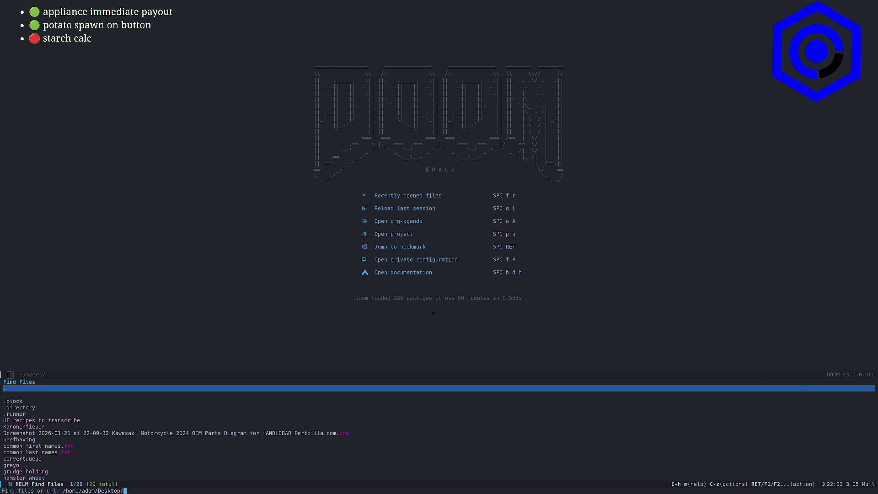
{"action": "type", "text": "yp"}
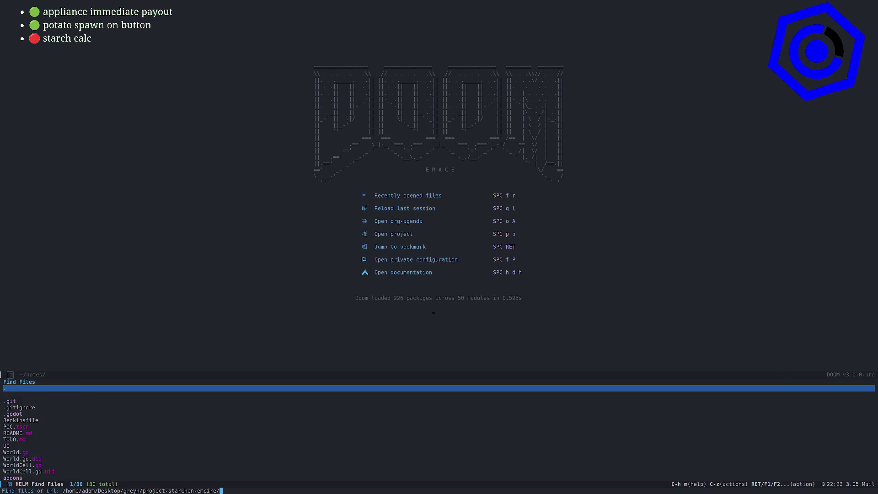
{"action": "type", "text": "RE"}
{"action": "key", "text": "Return"}
Show the project file tree and resize Emacs to fill the area left of Godot's output.
{"action": "key", "text": "space"}
{"action": "key", "text": "o"}
{"action": "key", "text": "p"}
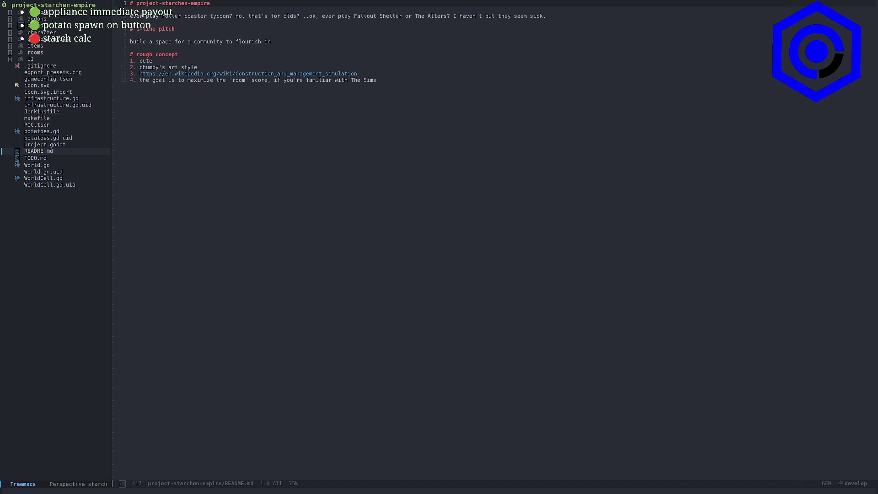
{"action": "key", "text": "super+Page_Down"}
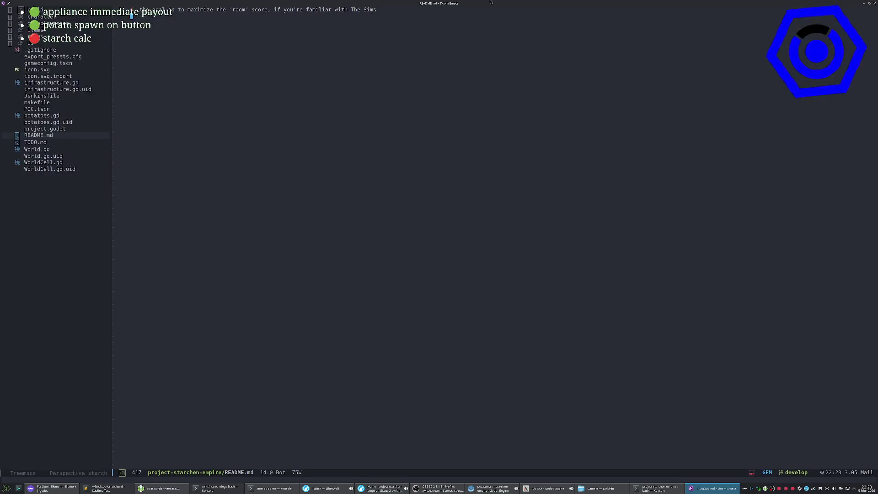
{"action": "key", "text": "super+Page_Down"}
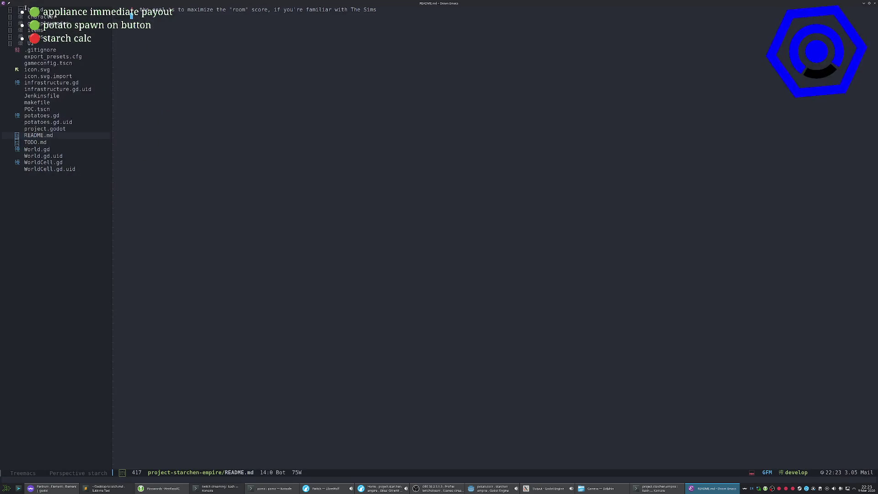
{"action": "left_click", "coordinate": [47, 8]}
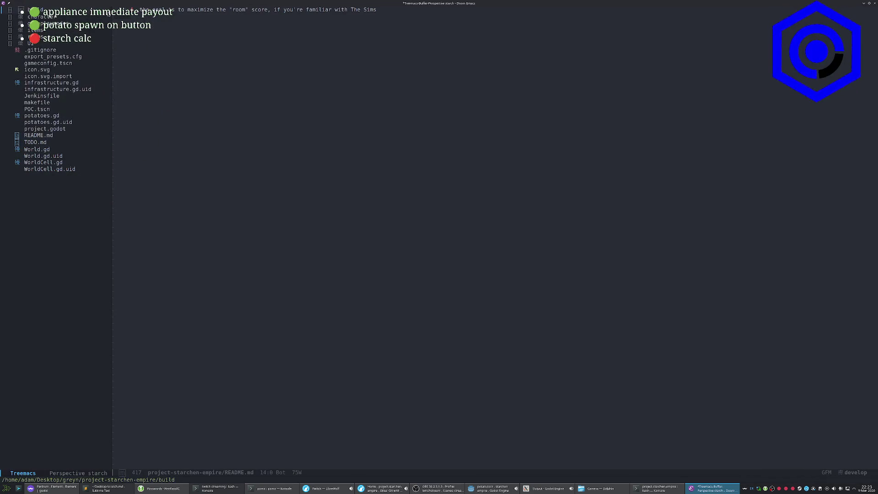
{"action": "key", "text": "super+Page_Down"}
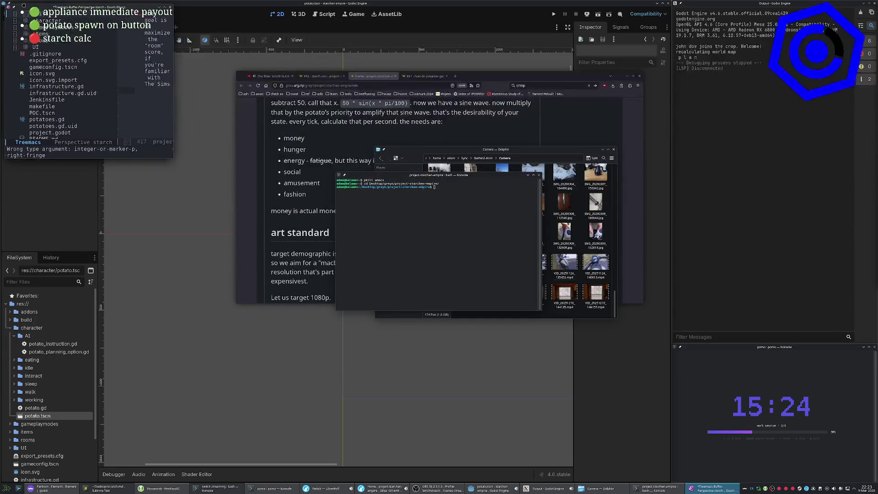
{"action": "mouse_move", "coordinate": [167, 155]}
{"action": "left_mouse_down"}
{"action": "mouse_move", "coordinate": [478, 305]}
{"action": "mouse_move", "coordinate": [670, 480]}
{"action": "left_mouse_up"}
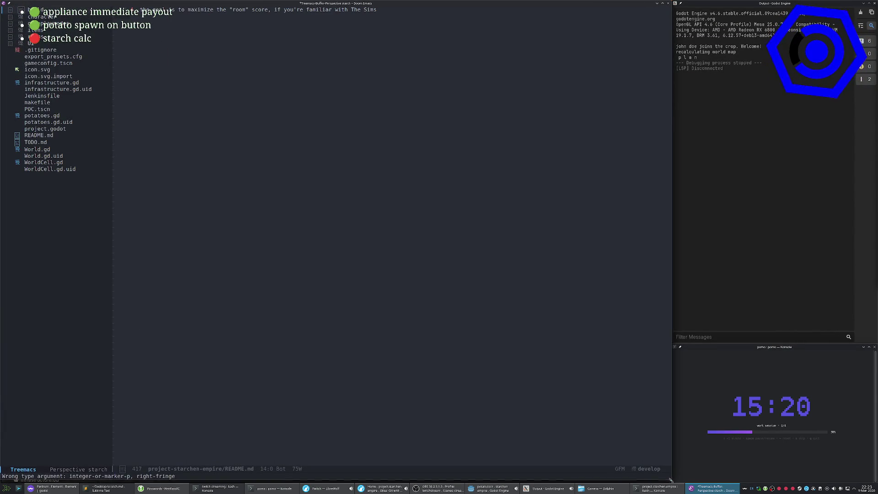
{"action": "left_click", "coordinate": [355, 207]}
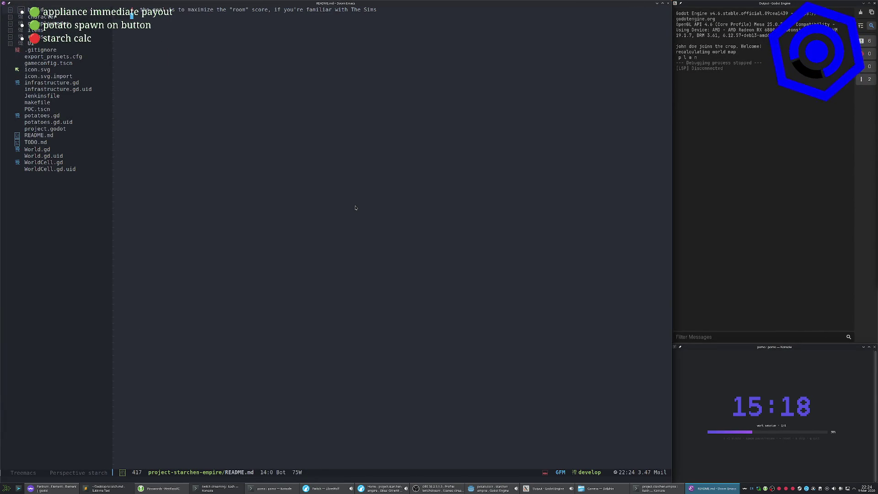
Switch to the starch workspace and show its project file tree.
{"action": "key", "text": "g"}
{"action": "key", "text": "g"}
{"action": "key", "text": "space"}
{"action": "key", "text": "o"}
{"action": "key", "text": "p"}
{"action": "key", "text": "space"}
{"action": "key", "text": "Tab"}
{"action": "key", "text": "."}
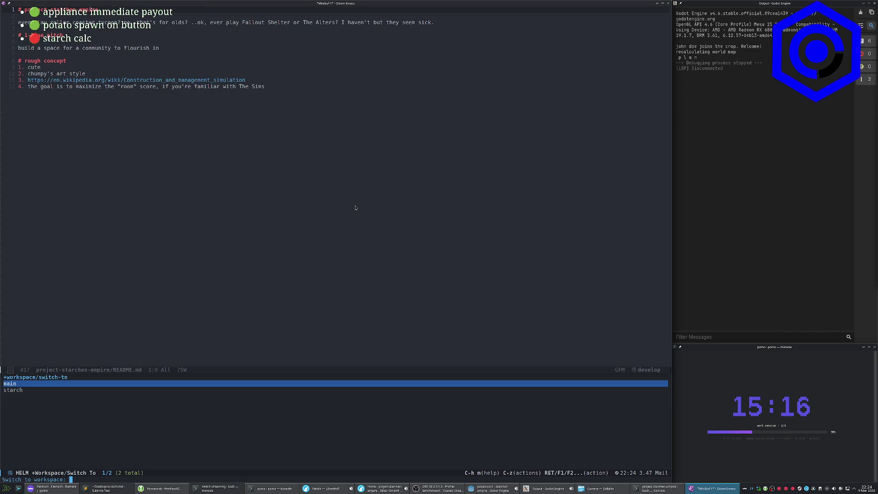
{"action": "key", "text": "Down"}
{"action": "key", "text": "Return"}
{"action": "key", "text": "space"}
{"action": "key", "text": "o"}
{"action": "key", "text": "p"}
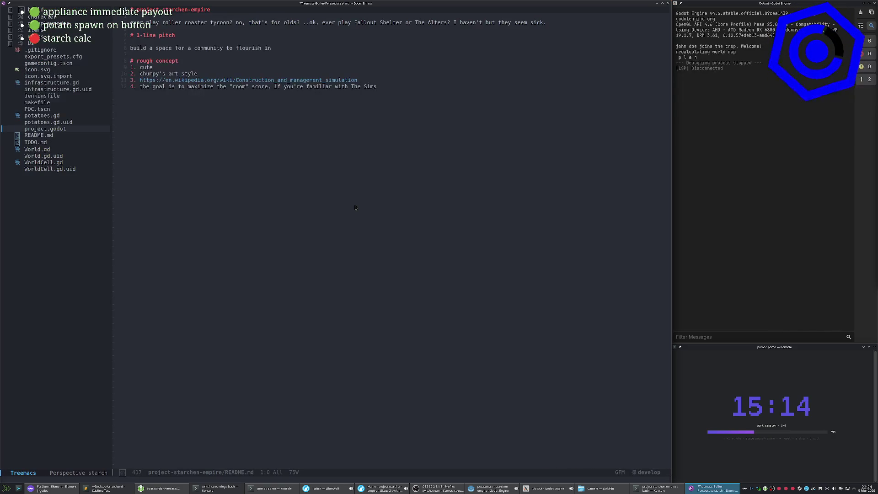
Open World.gd, then expand the character folder and open potato.gd.
{"action": "key", "text": "j"}
{"action": "key", "text": "j"}
{"action": "key", "text": "j"}
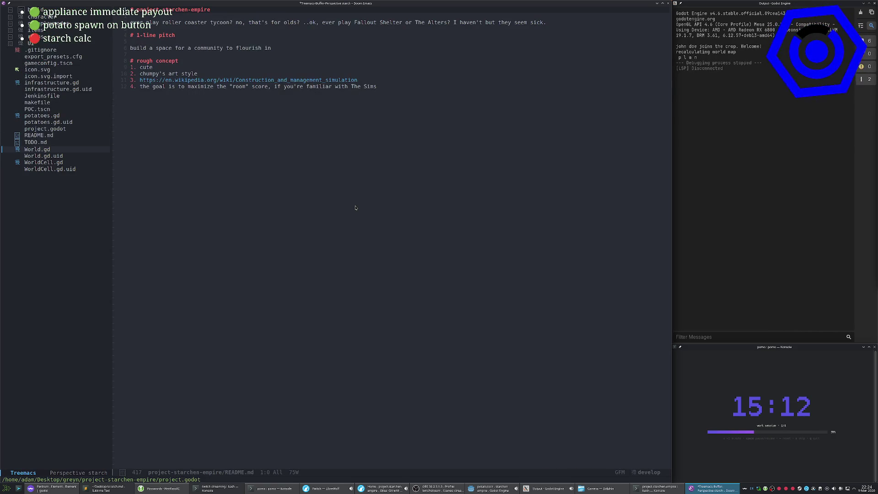
{"action": "key", "text": "Return"}
{"action": "key", "text": "space"}
{"action": "key", "text": "o"}
{"action": "key", "text": "P"}
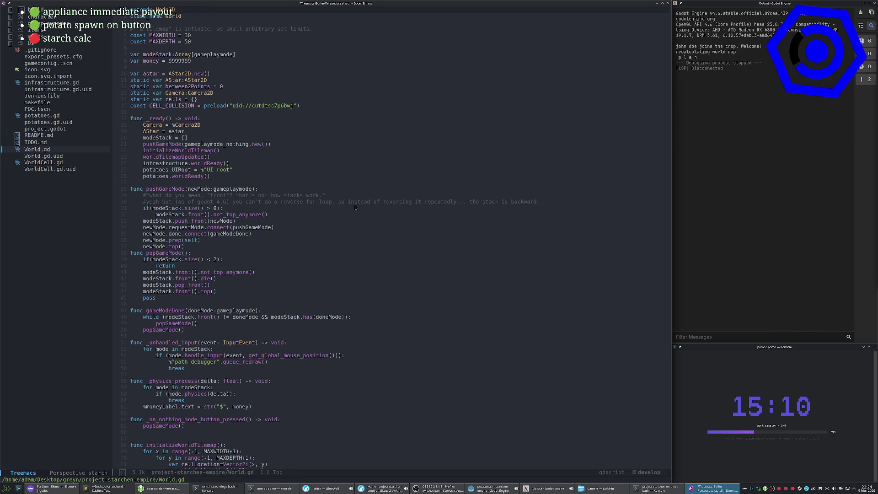
{"action": "key", "text": "Tab"}
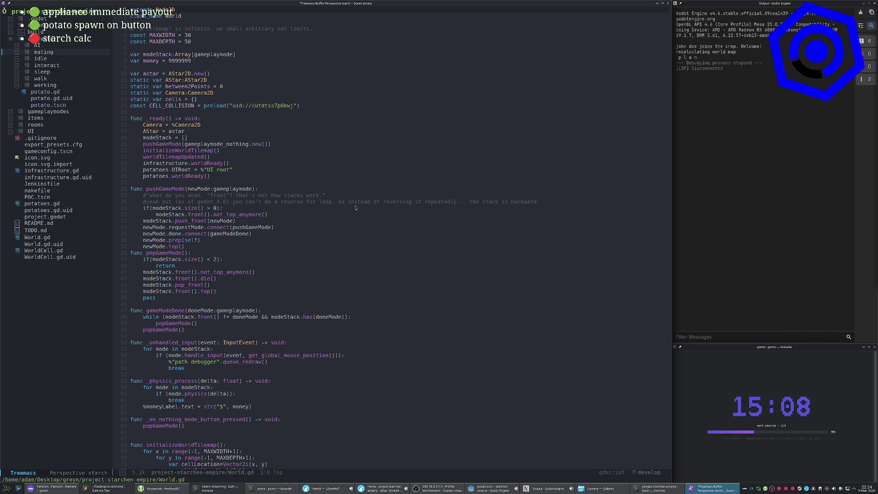
{"action": "key", "text": "Down"}
{"action": "key", "text": "Down"}
{"action": "key", "text": "Return"}
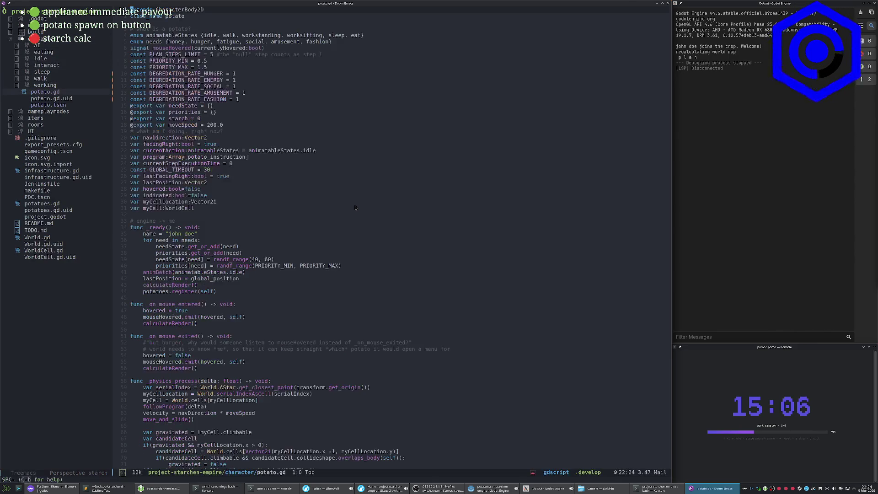
In potato.gd, copy the DEGREDATION_RATE_HUNGER constant name from the top of the file.
{"action": "key", "text": "G"}
{"action": "key", "text": "space"}
{"action": "key", "text": "o"}
{"action": "key", "text": "p"}
{"action": "key", "text": "k"}
{"action": "key", "text": "k"}
{"action": "key", "text": "k"}
{"action": "key", "text": "g"}
{"action": "key", "text": "g"}
{"action": "key", "text": "j"}
{"action": "key", "text": "j"}
{"action": "key", "text": "j"}
{"action": "key", "text": "j"}
{"action": "key", "text": "j"}
{"action": "key", "text": "w"}
{"action": "key", "text": "v"}
{"action": "key", "text": "t"}
{"action": "key", "text": "H"}
{"action": "key", "text": "l"}
{"action": "key", "text": "l"}
{"action": "key", "text": "l"}
{"action": "key", "text": "y"}
{"action": "key", "text": "G"}
Make the fashion and amusement needs drop by DEGREDATION_RATE_HUNGER in the starch-calc timer.
{"action": "key", "text": "k"}
{"action": "key", "text": "k"}
{"action": "key", "text": "k"}
{"action": "key", "text": "w"}
{"action": "key", "text": "w"}
{"action": "key", "text": "w"}
{"action": "key", "text": "i"}
{"action": "key", "text": "Escape"}
{"action": "key", "text": "l"}
{"action": "key", "text": "v"}
{"action": "key", "text": "p"}
{"action": "key", "text": "k"}
{"action": "key", "text": "v"}
{"action": "key", "text": "p"}
{"action": "key", "text": "k"}
{"action": "key", "text": "a"}
Make social drop by DEGREDATION_RATE_HUNGER and undo the stray blank line.
{"action": "key", "text": "Escape"}
{"action": "key", "text": "v"}
{"action": "key", "text": "p"}
{"action": "key", "text": "o"}
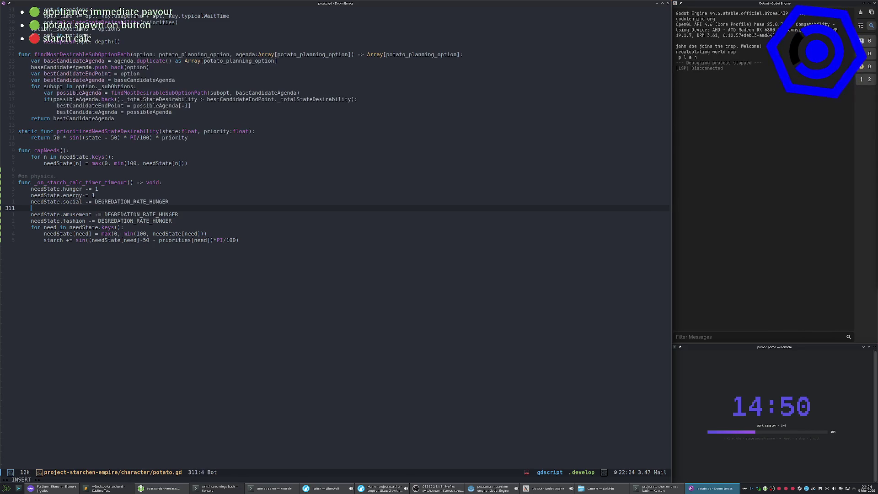
{"action": "key", "text": "Escape"}
{"action": "key", "text": "u"}
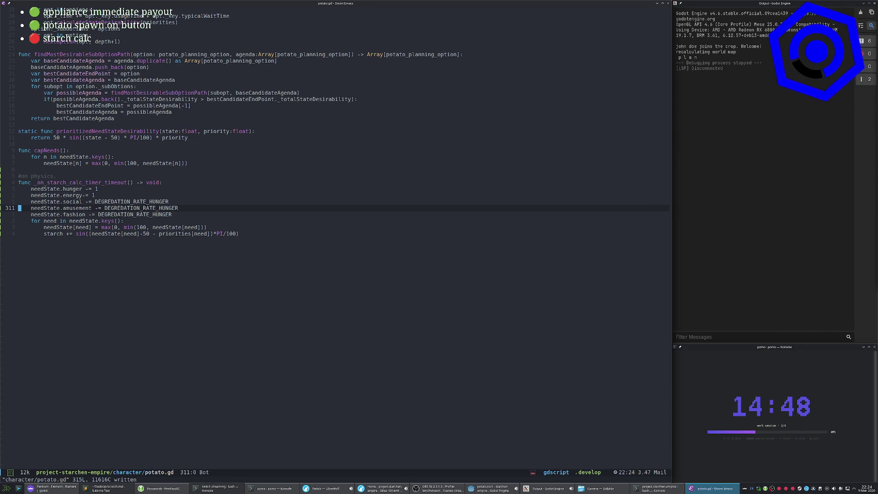
Replace the energy decrement amount with DEGREDATION_RATE_HUNGER.
{"action": "key", "text": "k"}
{"action": "key", "text": "x"}
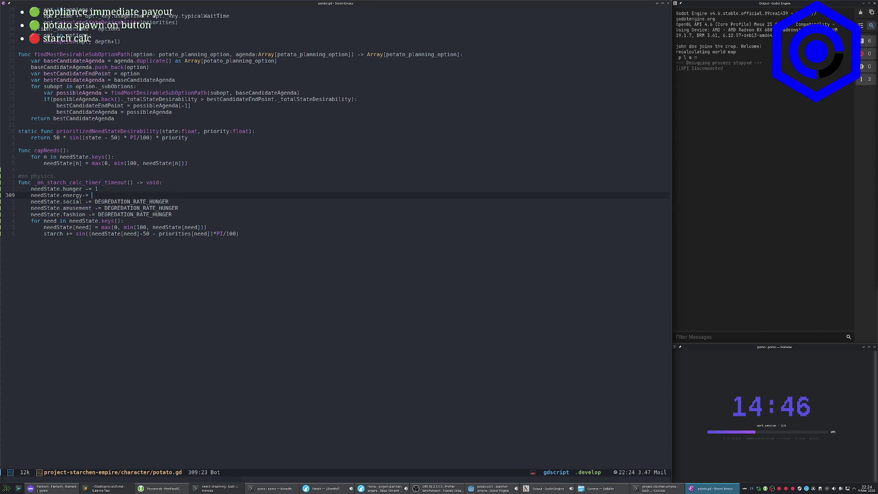
{"action": "key", "text": "o"}
{"action": "key", "text": "Escape"}
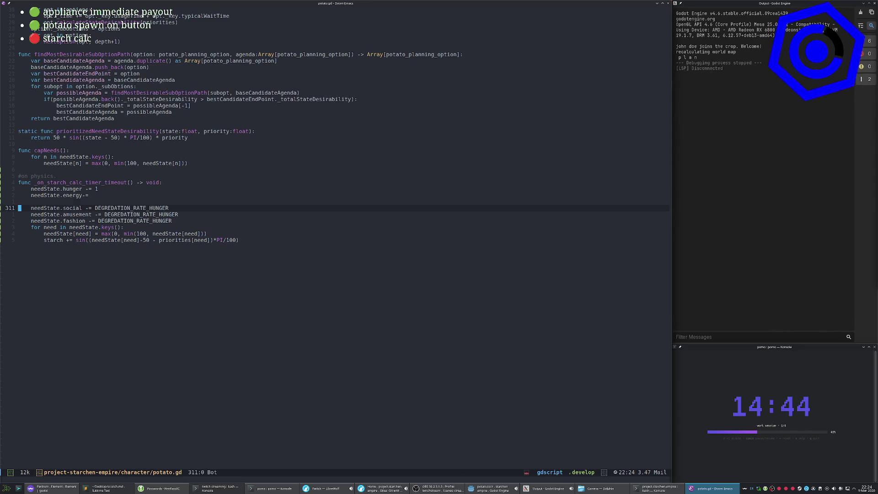
{"action": "key", "text": "j"}
{"action": "key", "text": "v"}
{"action": "key", "text": "i"}
{"action": "key", "text": "w"}
{"action": "key", "text": "y"}
{"action": "key", "text": "k"}
{"action": "type", "text": "kA"}
{"action": "key", "text": "Escape"}
{"action": "key", "text": "p"}
Make hunger drop by DEGREDATION_RATE_HUNGER, remove the leftover blank line, fix spacing, and save.
{"action": "key", "text": "k"}
{"action": "key", "text": "dollar"}
{"action": "key", "text": "x"}
{"action": "key", "text": "p"}
{"action": "key", "text": "0"}
{"action": "key", "text": "j"}
{"action": "key", "text": "j"}
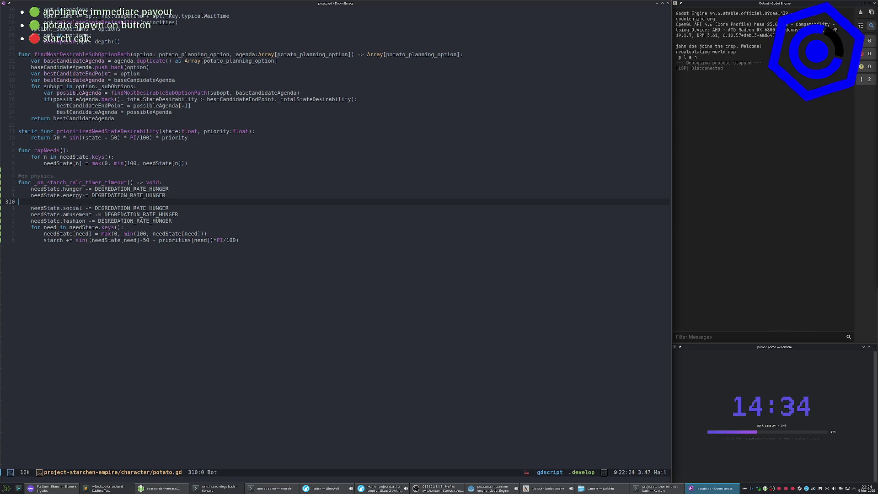
{"action": "key", "text": "d"}
{"action": "key", "text": "d"}
{"action": "key", "text": "k"}
{"action": "key", "text": "f"}
{"action": "key", "text": "minus"}
{"action": "key", "text": "i"}
{"action": "key", "text": "Escape"}
{"action": "type", "text": ":w"}
{"action": "key", "text": "Return"}
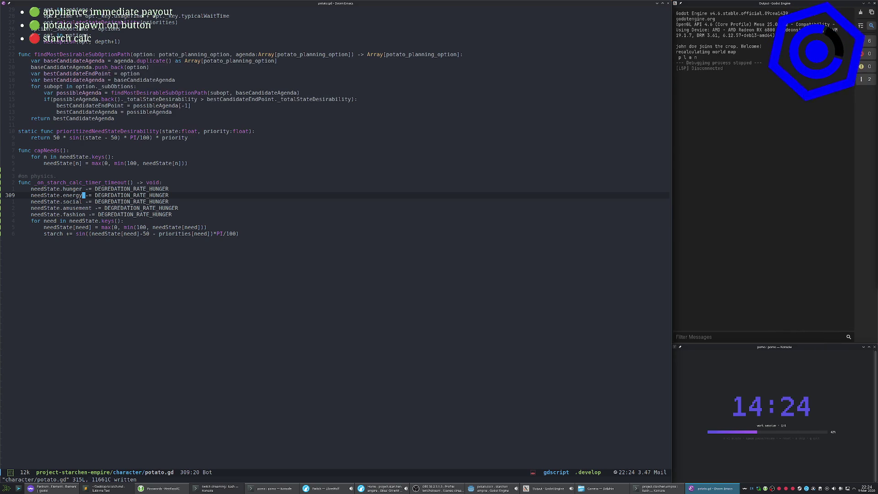
{"action": "key", "text": "Escape"}
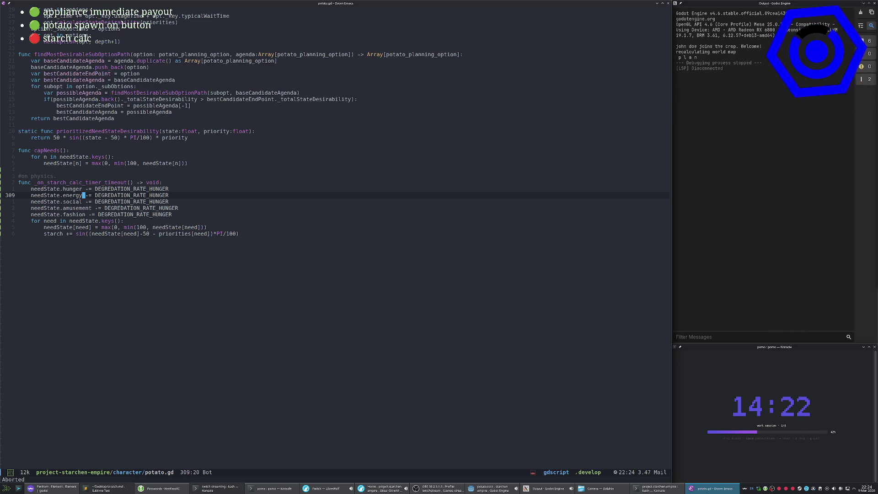
Change the energy line's rate to DEGREDATION_RATE_ENERGY and trim HUNGER from the social line's rate.
{"action": "key", "text": "A"}
{"action": "key", "text": "BackSpace"}
{"action": "key", "text": "BackSpace"}
{"action": "key", "text": "BackSpace"}
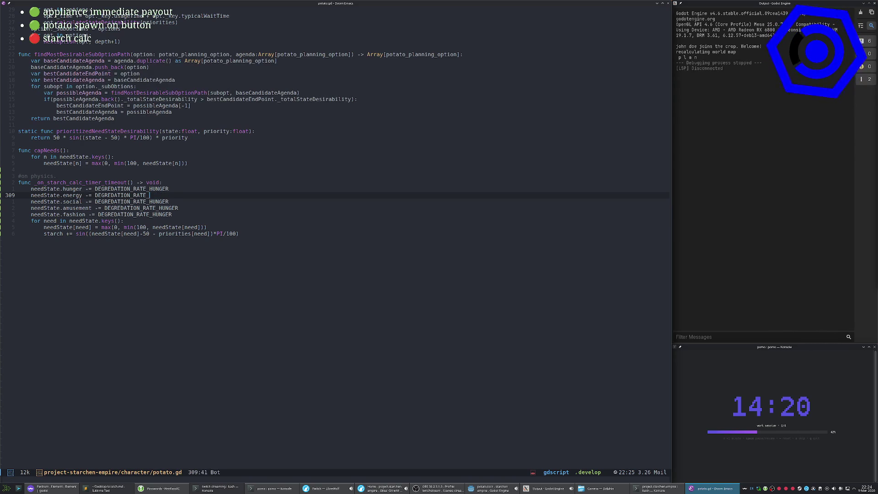
{"action": "type", "text": "ENERGY"}
{"action": "key", "text": "Escape"}
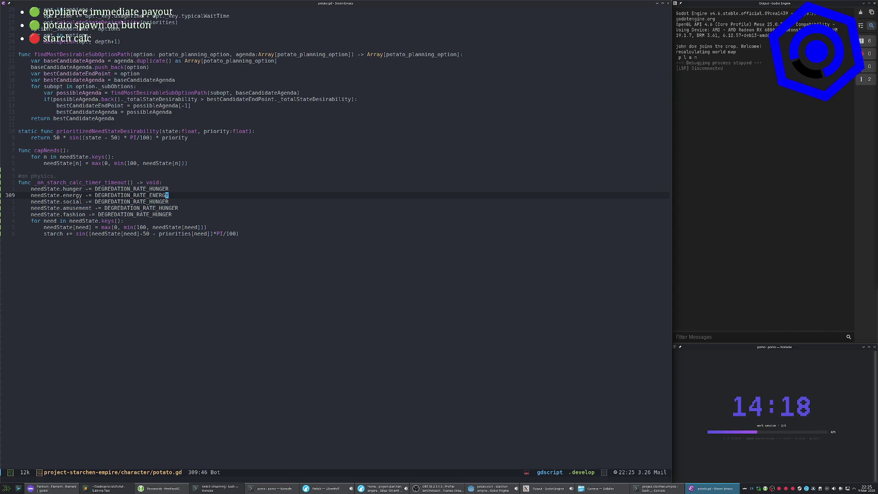
{"action": "key", "text": "j"}
{"action": "key", "text": "A"}
{"action": "key", "text": "BackSpace"}
{"action": "key", "text": "BackSpace"}
{"action": "key", "text": "BackSpace"}
Rename the amusement and fashion rates to DEGREDATION_RATE_AMUSEMENT and DEGREDATION_RATE_FASHION.
{"action": "key", "text": "Down"}
{"action": "key", "text": "Delete"}
{"action": "key", "text": "Delete"}
{"action": "key", "text": "Delete"}
{"action": "type", "text": "ATE_AM"}
{"action": "key", "text": "BackSpace"}
{"action": "type", "text": "ST"}
{"action": "key", "text": "Down"}
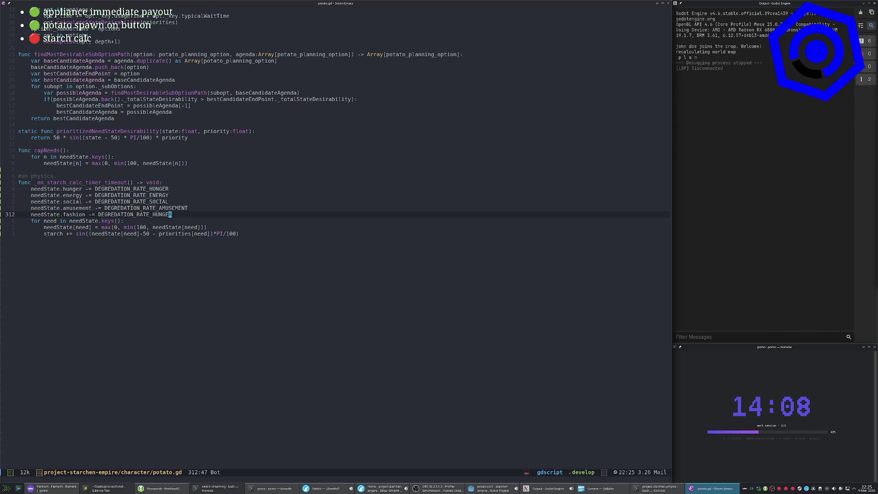
{"action": "key", "text": "BackSpace"}
{"action": "key", "text": "BackSpace"}
{"action": "key", "text": "BackSpace"}
{"action": "key", "text": "BackSpace"}
{"action": "key", "text": "BackSpace"}
{"action": "type", "text": "FA"}
{"action": "key", "text": "BackSpace"}
{"action": "type", "text": "SHION"}
{"action": "key", "text": "Escape"}
Save potato.gd with :w, then save all project files and open buffers.
{"action": "type", "text": ":w"}
{"action": "key", "text": "Return"}
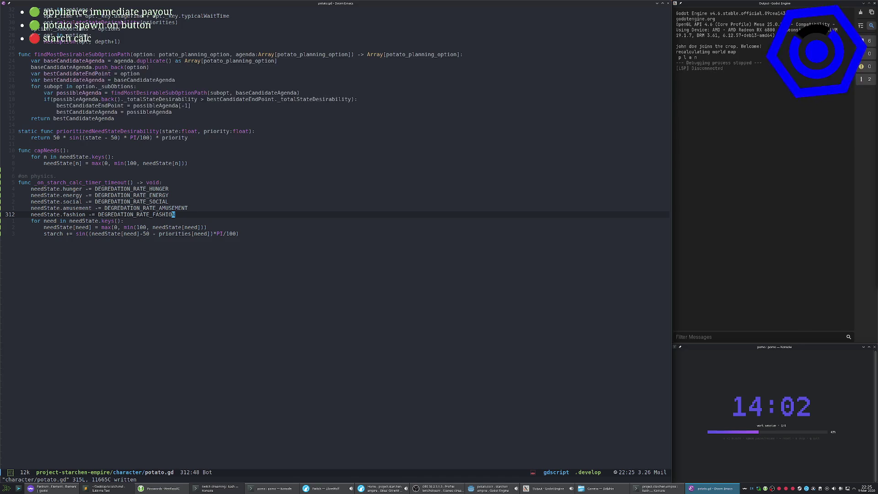
{"action": "key", "text": "space"}
{"action": "key", "text": "p"}
{"action": "key", "text": "s"}
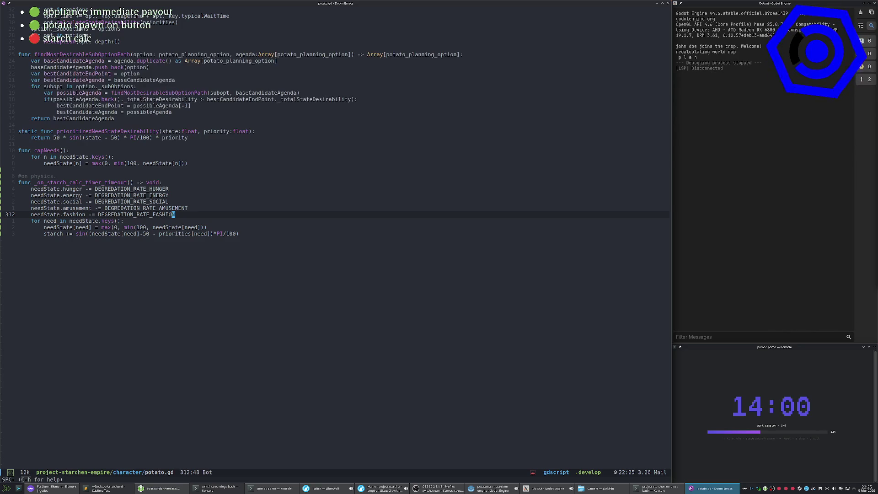
{"action": "key", "text": "space"}
{"action": "key", "text": "b"}
{"action": "key", "text": "shift+s"}
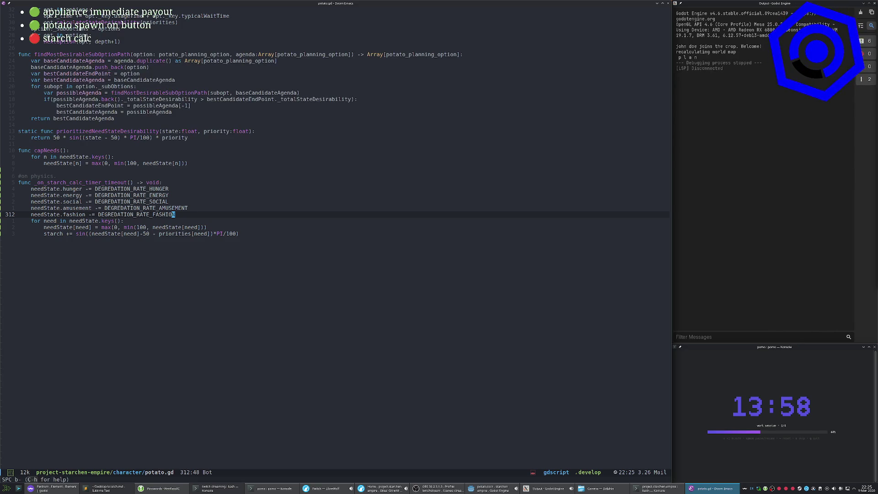
Restart the LSP workspace with SPC c l w s.
{"action": "key", "text": "space"}
{"action": "key", "text": "c"}
{"action": "key", "text": "l"}
{"action": "key", "text": "w"}
{"action": "key", "text": "s"}
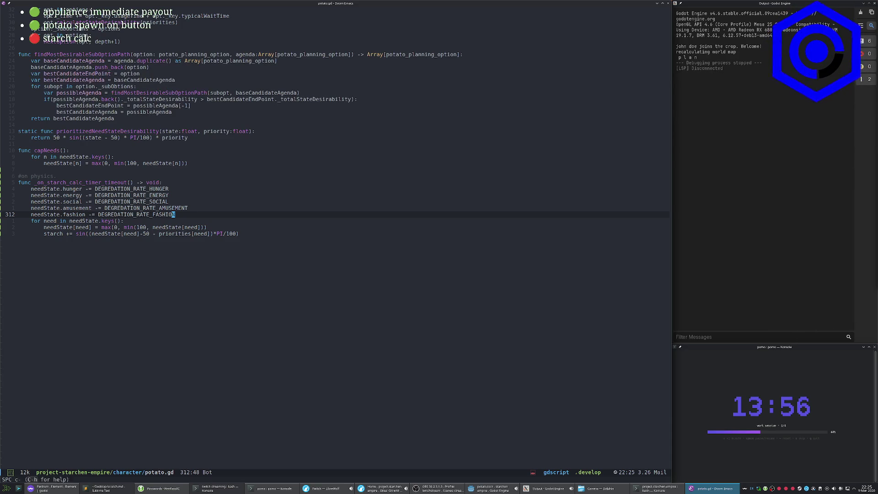
Run the game in Godot with F5 and select the failing line 309 from the error report.
{"action": "left_click", "coordinate": [390, 281]}
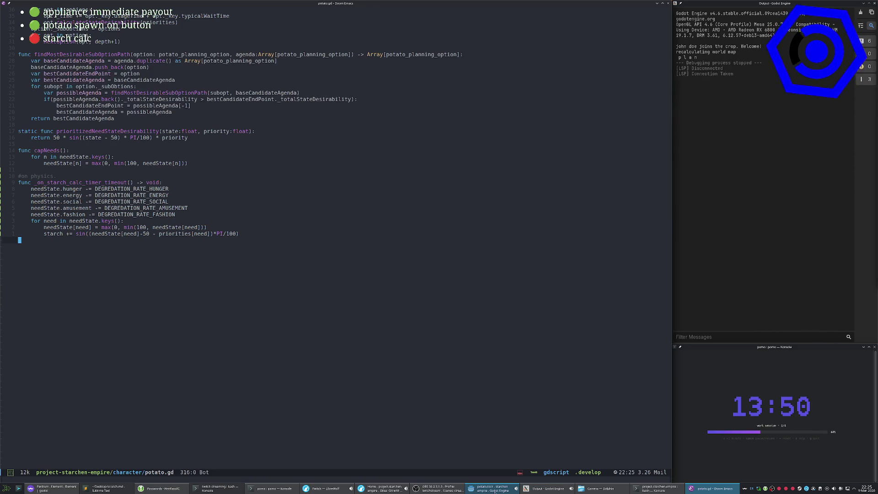
{"action": "key", "text": "alt+Tab"}
{"action": "key", "text": "F5"}
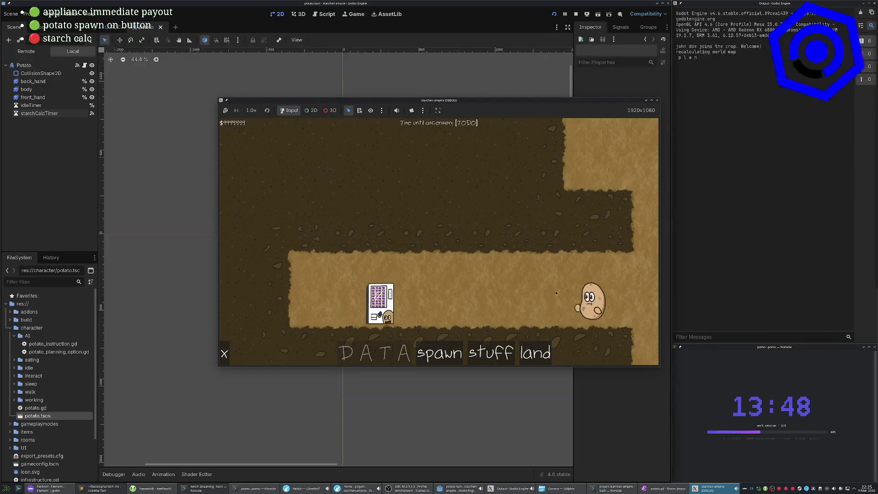
{"action": "left_click", "coordinate": [178, 401]}
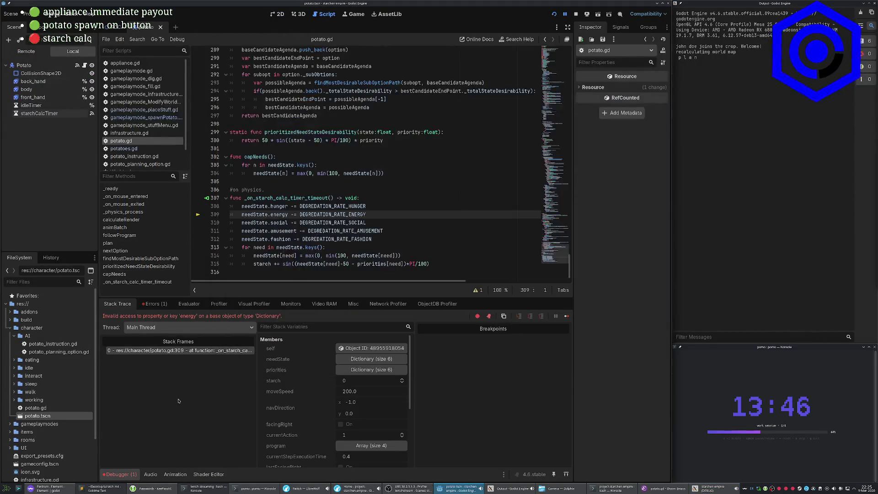
{"action": "triple_click", "coordinate": [357, 214]}
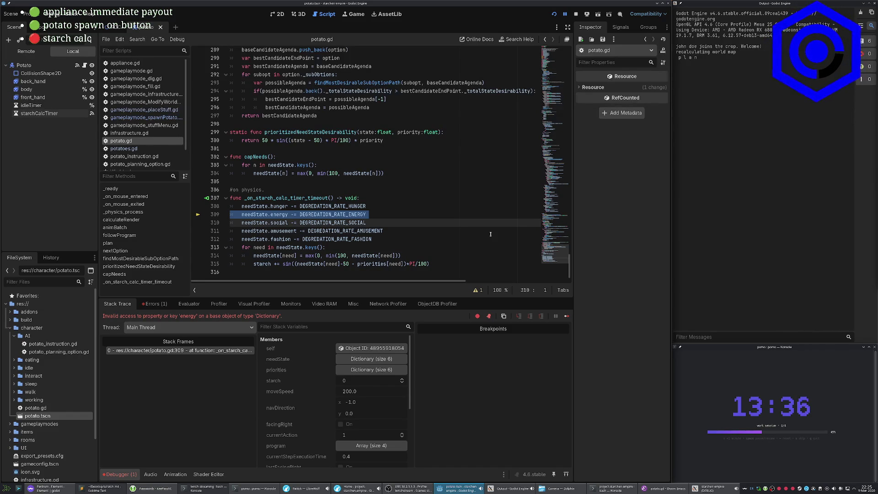
Compare the DEGREDATION_RATE_ENERGY constant near the script top with its use on line 309.
{"action": "left_click", "coordinate": [539, 61]}
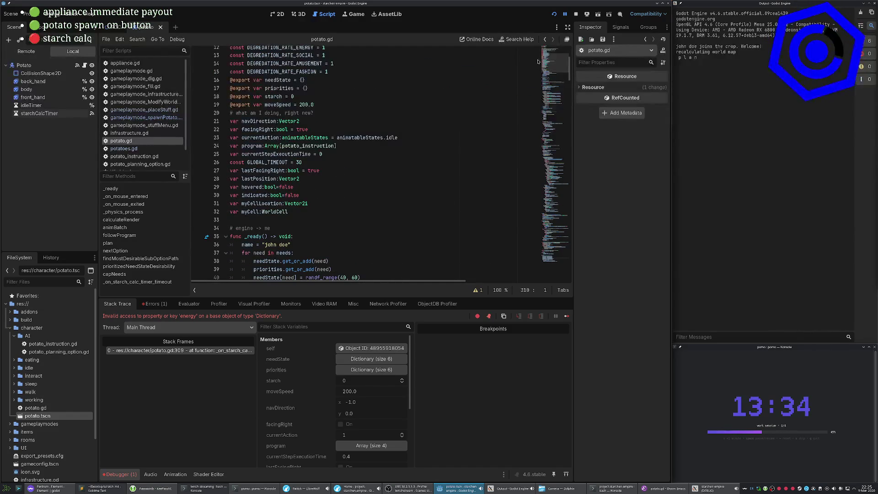
{"action": "scroll", "coordinate": [399, 172], "scroll_direction": "up", "scroll_amount": 1}
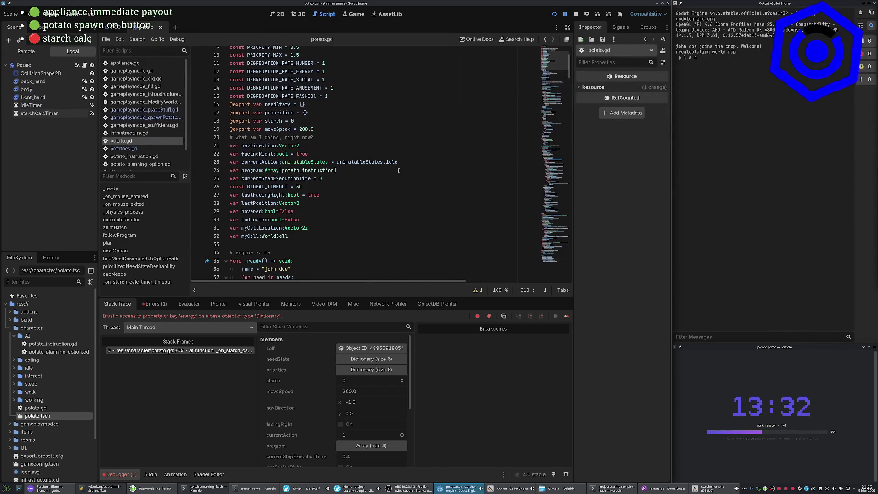
{"action": "double_click", "coordinate": [291, 71]}
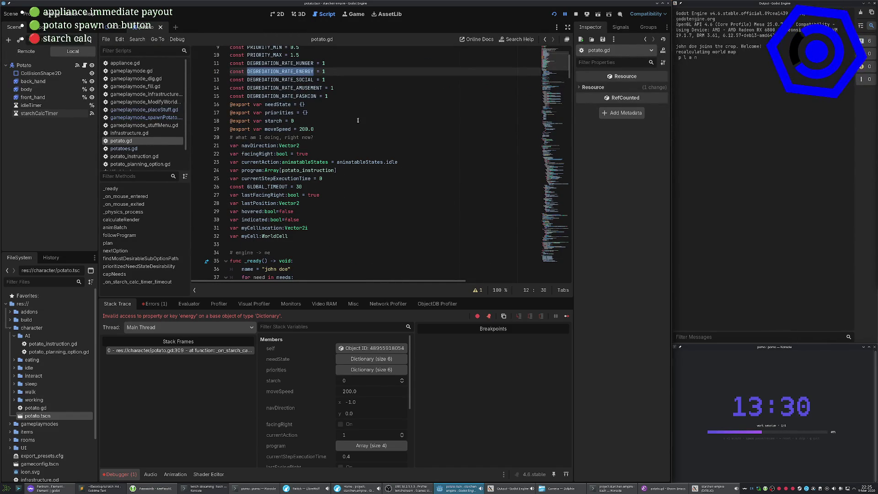
{"action": "left_click", "coordinate": [558, 251]}
{"action": "double_click", "coordinate": [344, 226]}
{"action": "key", "text": "Right"}
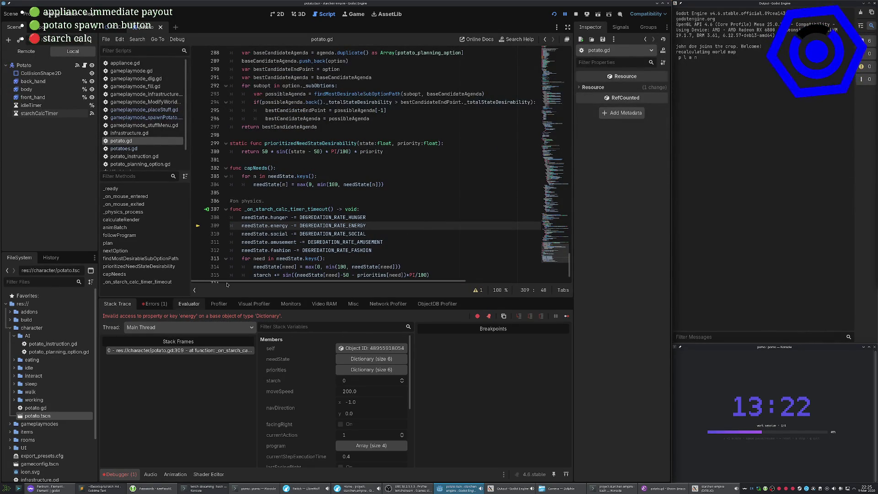
{"action": "left_click", "coordinate": [291, 226]}
Stop the running game and find that the needs enum still lists fatigue.
{"action": "key", "text": "F8"}
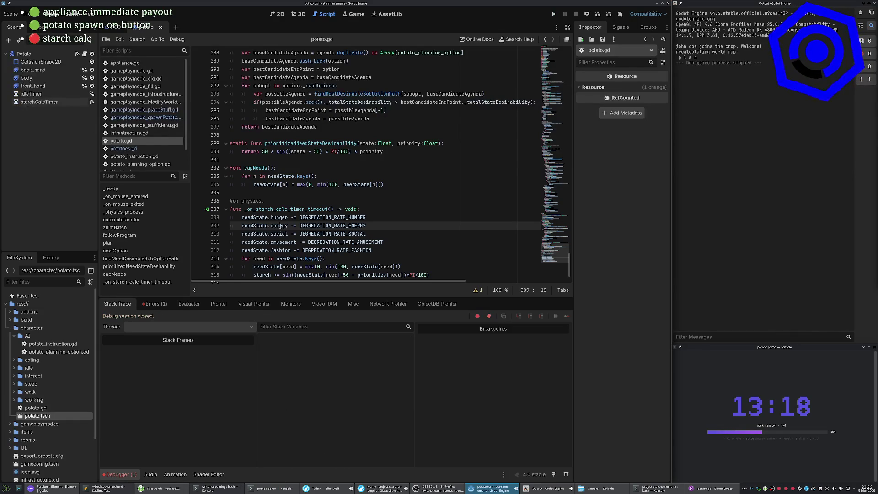
{"action": "left_click", "coordinate": [547, 72]}
{"action": "scroll", "coordinate": [267, 139], "scroll_direction": "down", "scroll_amount": 3}
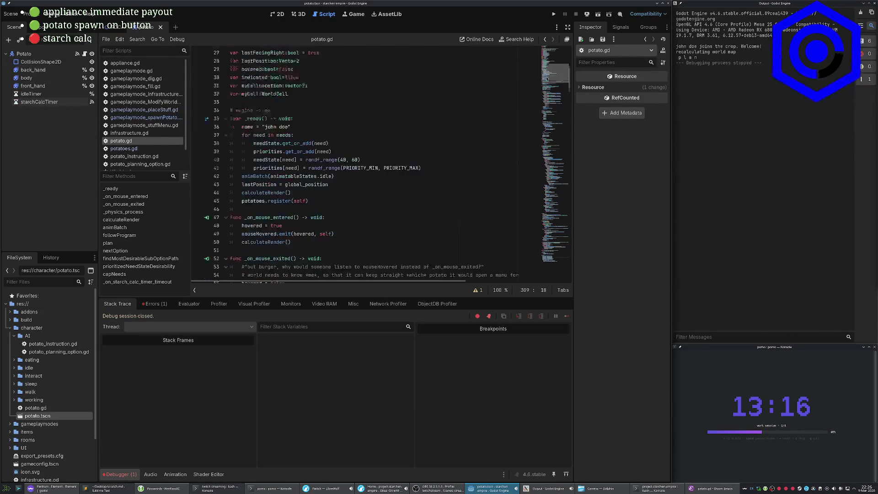
{"action": "double_click", "coordinate": [288, 132]}
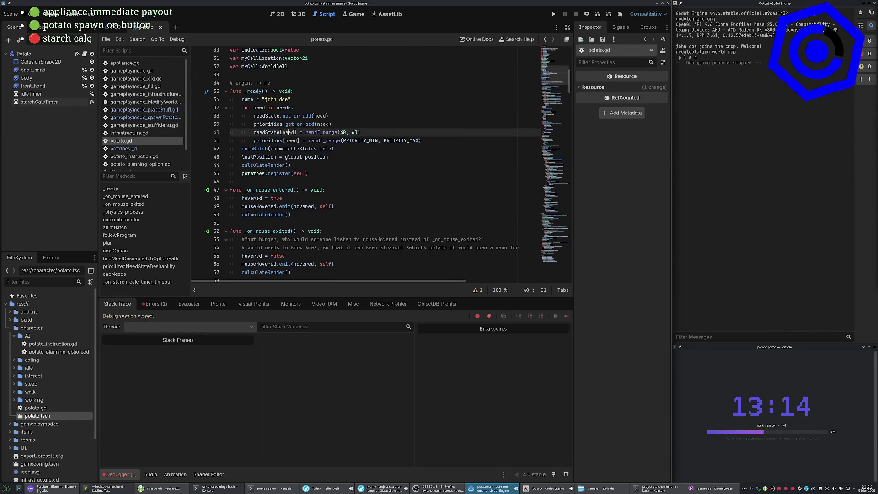
{"action": "scroll", "coordinate": [289, 131], "scroll_direction": "up", "scroll_amount": 6}
{"action": "scroll", "coordinate": [290, 131], "scroll_direction": "up", "scroll_amount": 4}
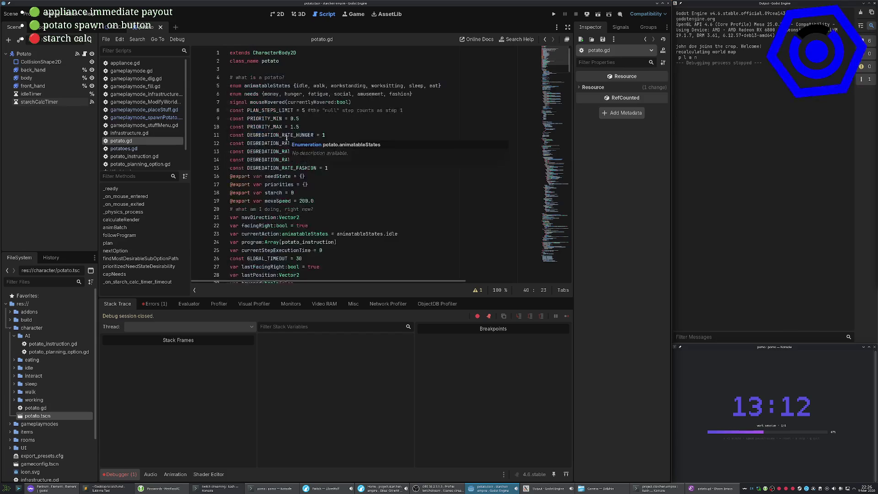
{"action": "double_click", "coordinate": [327, 94]}
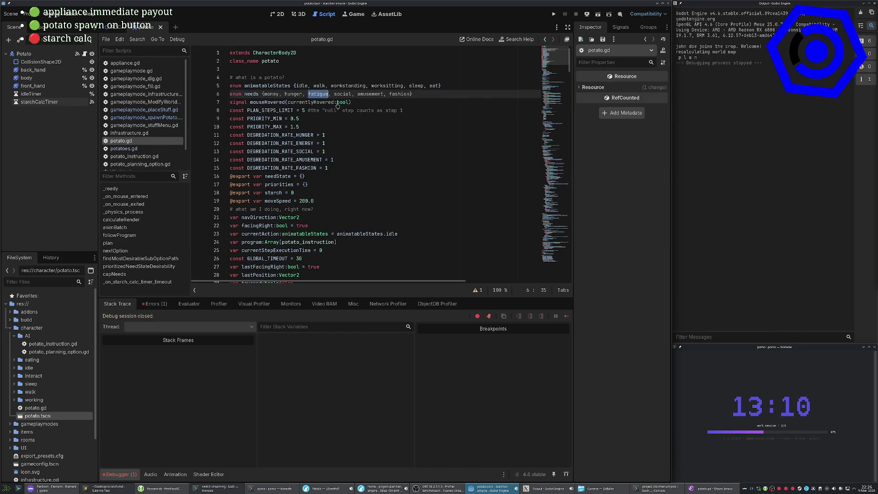
{"action": "mouse_move", "coordinate": [337, 104]}
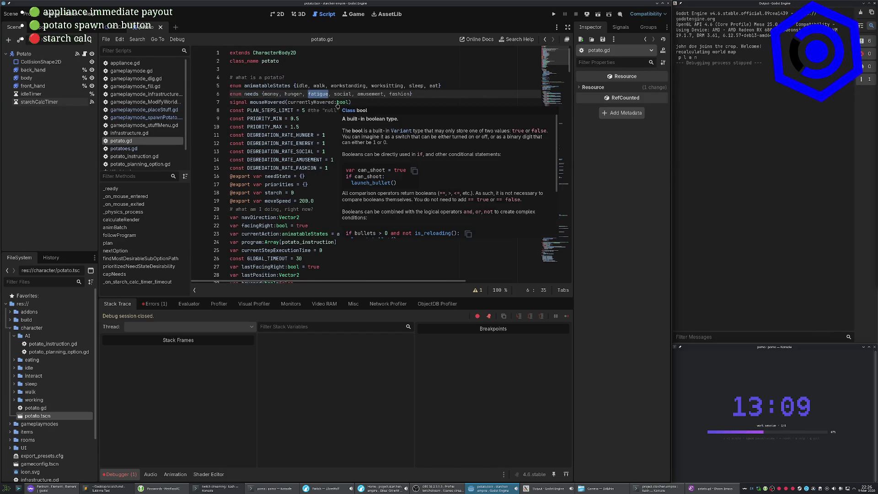
{"action": "left_click", "coordinate": [318, 143]}
Back in Emacs, start replacing ENERGY in the energy line's rate constant.
{"action": "key", "text": "alt+Tab"}
{"action": "key", "text": "k"}
{"action": "key", "text": "k"}
{"action": "key", "text": "k"}
{"action": "key", "text": "k"}
{"action": "key", "text": "k"}
{"action": "key", "text": "A"}
{"action": "key", "text": "BackSpace"}
{"action": "key", "text": "BackSpace"}
{"action": "key", "text": "BackSpace"}
Restore needState.energy on line 309, undoing an accidental line join, and save potato.gd.
{"action": "type", "text": "FATIGUE"}
{"action": "key", "text": "Escape"}
{"action": "key", "text": "B"}
{"action": "key", "text": "B"}
{"action": "key", "text": "k"}
{"action": "key", "text": "J"}
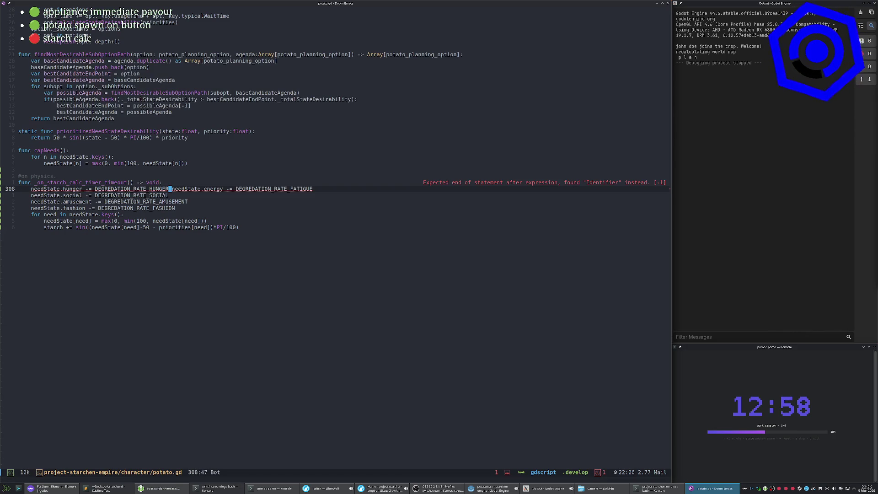
{"action": "key", "text": "u"}
{"action": "key", "text": "b"}
{"action": "key", "text": "b"}
{"action": "key", "text": "b"}
{"action": "type", "text": "fatigue"}
{"action": "key", "text": "space"}
{"action": "key", "text": "f"}
{"action": "key", "text": "s"}
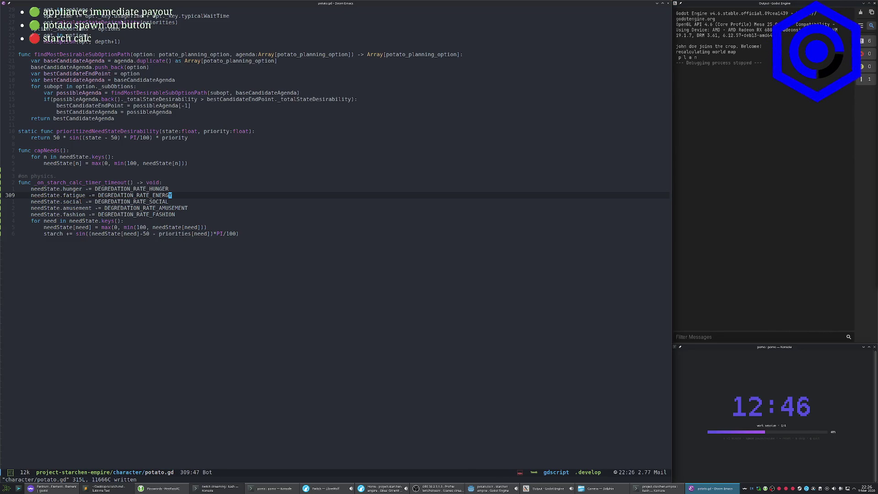
Retype the fatigue key as energy and save potato.gd again.
{"action": "key", "text": "shift+f"}
{"action": "key", "text": "period"}
{"action": "key", "text": "l"}
{"action": "key", "text": "c"}
{"action": "key", "text": "t"}
{"action": "key", "text": "minus"}
{"action": "type", "text": "energy"}
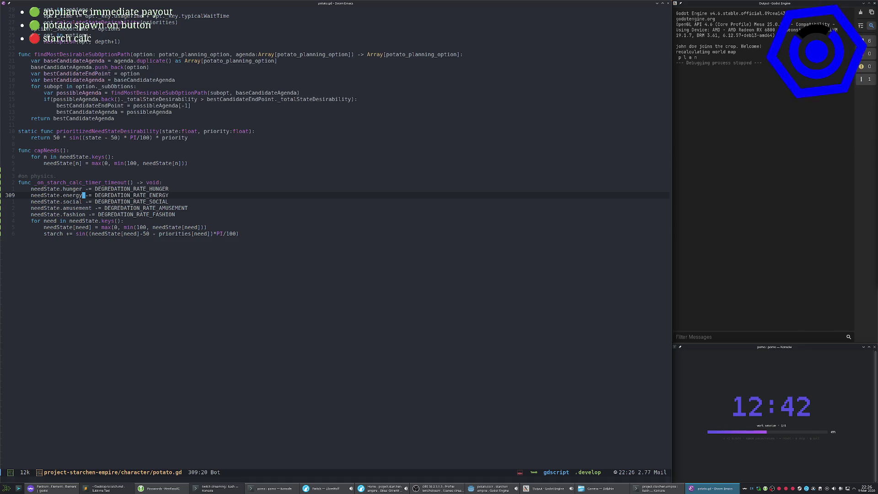
{"action": "key", "text": "Escape"}
{"action": "key", "text": "space"}
{"action": "key", "text": "f"}
{"action": "key", "text": "s"}
{"action": "key", "text": "g"}
{"action": "key", "text": "g"}
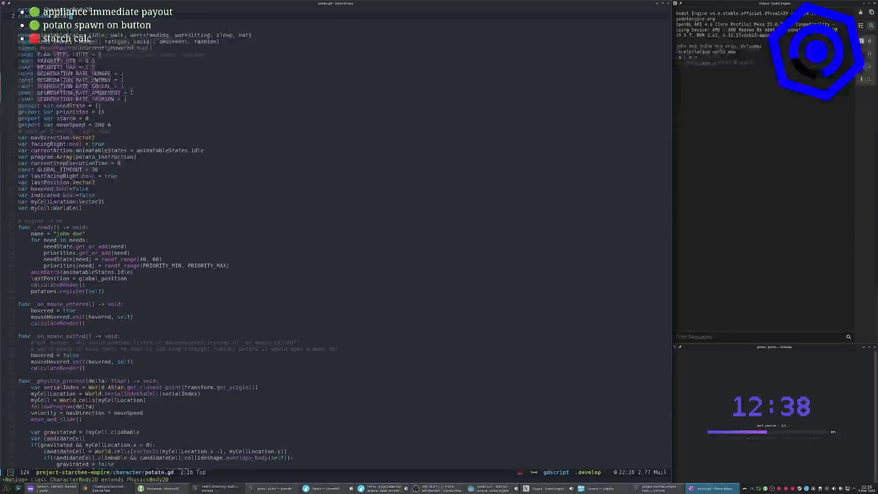
Replace fatigue with energy in the needs enum using ciw, and save the file.
{"action": "left_click", "coordinate": [83, 41]}
{"action": "key", "text": "w"}
{"action": "key", "text": "w"}
{"action": "type", "text": "ciwenergy"}
{"action": "key", "text": "Escape"}
{"action": "key", "text": "space"}
{"action": "key", "text": "f"}
{"action": "key", "text": "s"}
{"action": "key", "text": "0"}
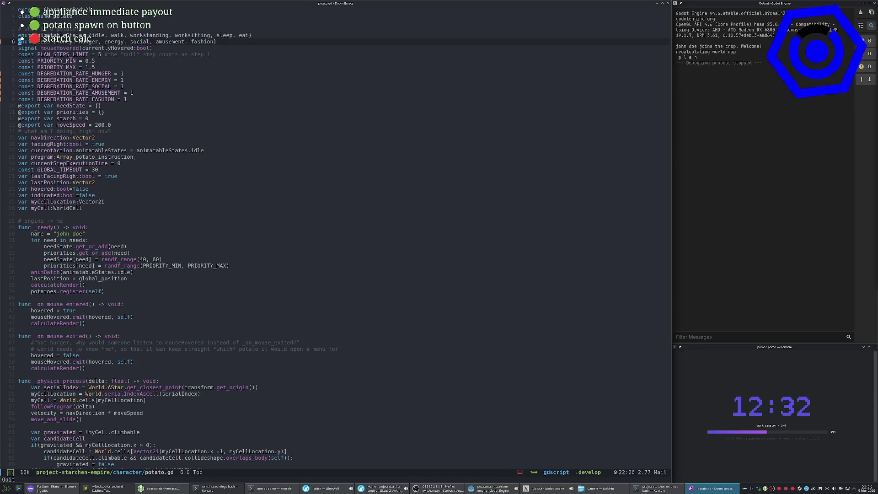
{"action": "key", "text": "greater"}
{"action": "key", "text": "greater"}
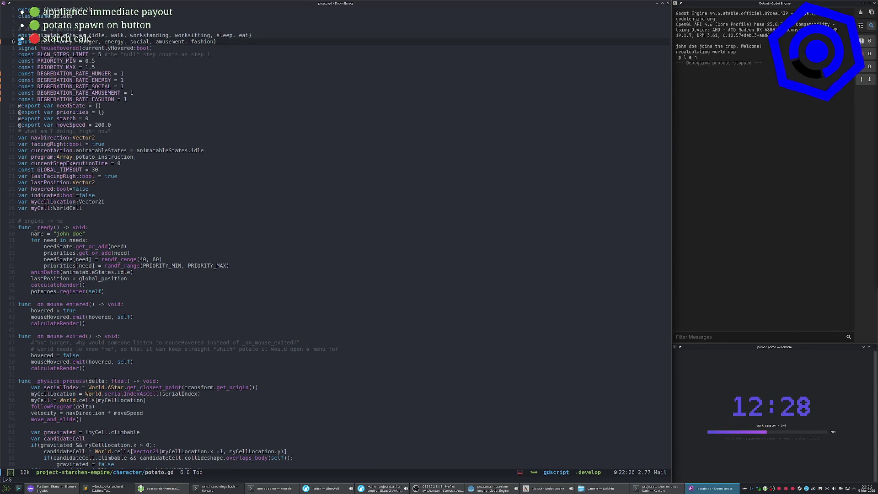
{"action": "key", "text": "ctrl+g"}
{"action": "key", "text": "alt+Tab"}
Rerun the game, open a potato's menu to expose the potatomenu.gd line 24 fatigue error, then stop.
{"action": "key", "text": "F5"}
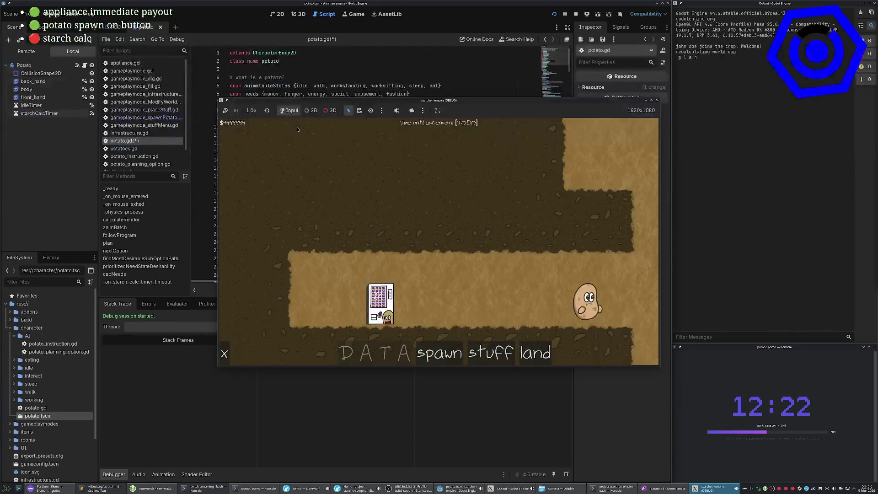
{"action": "left_click", "coordinate": [543, 310]}
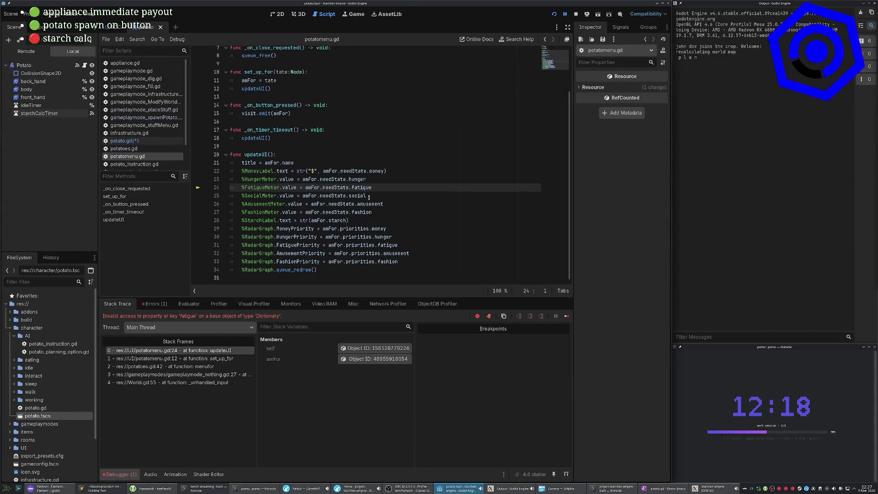
{"action": "key", "text": "F8"}
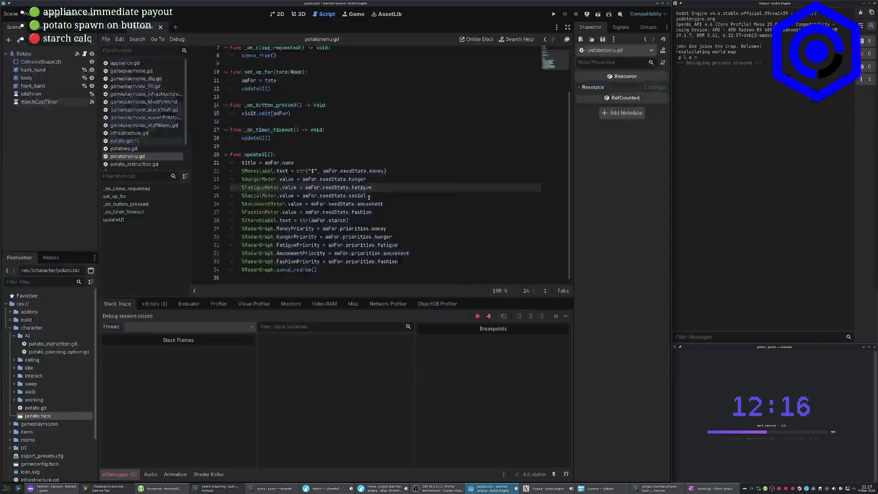
{"action": "key", "text": "alt+Tab"}
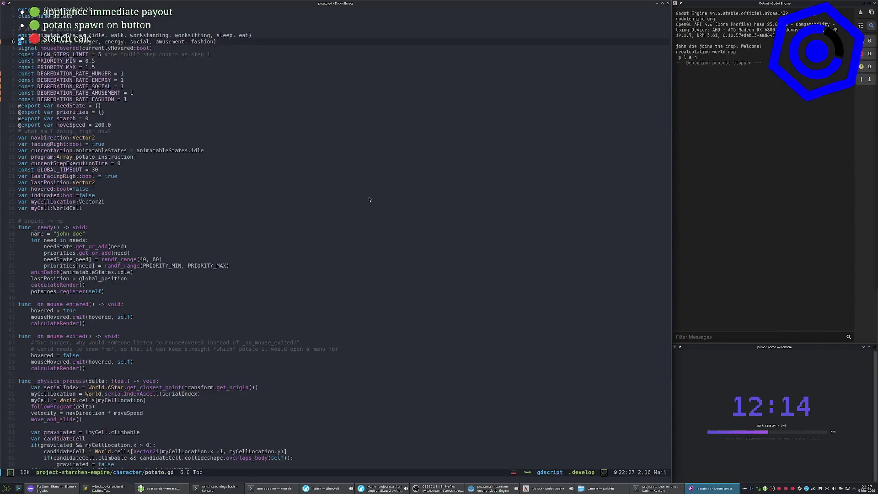
Browse the file finder toward the UI folder, then switch to the project tree.
{"action": "key", "text": "space"}
{"action": "key", "text": "."}
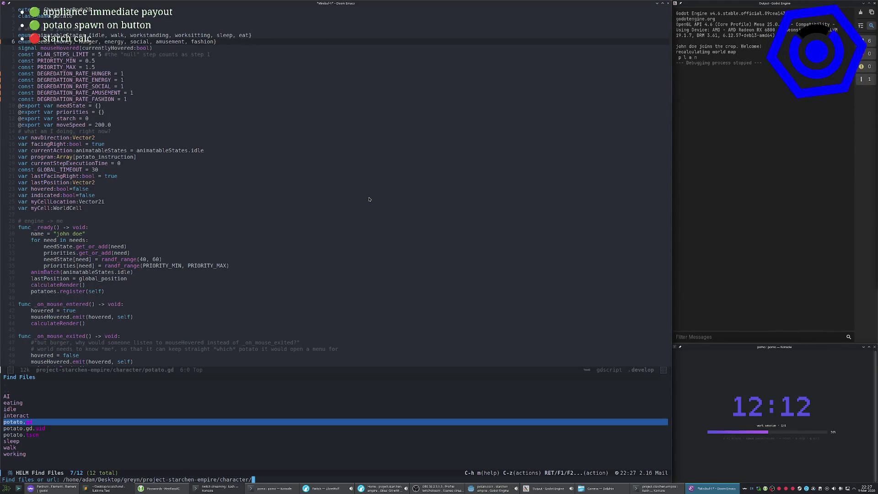
{"action": "key", "text": "Up"}
{"action": "key", "text": "Up"}
{"action": "key", "text": "Up"}
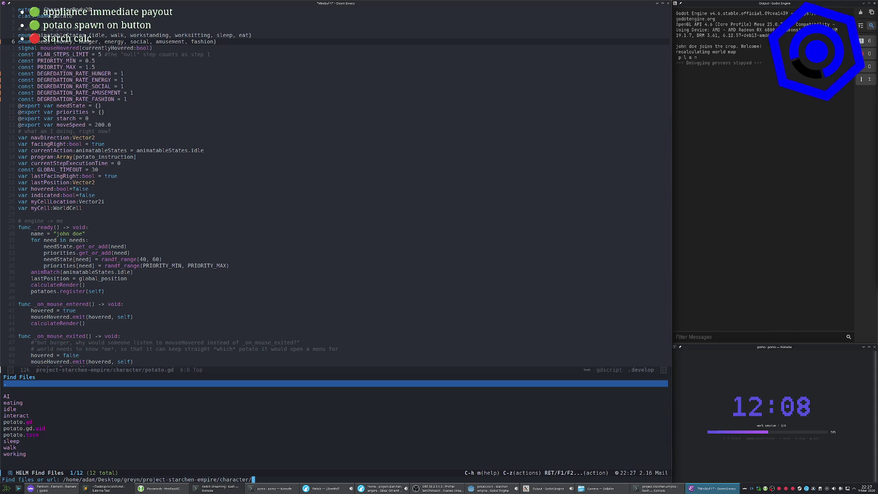
{"action": "type", "text": "AI/"}
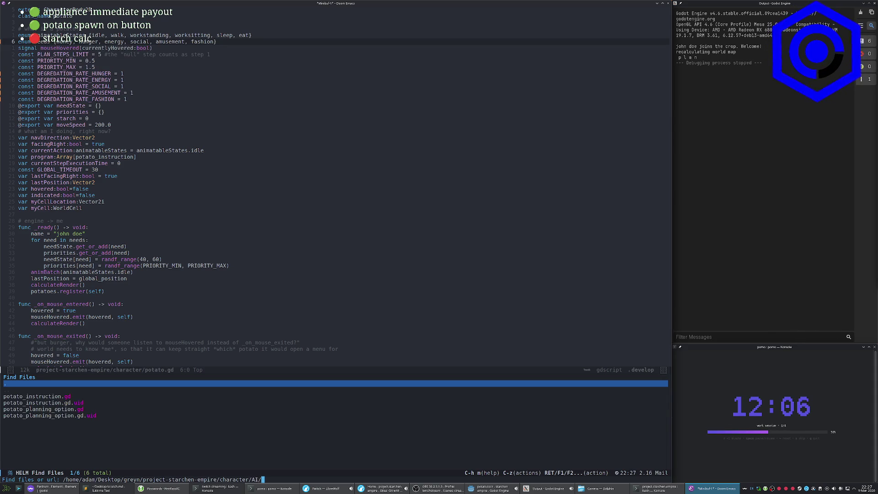
{"action": "key", "text": "BackSpace"}
{"action": "key", "text": "BackSpace"}
{"action": "type", "text": "UI"}
{"action": "key", "text": "ctrl+g"}
{"action": "key", "text": "space"}
{"action": "key", "text": "o"}
{"action": "key", "text": "p"}
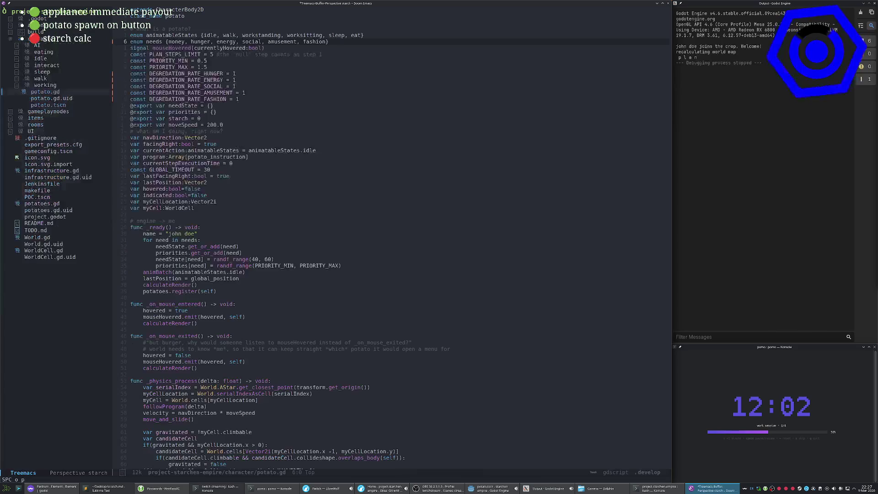
Open UI/potatomenu.gd from the expanded UI folder after a failed name search.
{"action": "type", "text": "potatomen"}
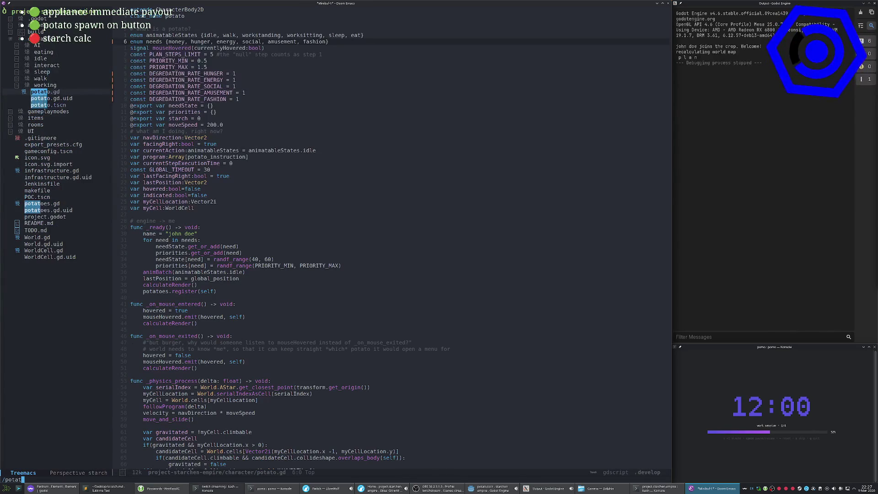
{"action": "key", "text": "BackSpace"}
{"action": "key", "text": "BackSpace"}
{"action": "key", "text": "BackSpace"}
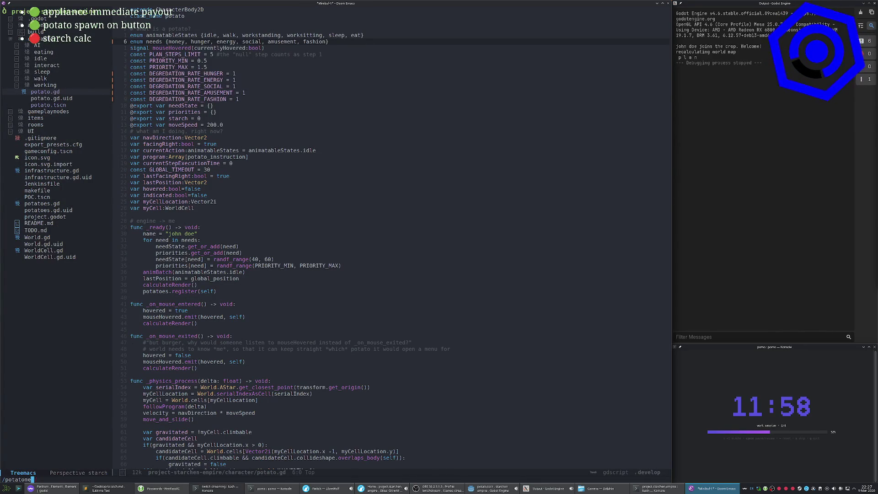
{"action": "type", "text": "m"}
{"action": "key", "text": "ctrl+g"}
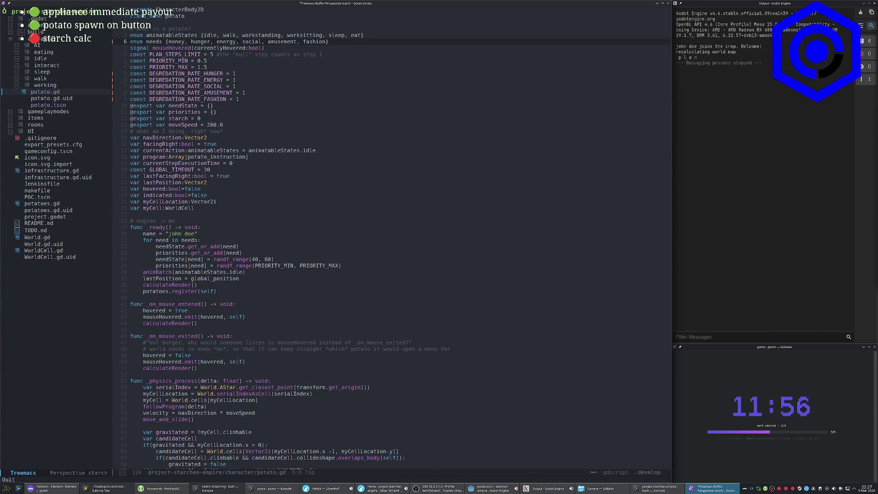
{"action": "key", "text": "j"}
{"action": "key", "text": "j"}
{"action": "key", "text": "j"}
{"action": "key", "text": "Tab"}
{"action": "key", "text": "j"}
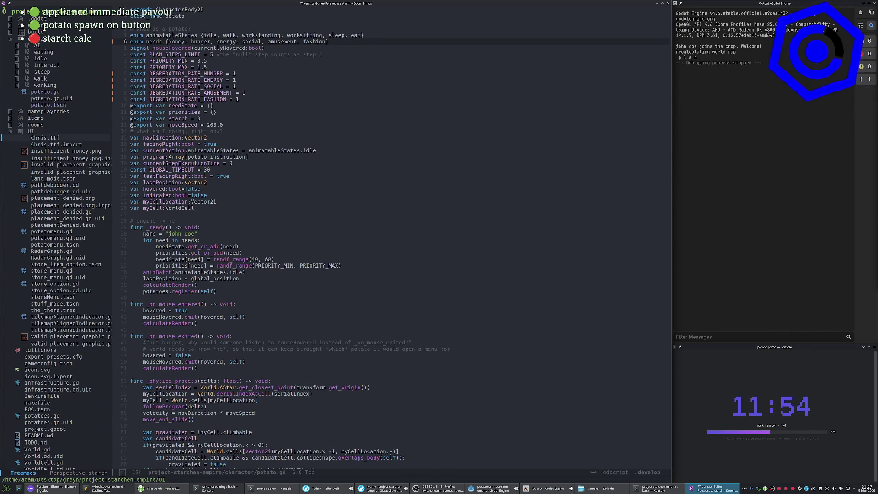
{"action": "key", "text": "j"}
{"action": "key", "text": "j"}
{"action": "key", "text": "j"}
{"action": "key", "text": "k"}
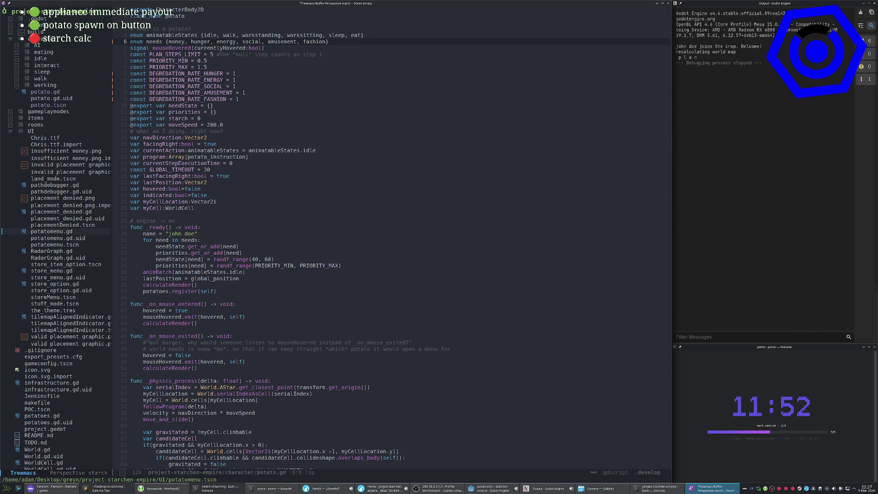
{"action": "key", "text": "Return"}
Hide the project tree and jump to the first 'fatigue' match in the script.
{"action": "key", "text": "space"}
{"action": "key", "text": "o"}
{"action": "key", "text": "p"}
{"action": "key", "text": "slash"}
{"action": "type", "text": "fatigue"}
{"action": "key", "text": "Return"}
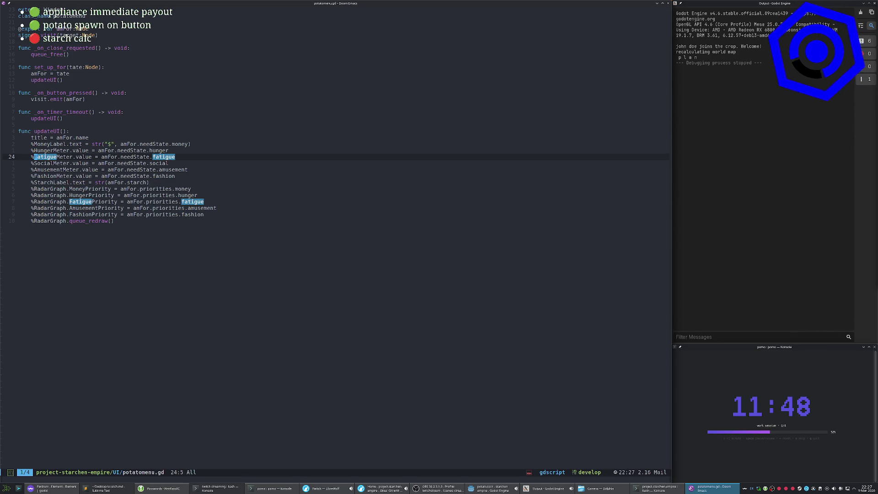
Change line 24's meter to read needState.energy and clear the search highlights.
{"action": "type", "text": "ncef"}
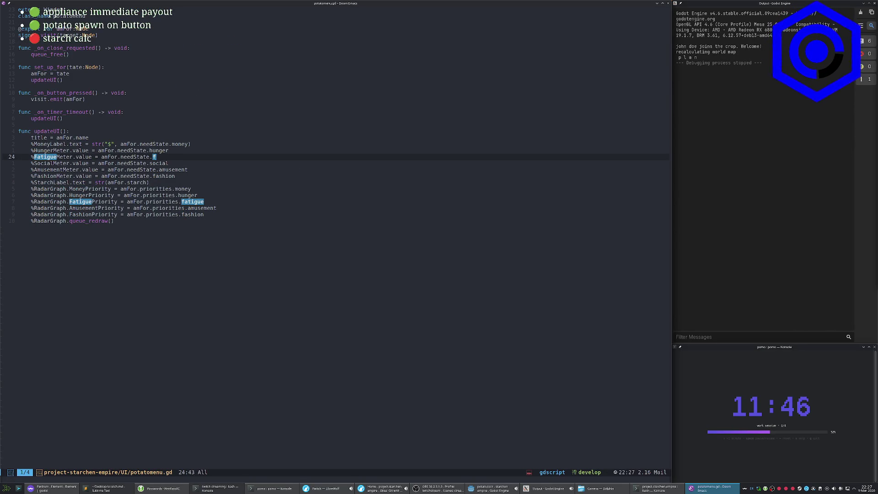
{"action": "type", "text": "rgy"}
{"action": "key", "text": "Escape"}
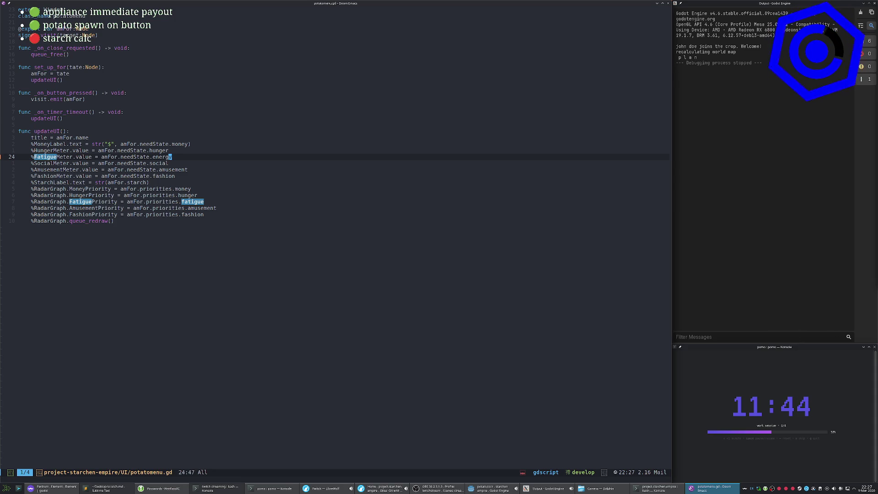
{"action": "key", "text": "Escape"}
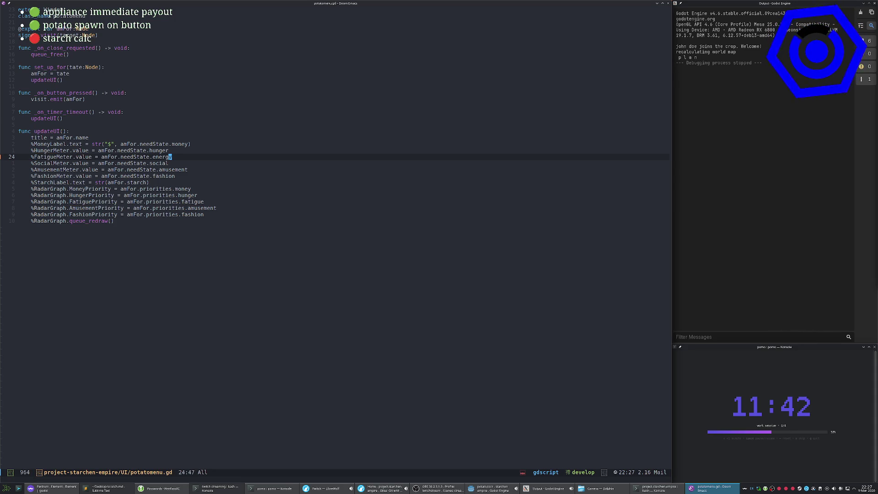
{"action": "key", "text": "alt+Tab"}
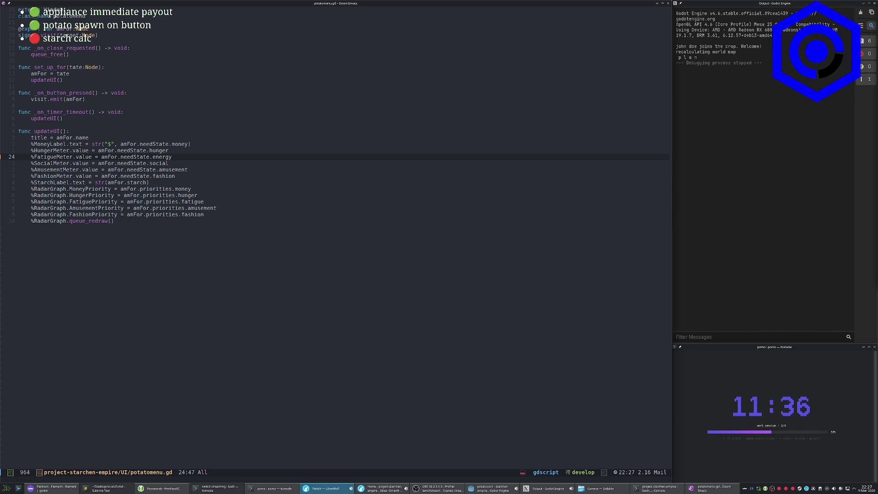
{"action": "left_click", "coordinate": [517, 136]}
Change line 31's radar priority to priorities.energy and save potatomenu.gd with :w.
{"action": "key", "text": "j"}
{"action": "key", "text": "j"}
{"action": "key", "text": "j"}
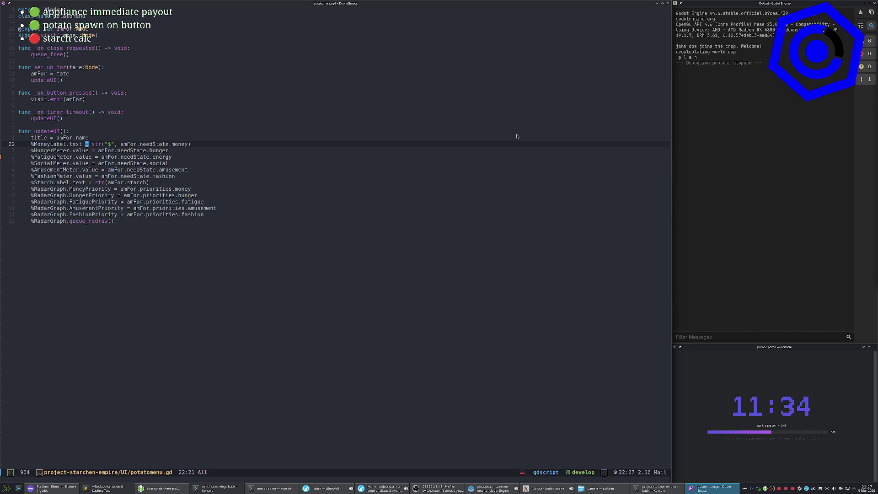
{"action": "key", "text": "A"}
{"action": "key", "text": "BackSpace"}
{"action": "key", "text": "BackSpace"}
{"action": "key", "text": "BackSpace"}
{"action": "key", "text": "BackSpace"}
{"action": "key", "text": "BackSpace"}
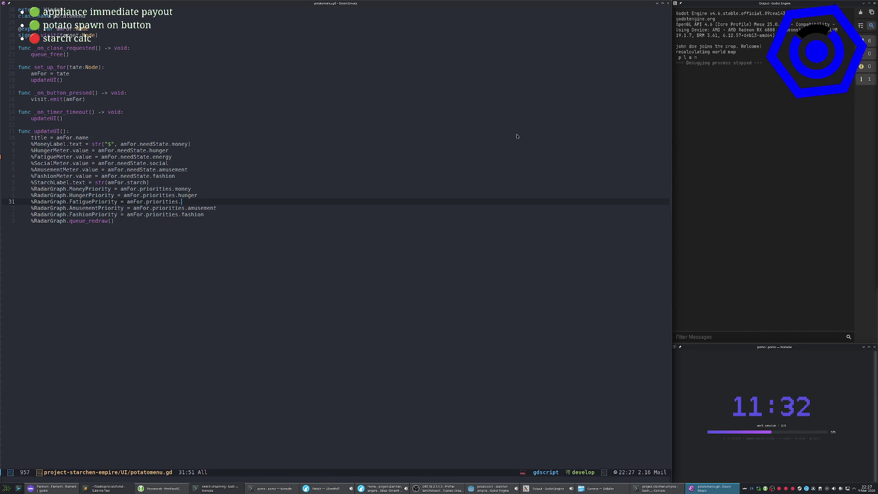
{"action": "type", "text": "energy"}
{"action": "key", "text": "Escape"}
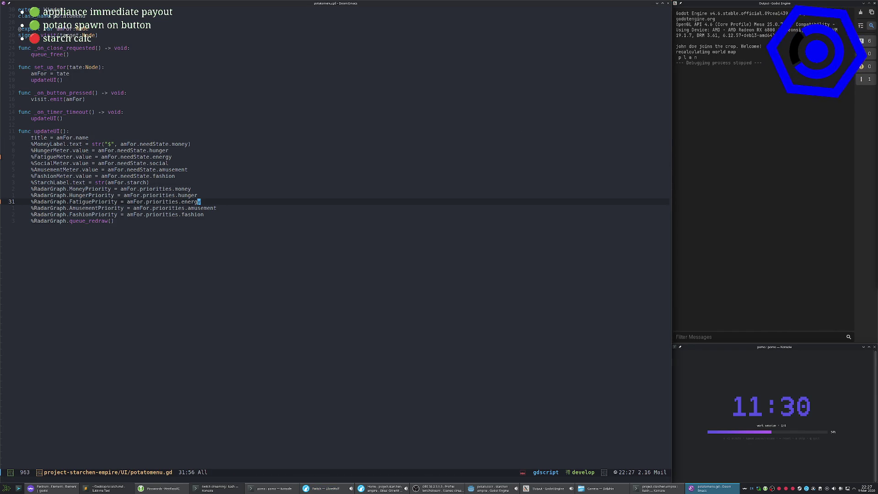
{"action": "key", "text": "k"}
{"action": "key", "text": "k"}
{"action": "key", "text": "k"}
{"action": "type", "text": ":w"}
{"action": "key", "text": "Return"}
{"action": "key", "text": "j"}
{"action": "key", "text": "j"}
{"action": "key", "text": "j"}
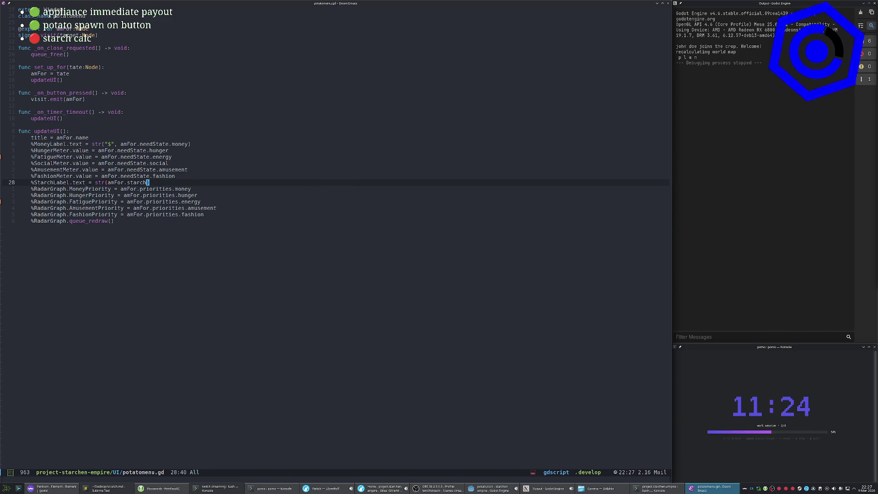
{"action": "key", "text": "alt+Tab"}
{"action": "key", "text": "alt+Tab"}
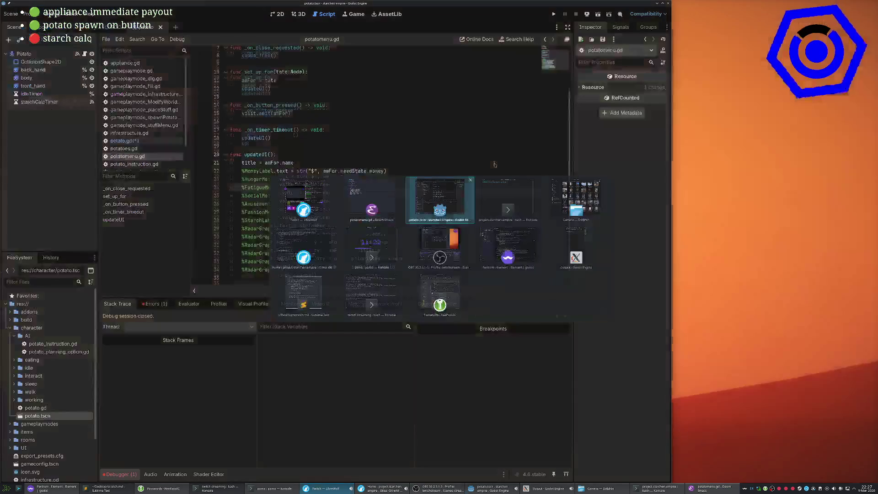
Open the potatomenu.tscn scene from the UI folder in FileSystem.
{"action": "left_click", "coordinate": [36, 54]}
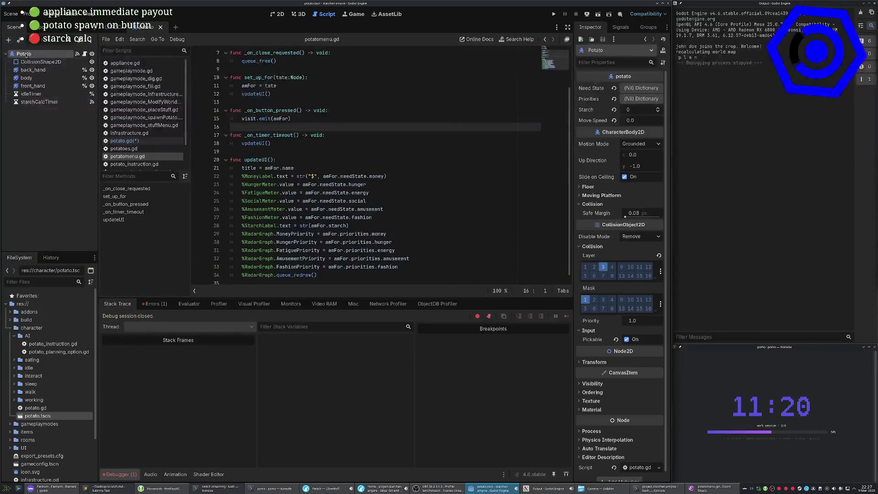
{"action": "scroll", "coordinate": [53, 375], "scroll_direction": "down", "scroll_amount": 3}
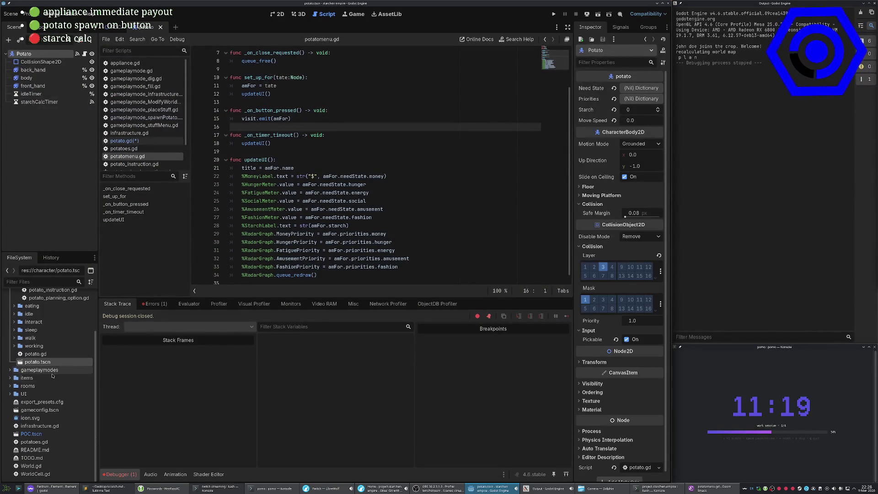
{"action": "double_click", "coordinate": [24, 394]}
{"action": "scroll", "coordinate": [24, 394], "scroll_direction": "down", "scroll_amount": 1}
{"action": "scroll", "coordinate": [31, 420], "scroll_direction": "down", "scroll_amount": 3}
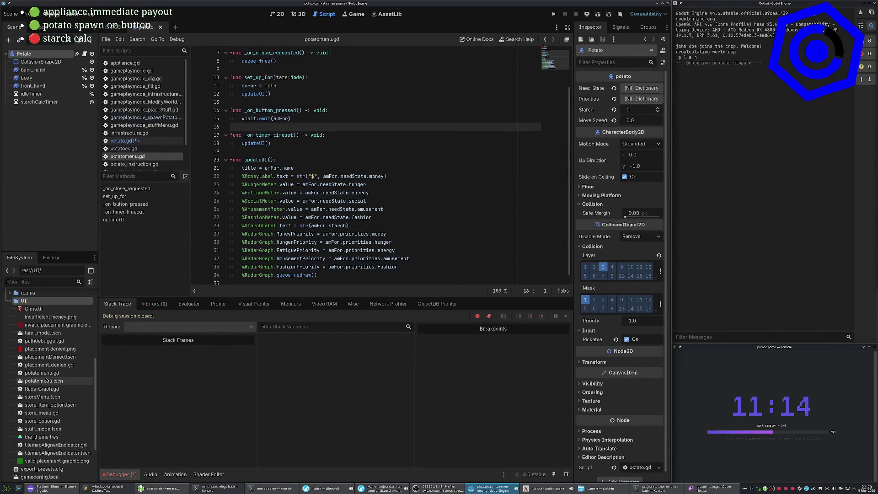
{"action": "left_click", "coordinate": [41, 373]}
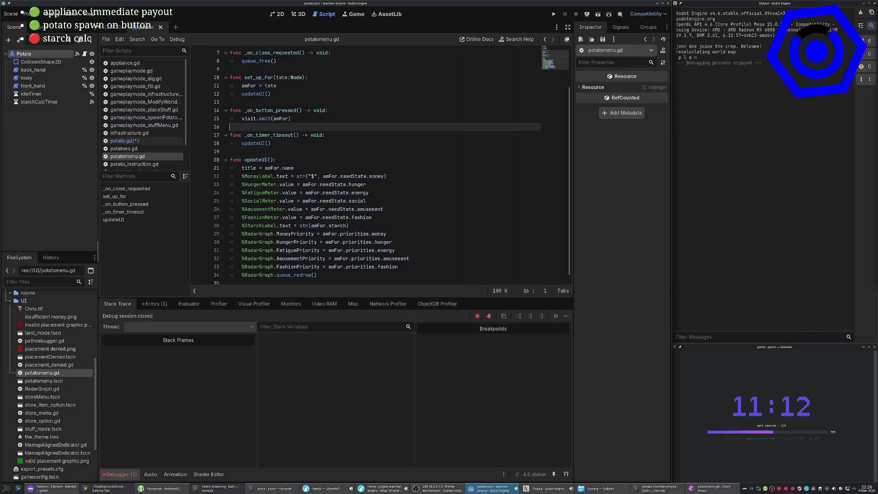
{"action": "left_click", "coordinate": [278, 14]}
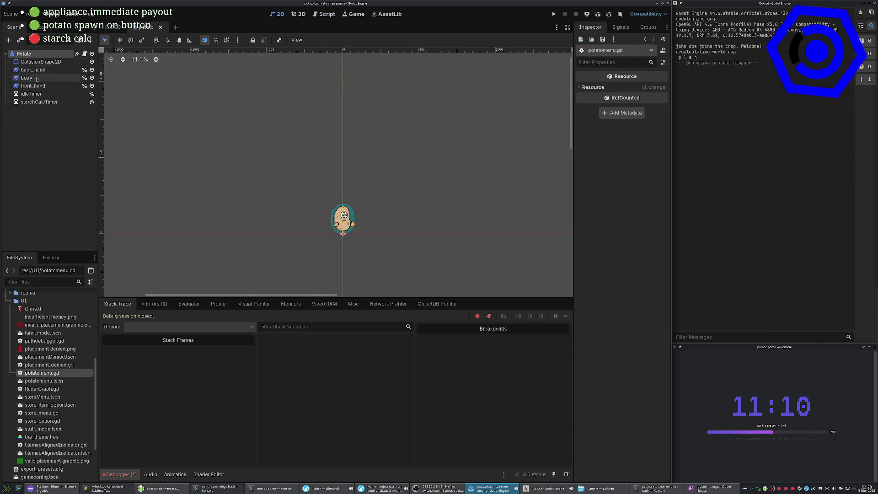
{"action": "double_click", "coordinate": [44, 381]}
Select the TabContainer's mood page and make its meters visible.
{"action": "left_click", "coordinate": [302, 163]}
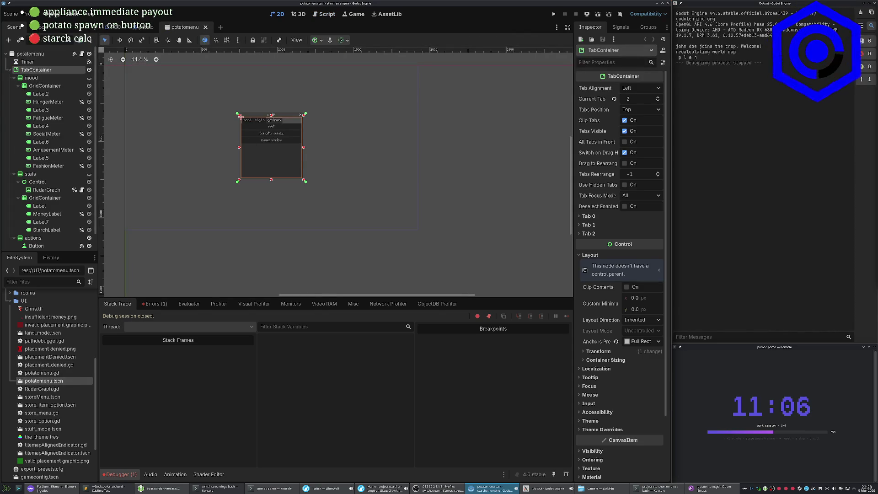
{"action": "left_click", "coordinate": [47, 101]}
{"action": "left_click", "coordinate": [41, 110]}
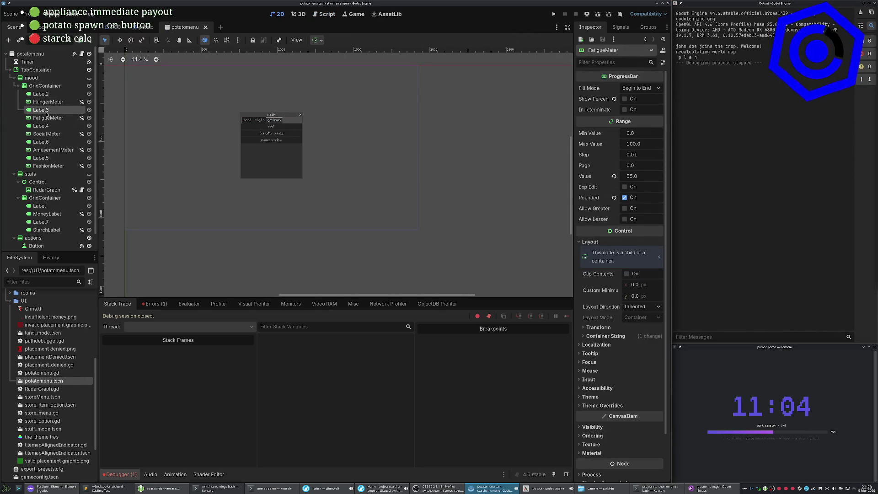
{"action": "left_click", "coordinate": [37, 70]}
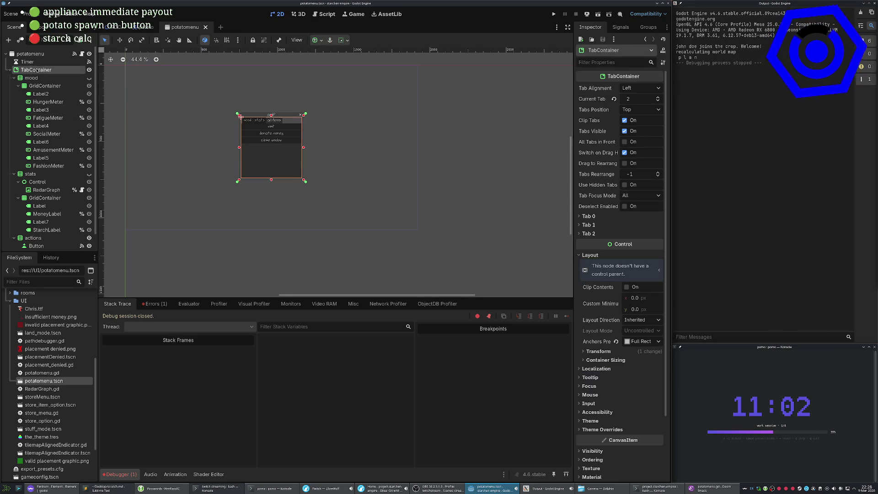
{"action": "left_click", "coordinate": [32, 78]}
{"action": "left_click", "coordinate": [90, 78]}
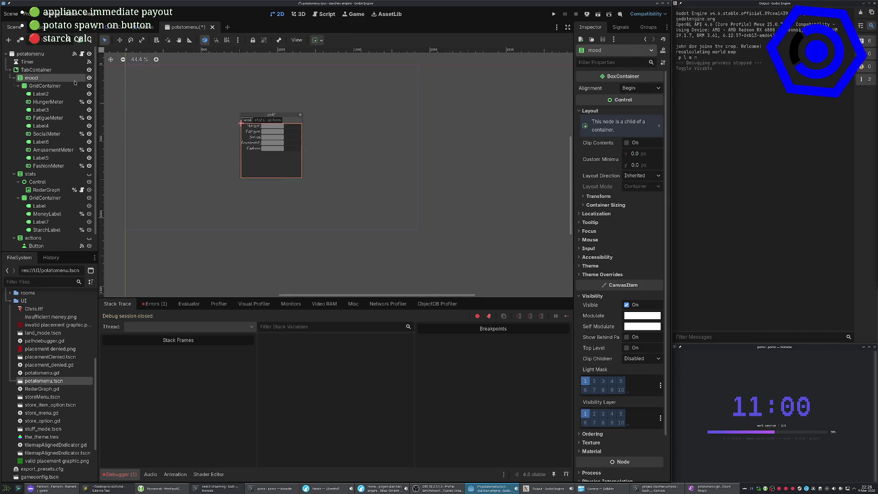
Change Label3's Text in the Inspector from 'Fatigue:' to 'Energy:'.
{"action": "left_click", "coordinate": [47, 117]}
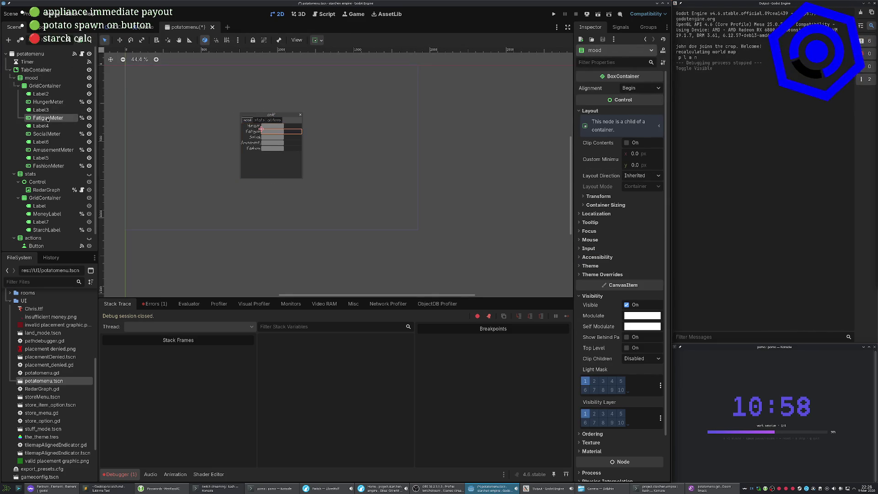
{"action": "left_click", "coordinate": [46, 111]}
{"action": "left_click", "coordinate": [612, 94]}
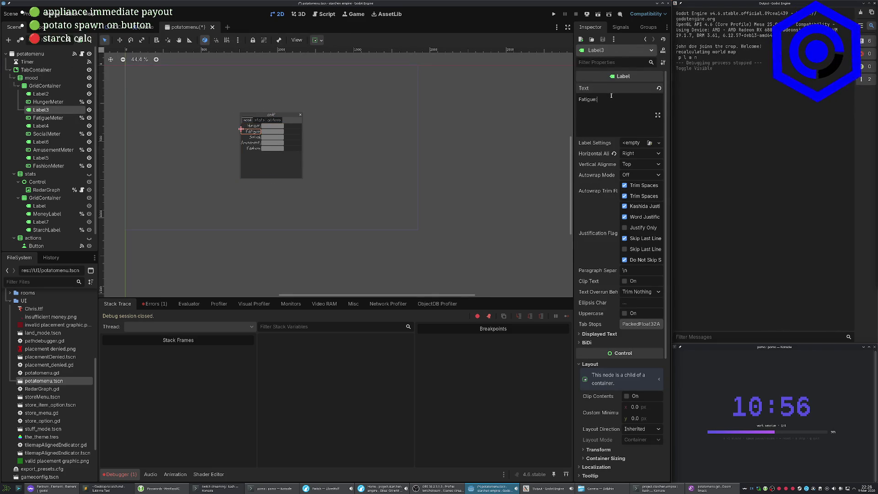
{"action": "key", "text": "ctrl+a"}
{"action": "key", "text": "BackSpace"}
{"action": "type", "text": "ergy:"}
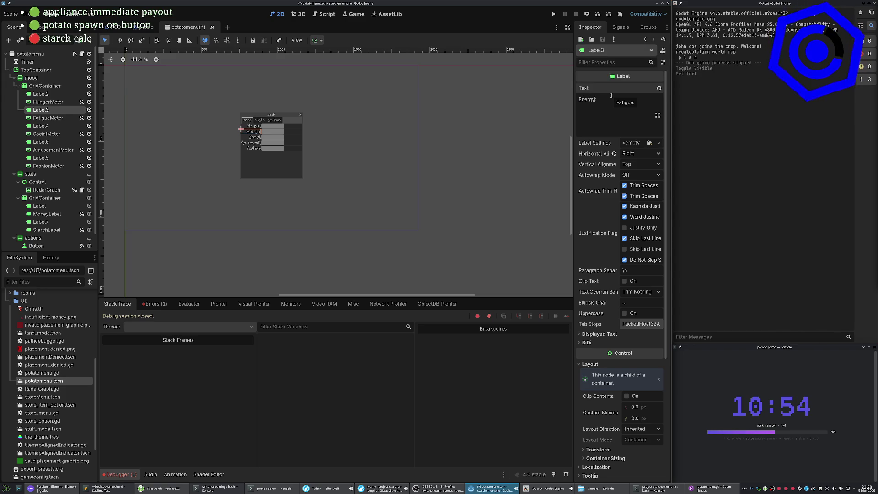
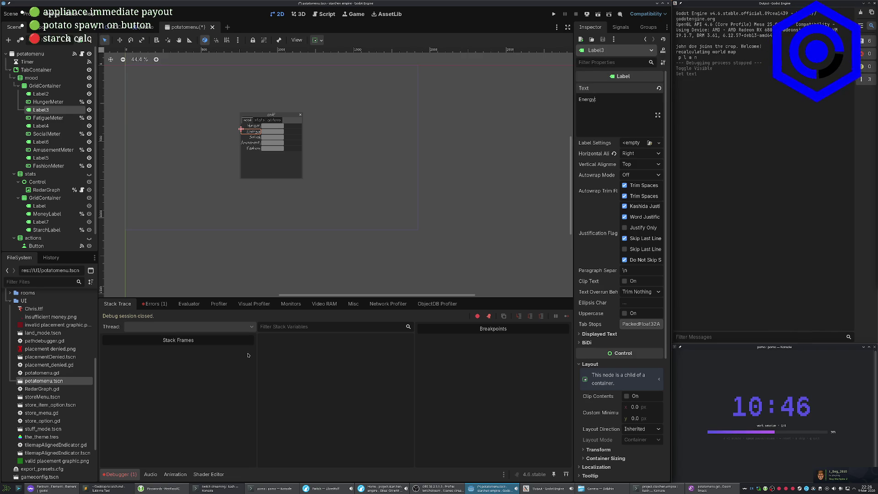
Rename the FatigueMeter progress bar node to EnergyMeter and save potatomenu scene before and after.
{"action": "key", "text": "ctrl+s"}
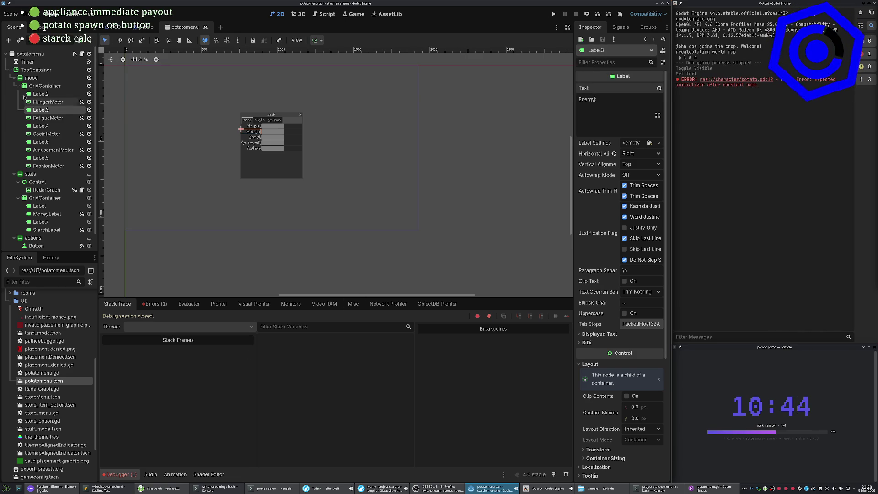
{"action": "left_click", "coordinate": [57, 120]}
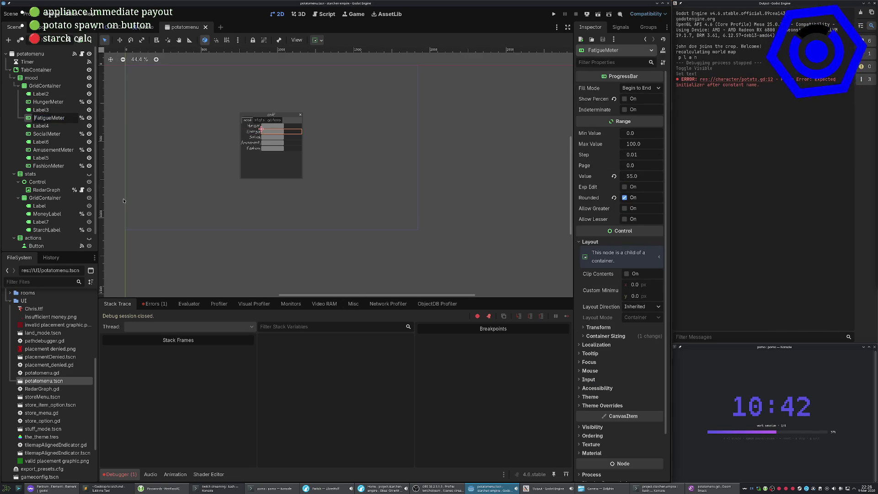
{"action": "key", "text": "BackSpace"}
{"action": "key", "text": "BackSpace"}
{"action": "key", "text": "BackSpace"}
{"action": "type", "text": "Energy"}
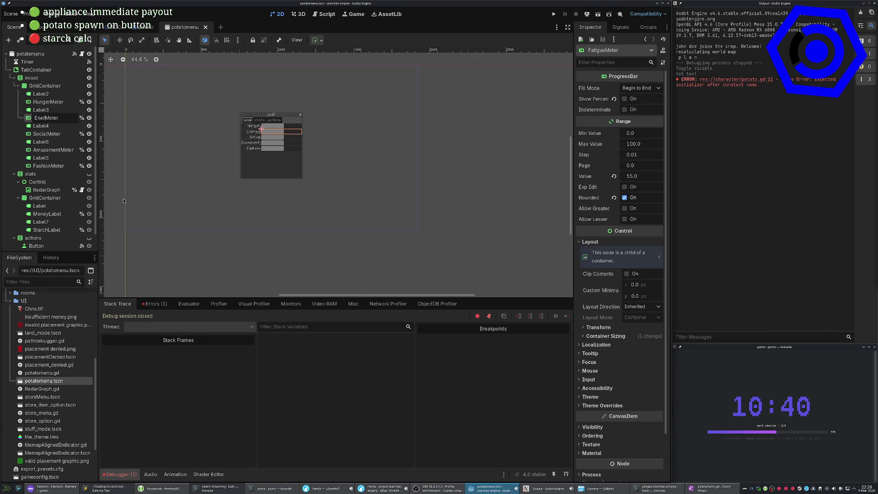
{"action": "key", "text": "Return"}
{"action": "key", "text": "ctrl+s"}
Replace FatigueMeter with EnergyMeter throughout potatomenu.gd using a substitution command.
{"action": "key", "text": "alt+Tab"}
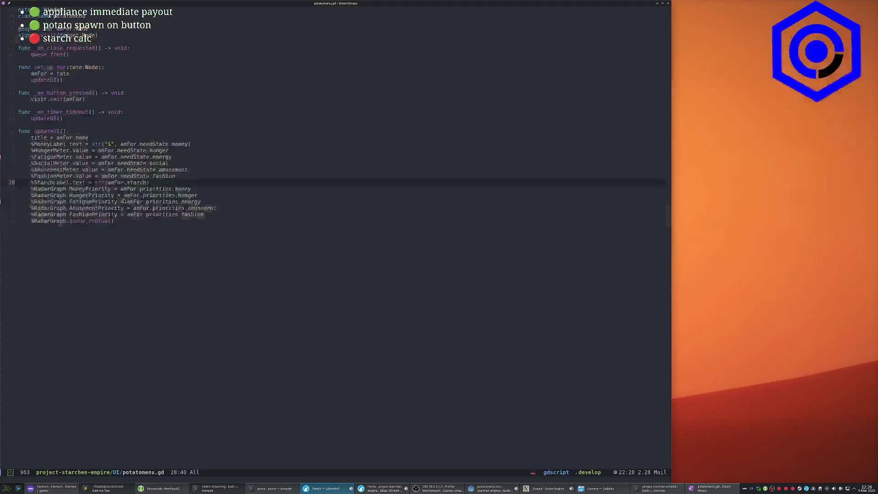
{"action": "key", "text": "T"}
{"action": "key", "text": "S"}
{"action": "key", "text": "colon"}
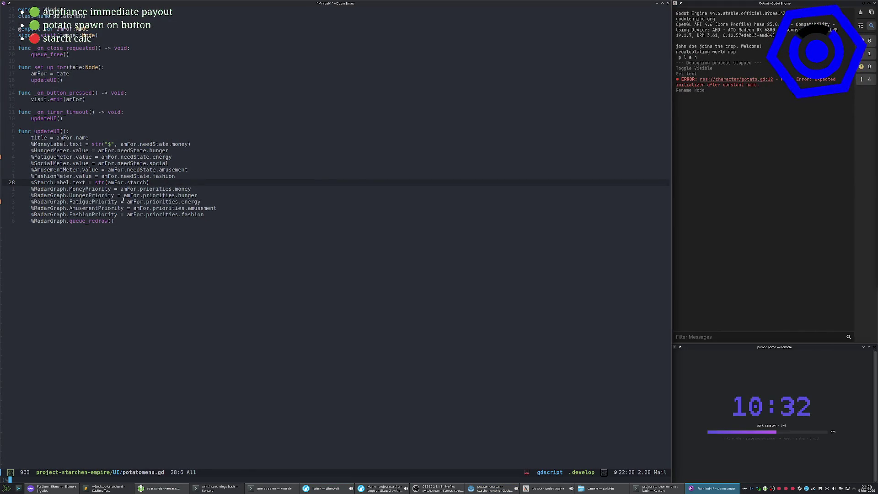
{"action": "type", "text": "%s/F"}
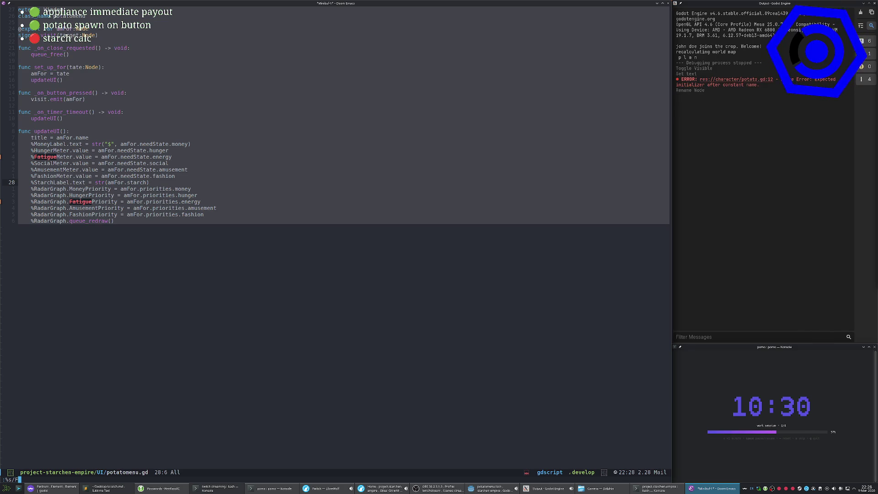
{"action": "type", "text": "atigueMet"}
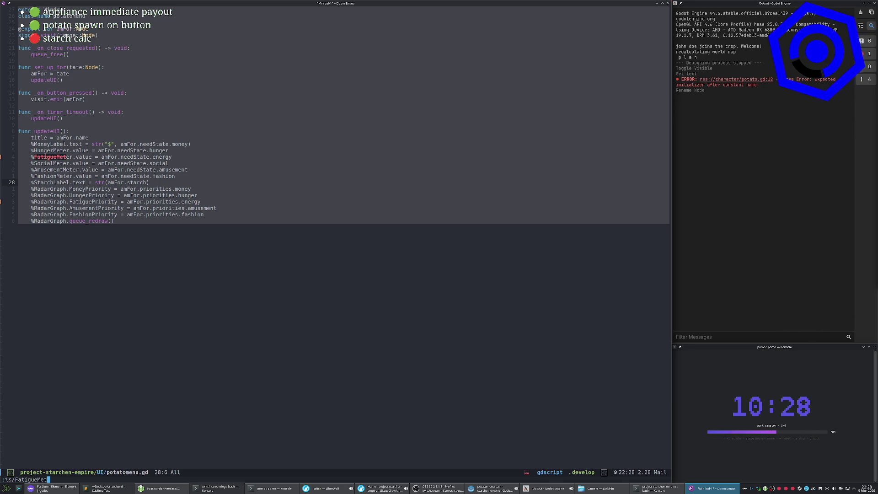
{"action": "type", "text": "er/"}
{"action": "type", "text": "EnergyMeter/g"}
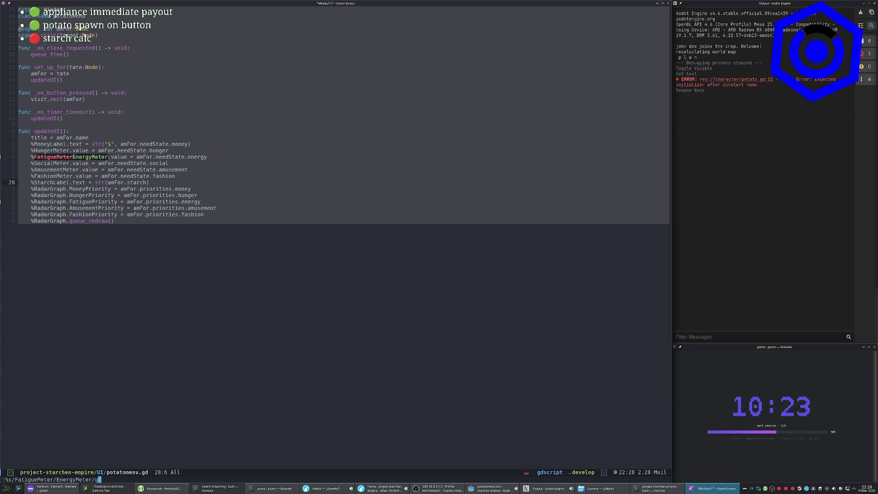
{"action": "key", "text": "Return"}
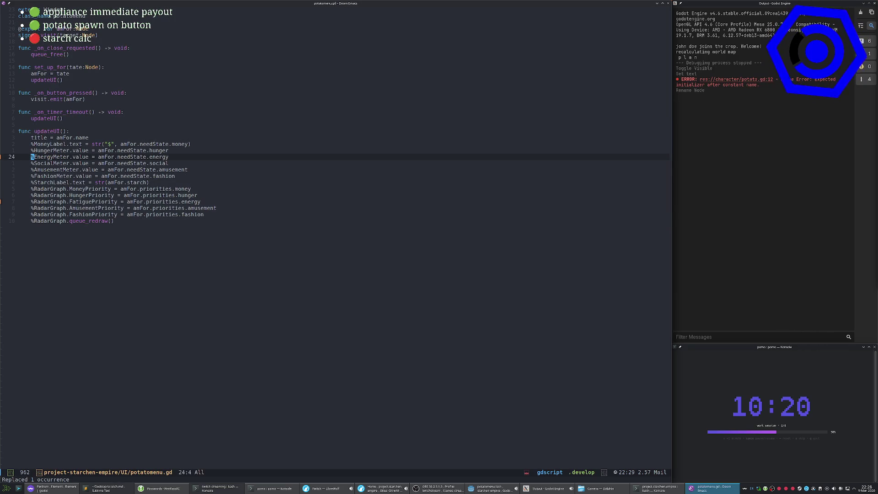
Move down to the FatiguePriority line and save potatomenu.gd.
{"action": "key", "text": "j"}
{"action": "key", "text": "j"}
{"action": "key", "text": "j"}
{"action": "key", "text": "w"}
{"action": "key", "text": "w"}
{"action": "key", "text": "w"}
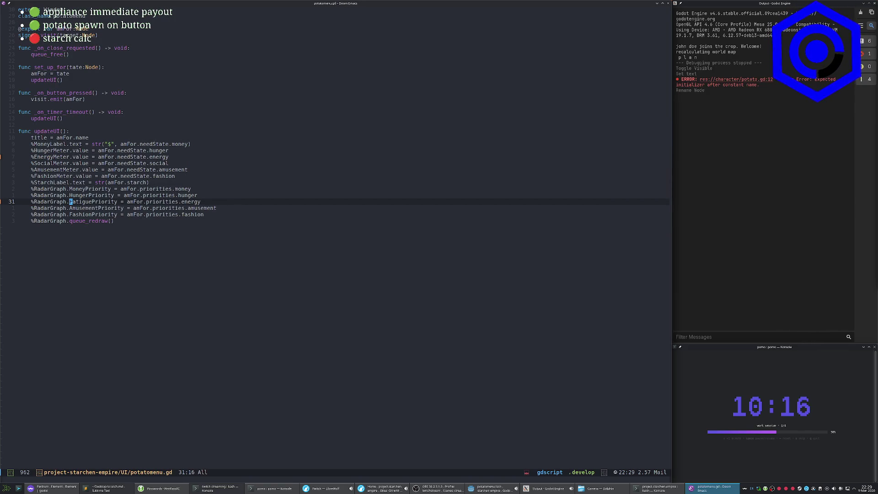
{"action": "key", "text": "space"}
{"action": "key", "text": "f"}
{"action": "key", "text": "s"}
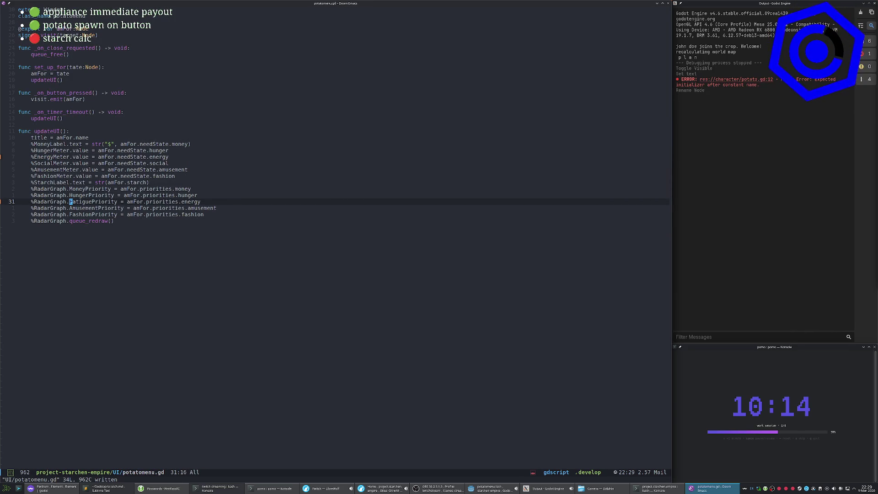
Find the fatigue reference and change it to EnergyPriority.
{"action": "type", "text": "/fatigue"}
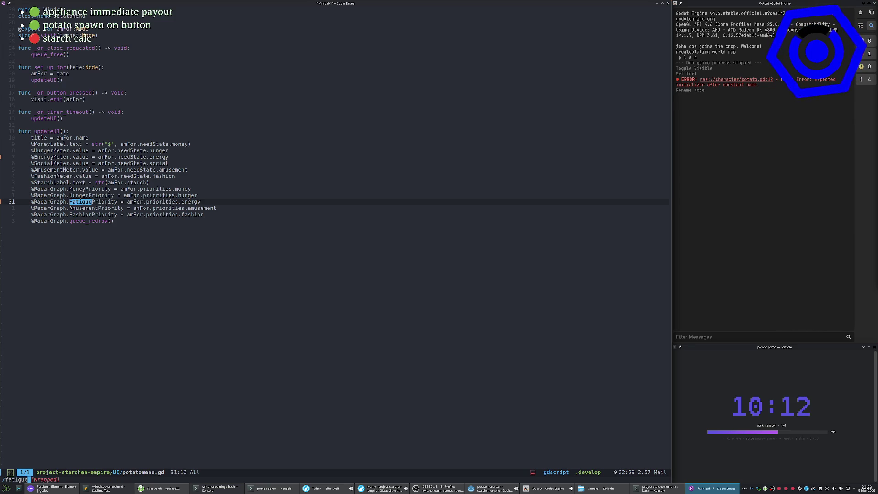
{"action": "key", "text": "Return"}
{"action": "type", "text": "cw"}
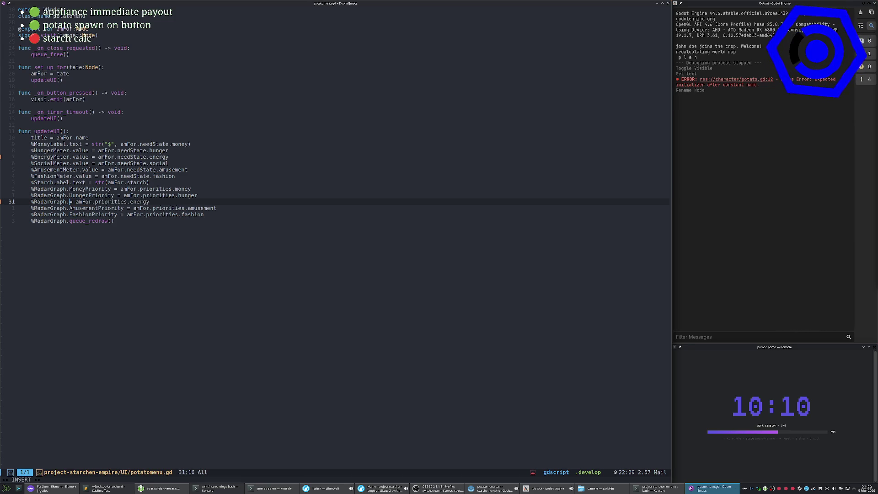
{"action": "type", "text": "EnergyPriority"}
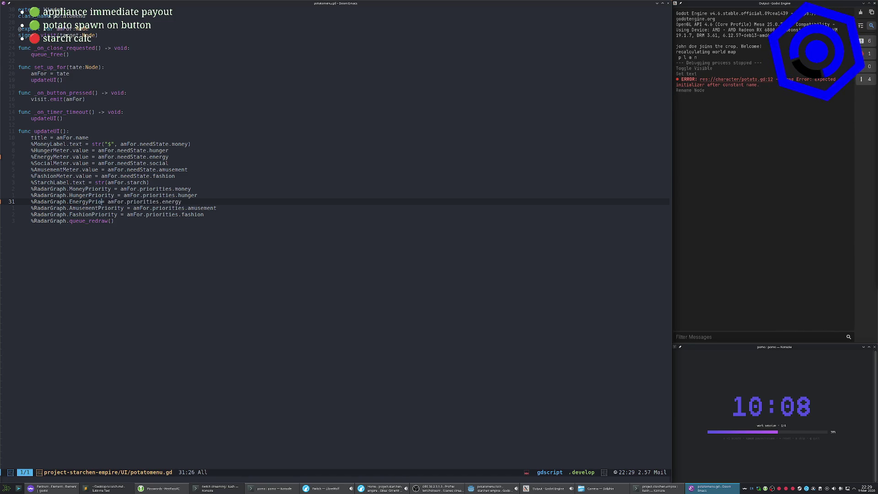
{"action": "key", "text": "Escape"}
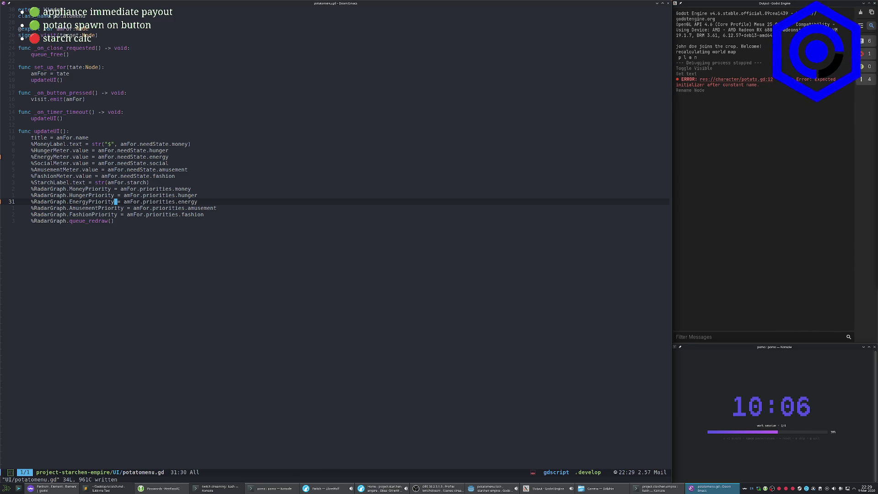
Show the project file tree and browse the UI files.
{"action": "key", "text": "space"}
{"action": "key", "text": "o"}
{"action": "key", "text": "p"}
{"action": "left_click", "coordinate": [63, 225]}
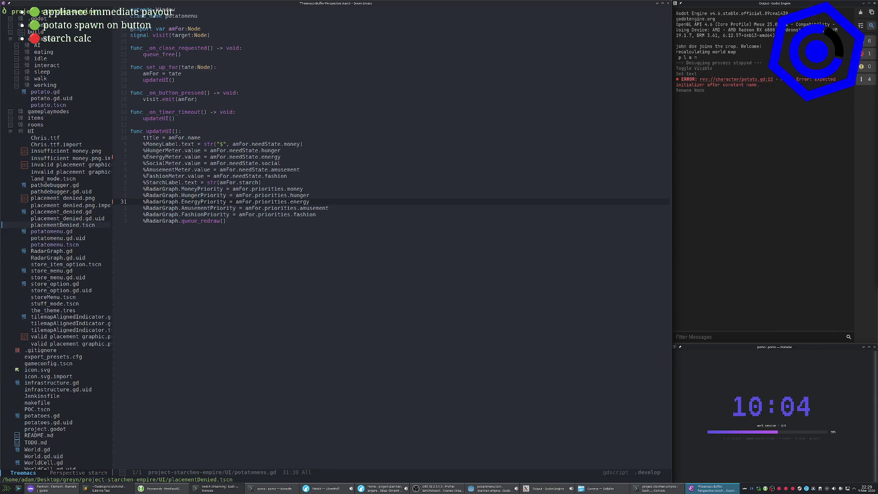
Open RadarGraph.gd from the project tree.
{"action": "left_click", "coordinate": [58, 257]}
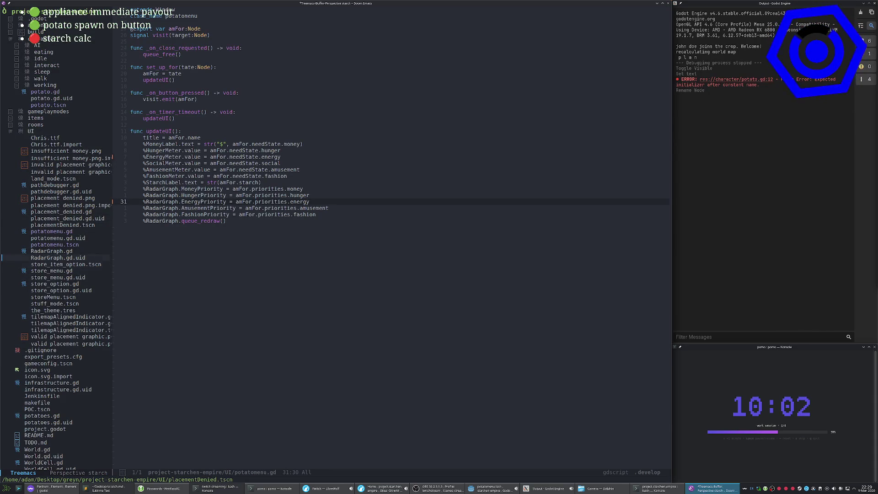
{"action": "key", "text": "Return"}
{"action": "key", "text": "space"}
{"action": "key", "text": "o"}
{"action": "key", "text": "p"}
Replace every Fatigue with Energy throughout RadarGraph.gd.
{"action": "key", "text": "slash"}
{"action": "type", "text": "fatigue"}
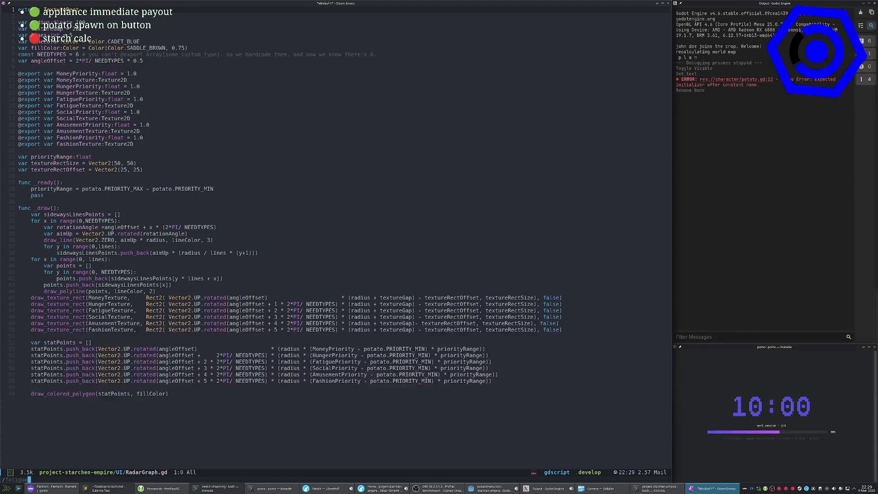
{"action": "key", "text": "Escape"}
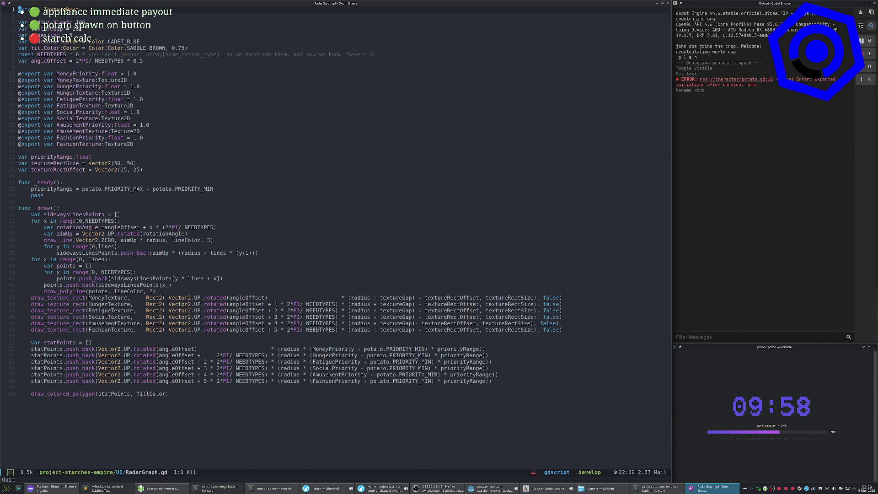
{"action": "key", "text": "colon"}
{"action": "type", "text": "%s/"}
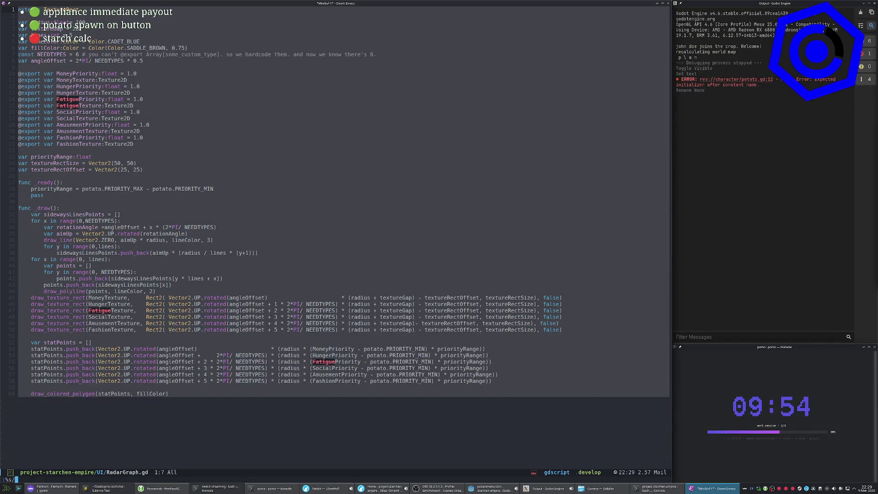
{"action": "type", "text": "F"}
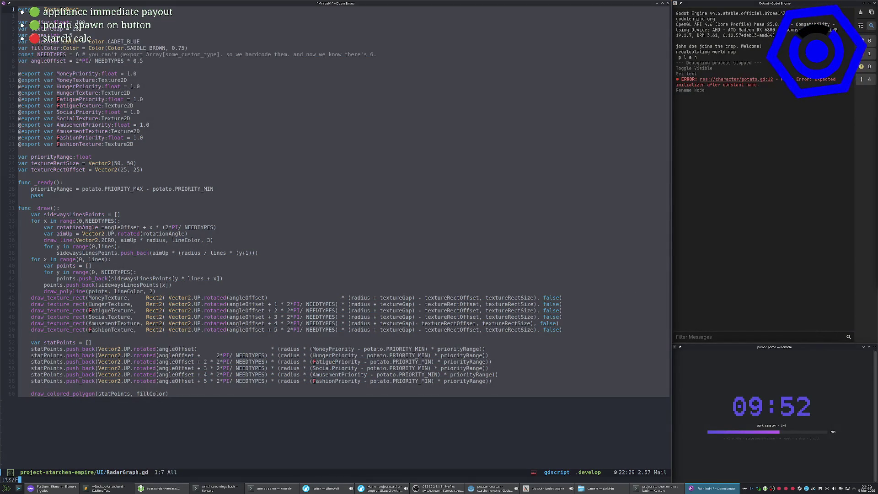
{"action": "type", "text": "atigue/Energy"}
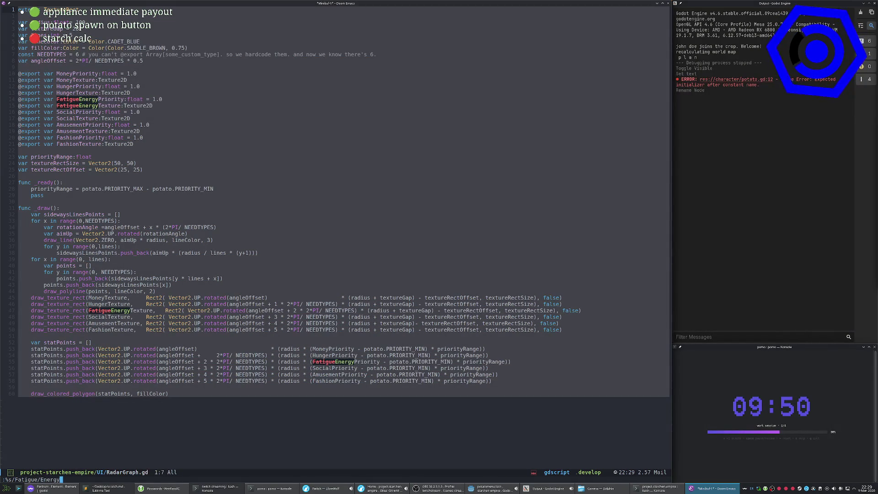
{"action": "key", "text": "Return"}
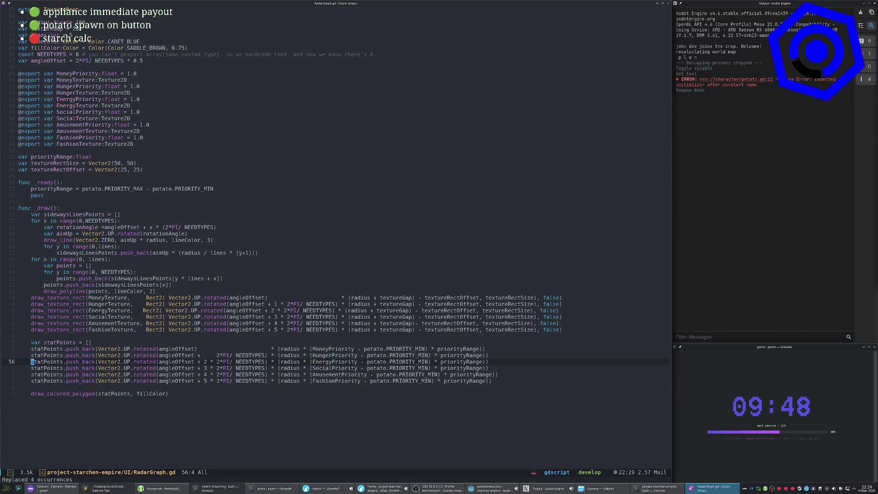
Add a space before Rect2 to align the EnergyTexture drawing line with AmusementTexture's.
{"action": "key", "text": "k"}
{"action": "key", "text": "k"}
{"action": "key", "text": "k"}
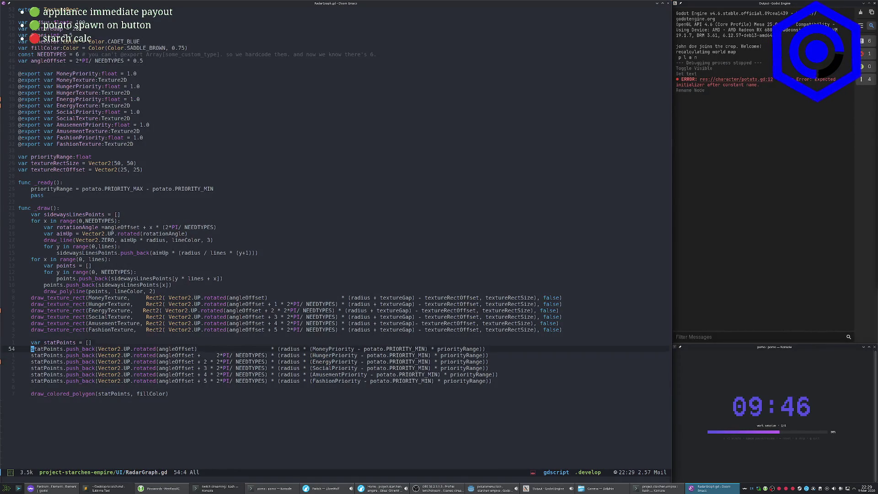
{"action": "key", "text": "k"}
{"action": "key", "text": "k"}
{"action": "key", "text": "w"}
{"action": "key", "text": "w"}
{"action": "key", "text": "w"}
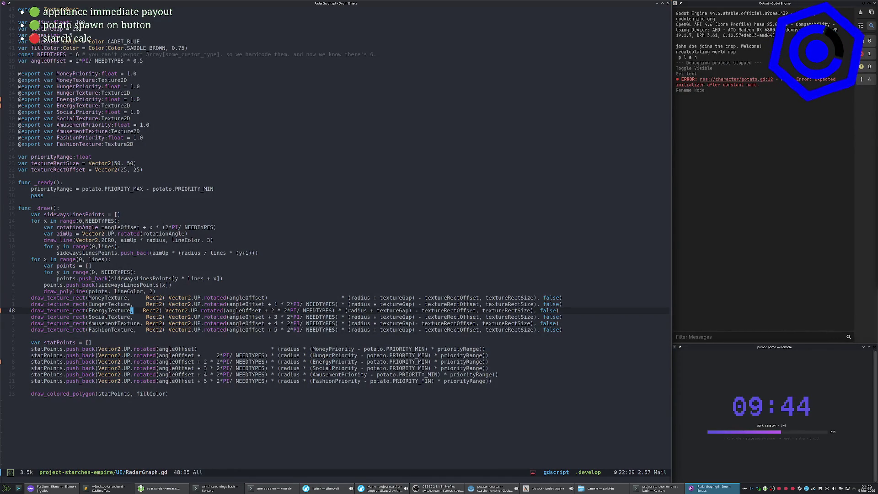
{"action": "key", "text": "i"}
{"action": "key", "text": "Escape"}
{"action": "key", "text": "j"}
{"action": "key", "text": "j"}
{"action": "key", "text": "f"}
{"action": "key", "text": "("}
{"action": "key", "text": ";"}
{"action": "key", "text": "f"}
Save RadarGraph.gd and return to the Godot editor.
{"action": "type", "text": "b:w"}
{"action": "key", "text": "Return"}
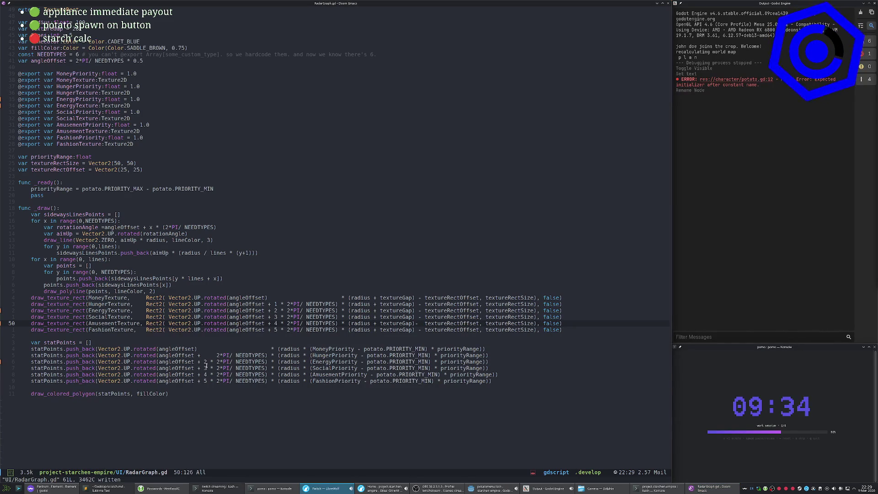
{"action": "left_click", "coordinate": [487, 490]}
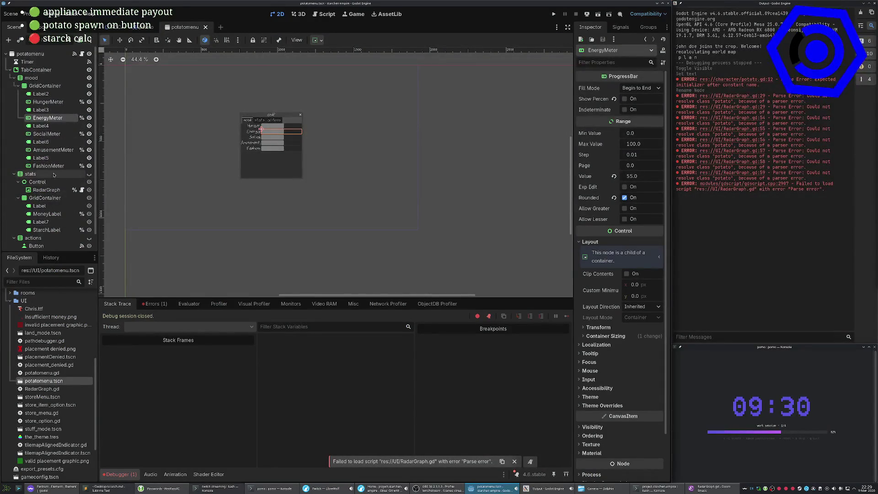
Toggle the actions, stats and mood panels' visibility in the menu preview and save the scene.
{"action": "scroll", "coordinate": [50, 176], "scroll_direction": "down", "scroll_amount": 2}
{"action": "left_click", "coordinate": [90, 219]}
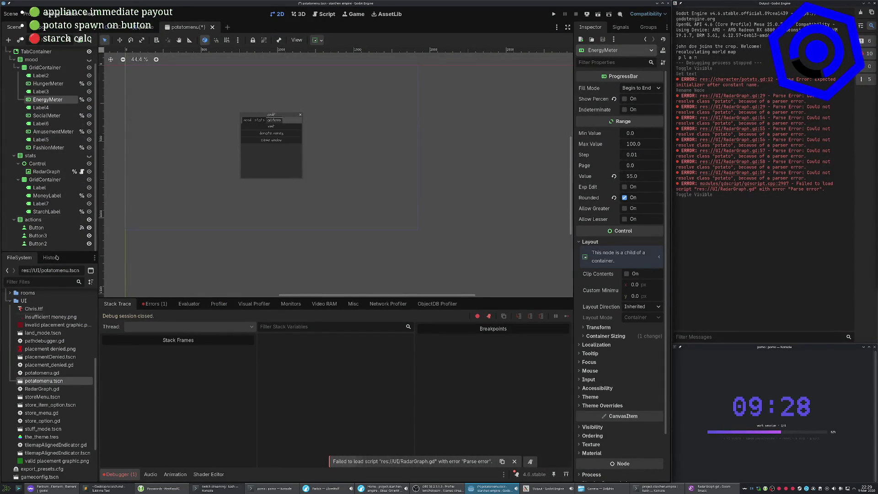
{"action": "left_click", "coordinate": [89, 156]}
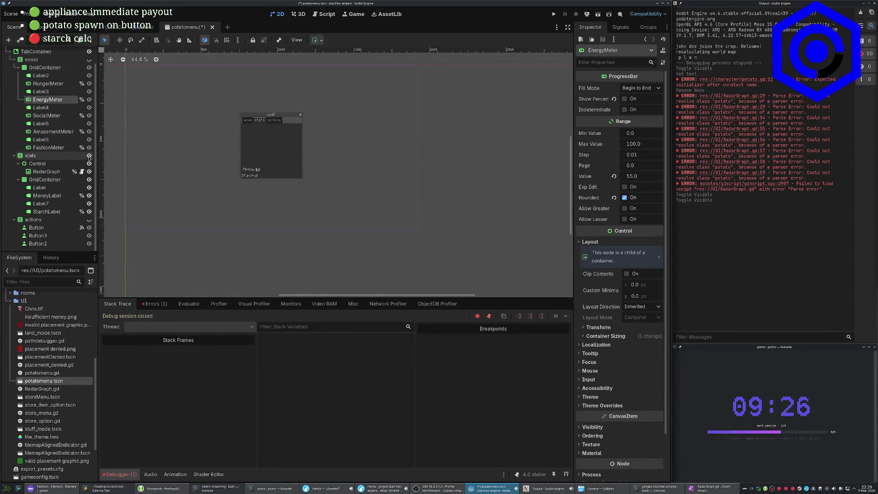
{"action": "left_click", "coordinate": [89, 60]}
{"action": "key", "text": "ctrl+s"}
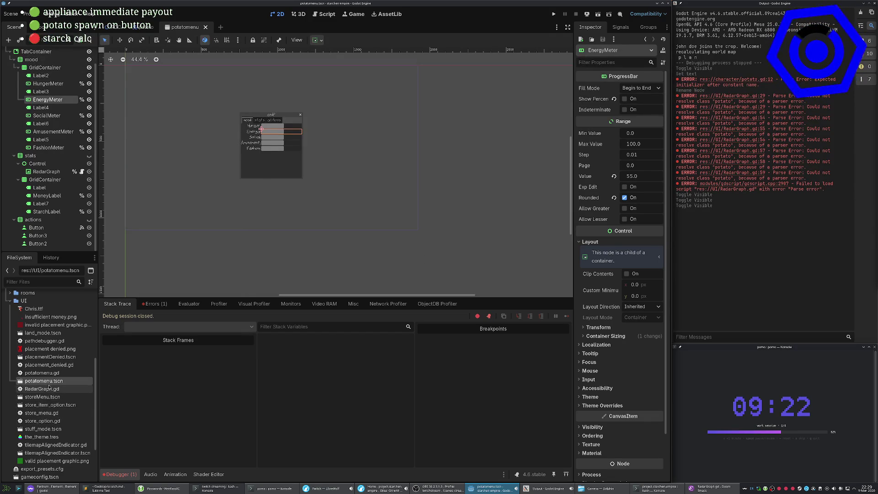
Review RadarGraph.gd, then select the RadarGraph node in the 2D view.
{"action": "left_click", "coordinate": [47, 390]}
{"action": "double_click", "coordinate": [47, 392]}
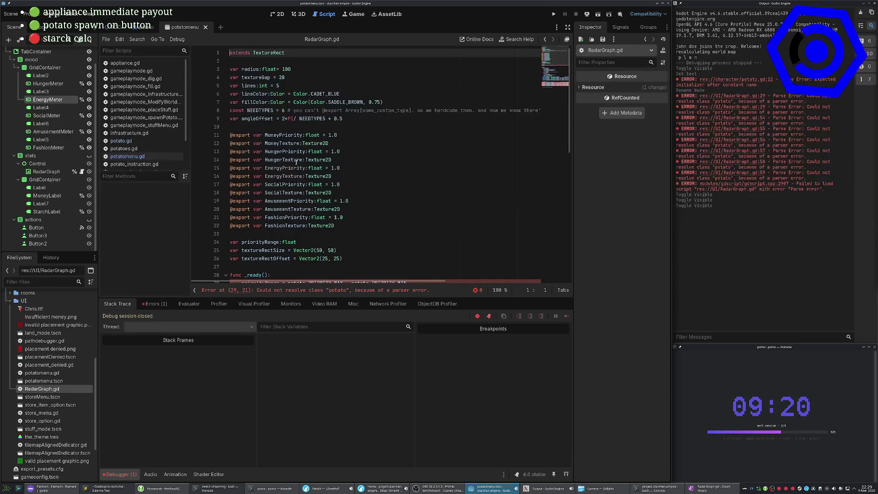
{"action": "scroll", "coordinate": [45, 425], "scroll_direction": "down", "scroll_amount": 2}
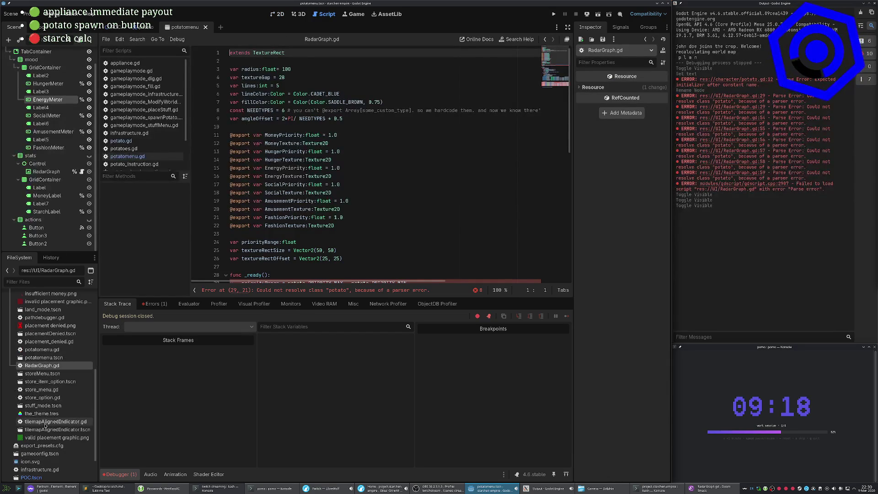
{"action": "scroll", "coordinate": [45, 425], "scroll_direction": "up", "scroll_amount": 5}
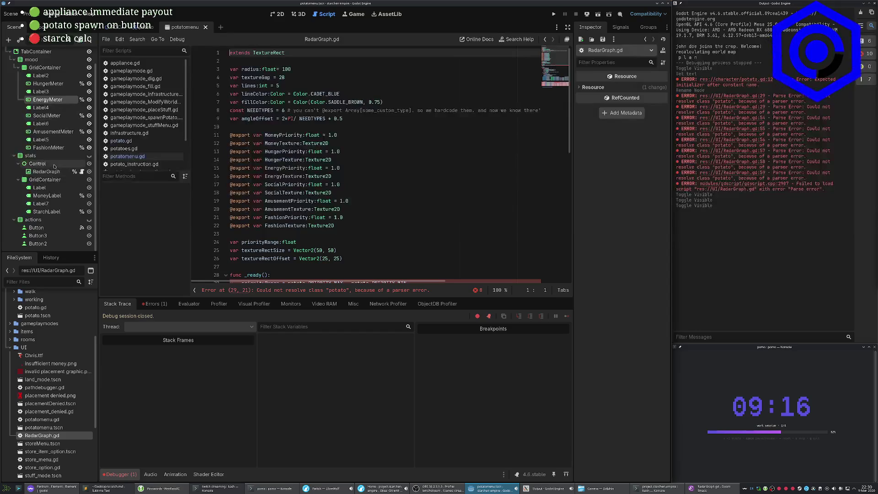
{"action": "left_click", "coordinate": [64, 171]}
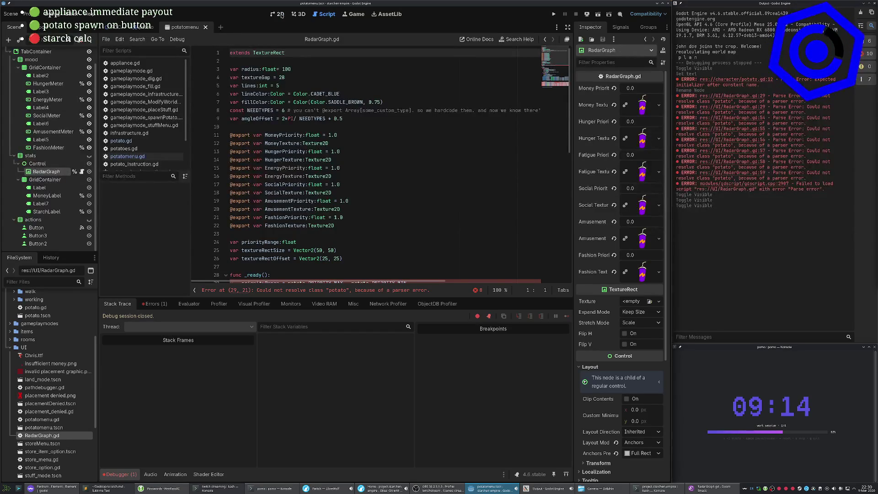
{"action": "left_click", "coordinate": [279, 14]}
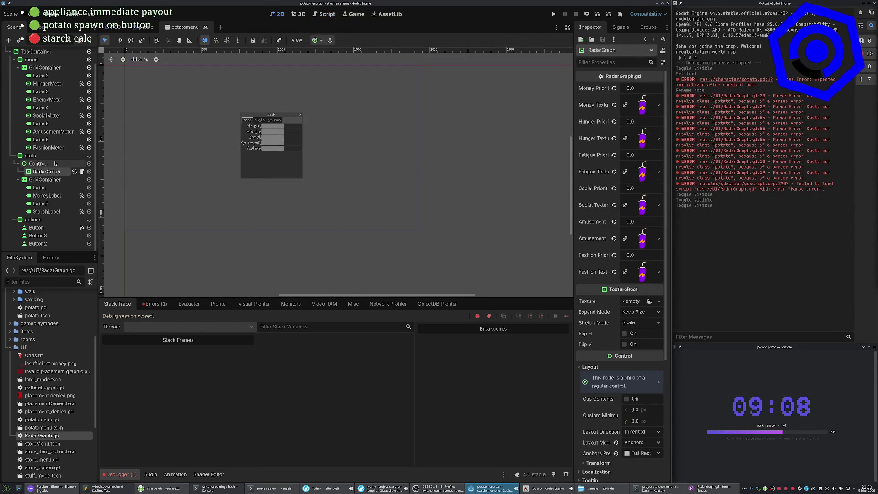
Clear RadarGraph's Fatigue Texture, revert Fatigue Priority to 1.0, and save the scene.
{"action": "left_click", "coordinate": [89, 156]}
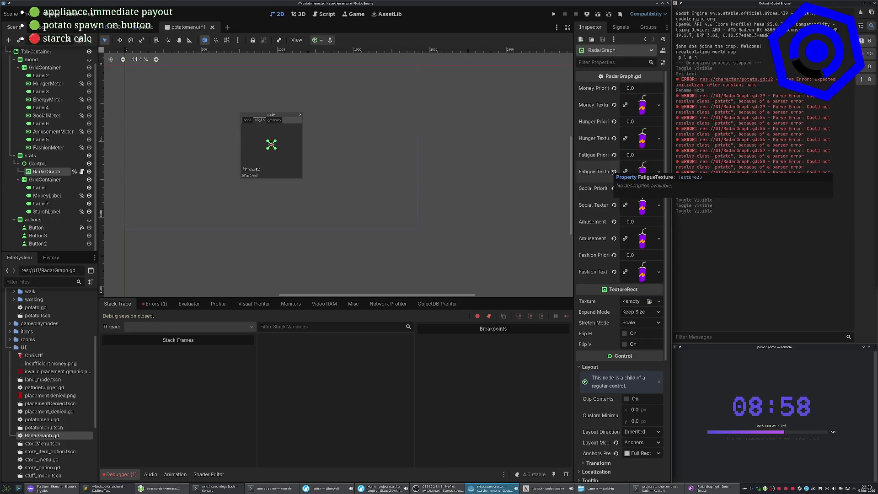
{"action": "key", "text": "ctrl+s"}
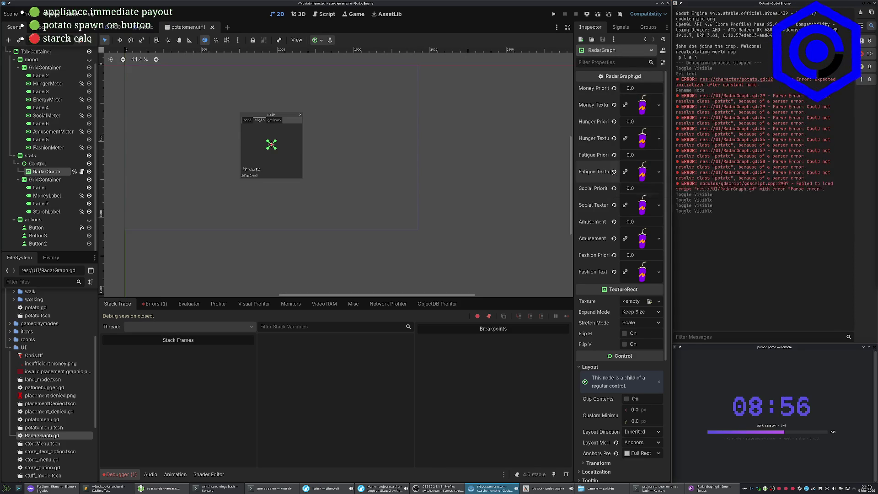
{"action": "left_click", "coordinate": [613, 172]}
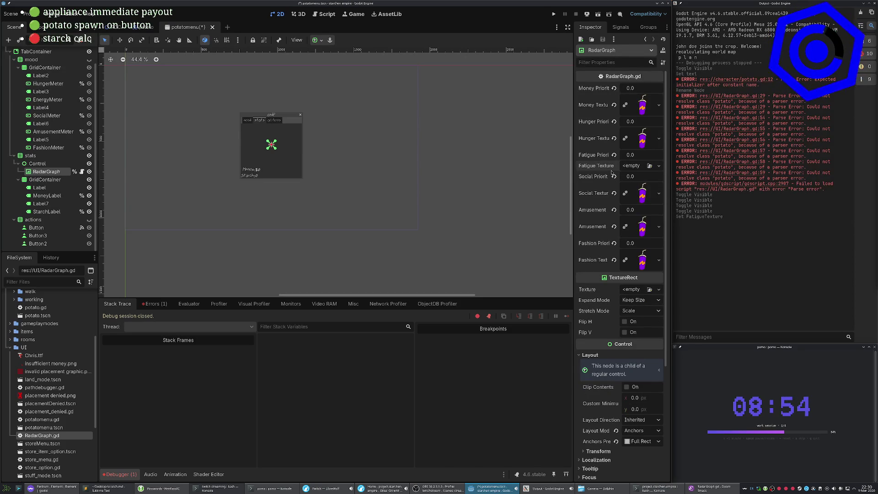
{"action": "left_click", "coordinate": [613, 154]}
{"action": "key", "text": "ctrl+s"}
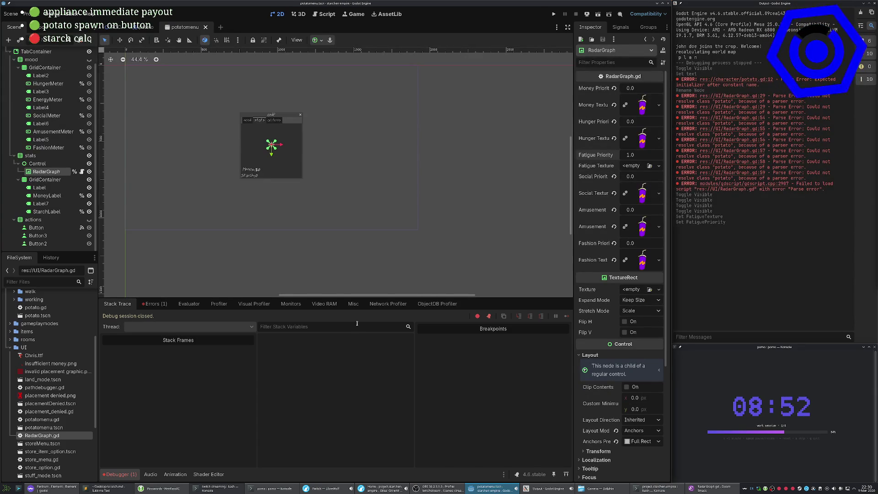
{"action": "key", "text": "alt+Tab"}
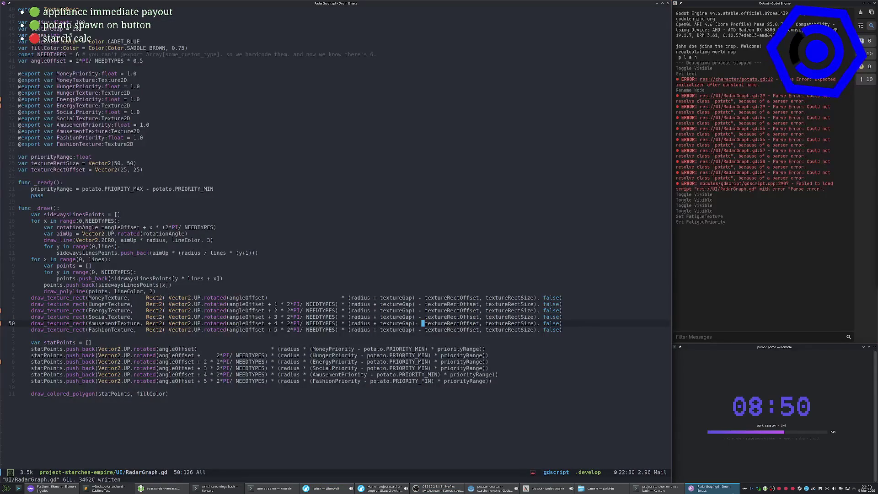
Look over the EnergyPriority and EnergyTexture declarations in RadarGraph.gd.
{"action": "key", "text": "k"}
{"action": "key", "text": "k"}
{"action": "key", "text": "k"}
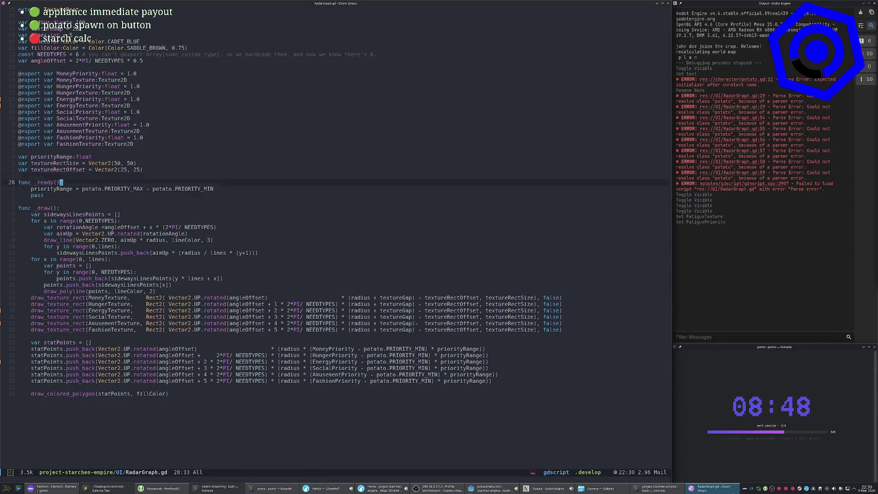
{"action": "key", "text": "k"}
{"action": "key", "text": "j"}
{"action": "key", "text": "j"}
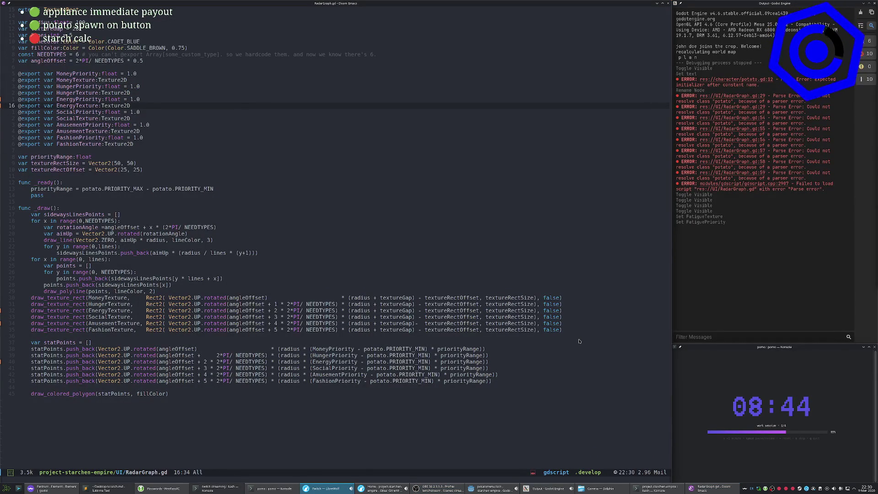
{"action": "key", "text": "alt+Tab"}
{"action": "key", "text": "alt+Tab"}
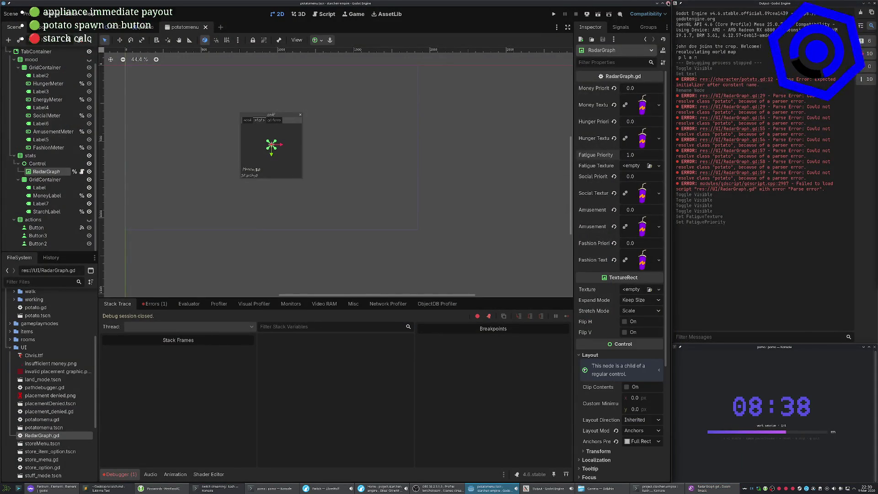
Launch Godot from a new terminal and open the starchen empire project.
{"action": "left_click", "coordinate": [668, 3]}
{"action": "key", "text": "super"}
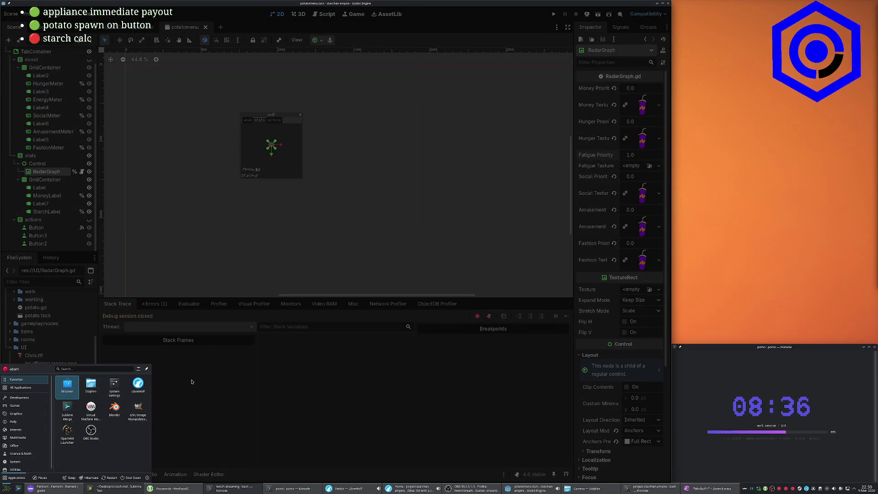
{"action": "key", "text": "ctrl+alt+t"}
{"action": "type", "text": "godo"}
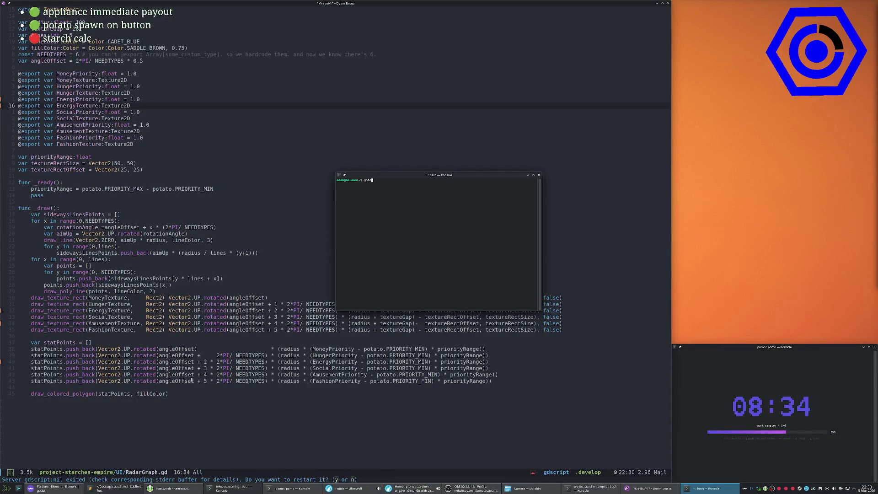
{"action": "key", "text": "BackSpace"}
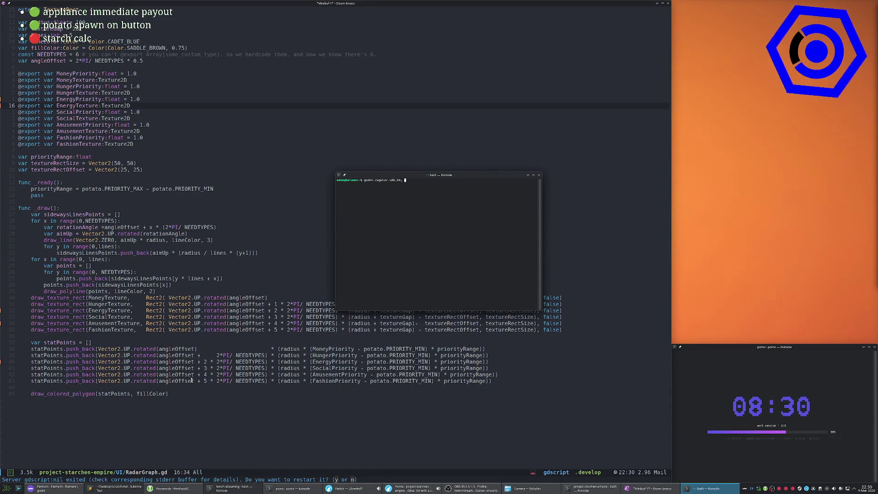
{"action": "key", "text": "Return"}
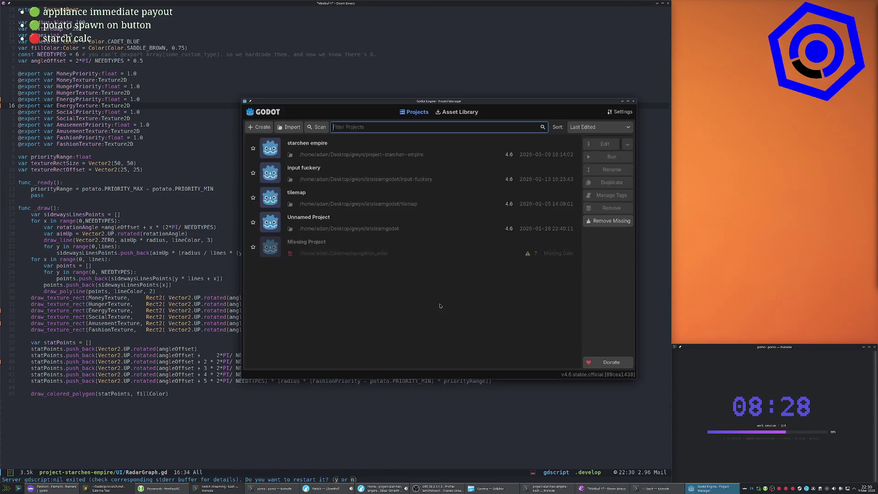
{"action": "double_click", "coordinate": [354, 154]}
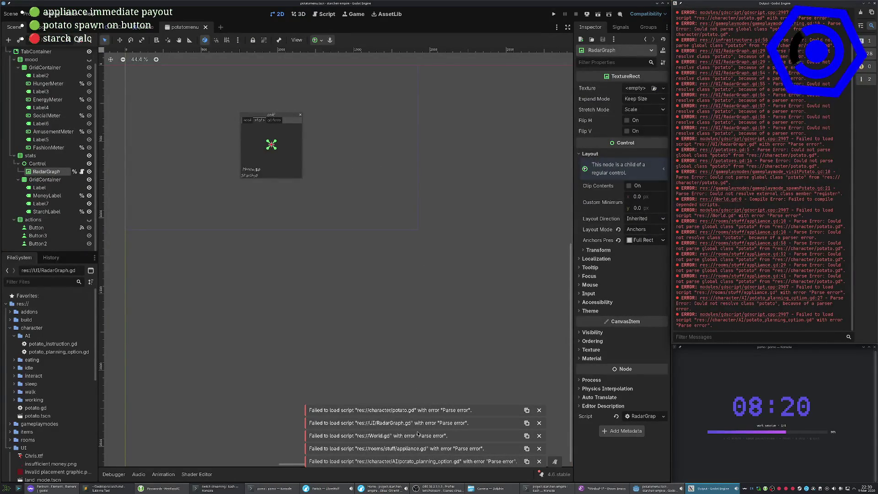
Bring the Godot editor forward and open RadarGraph.gd in the script editor.
{"action": "left_click", "coordinate": [444, 427]}
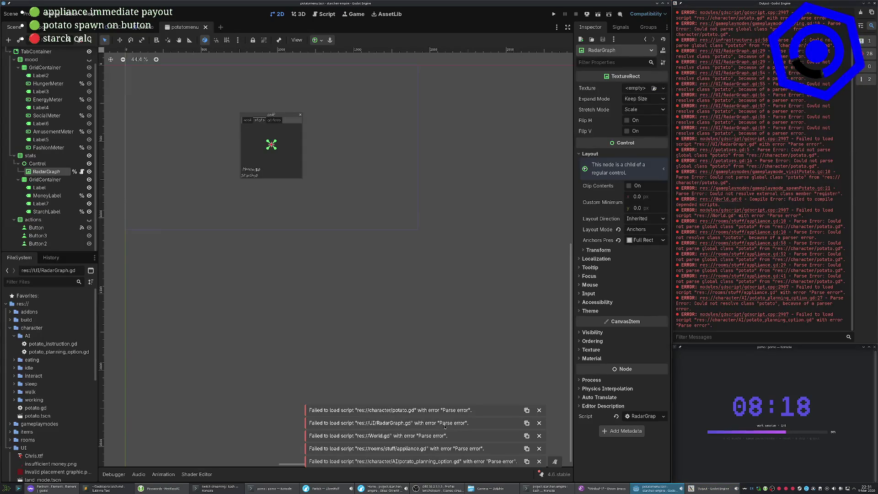
{"action": "left_click", "coordinate": [77, 179]}
{"action": "left_click", "coordinate": [83, 171]}
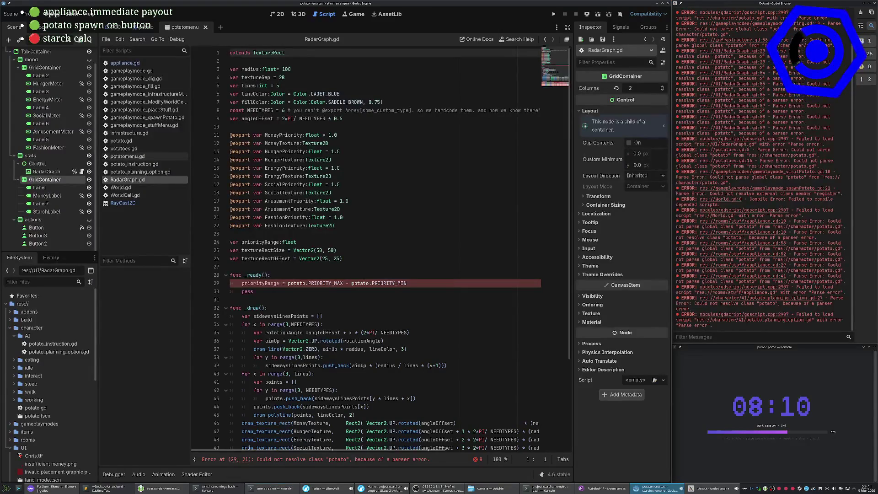
Trace the reported parse errors through the Debugger's Errors list to potato.gd.
{"action": "left_click", "coordinate": [247, 459]}
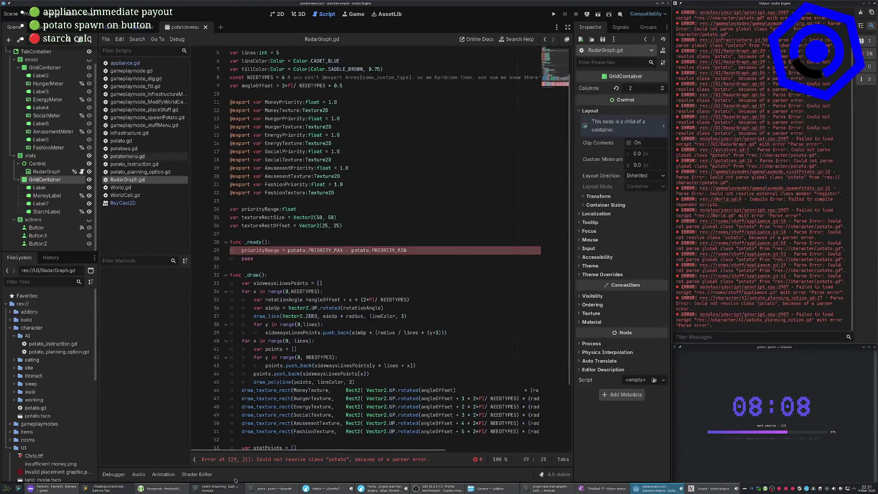
{"action": "left_click", "coordinate": [113, 474]}
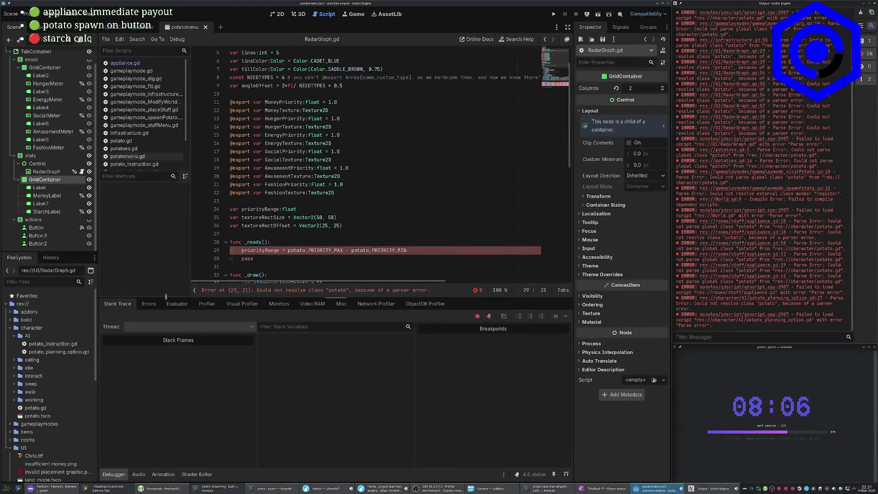
{"action": "left_click", "coordinate": [150, 304]}
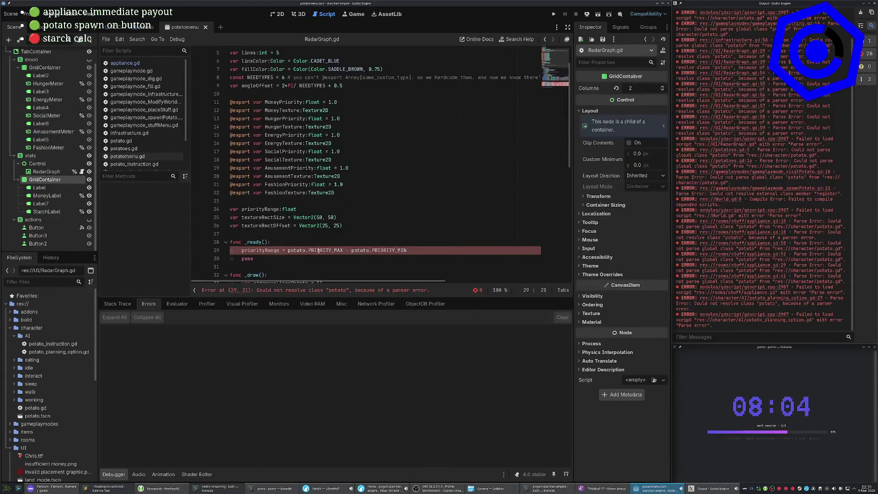
{"action": "left_click", "coordinate": [133, 140]}
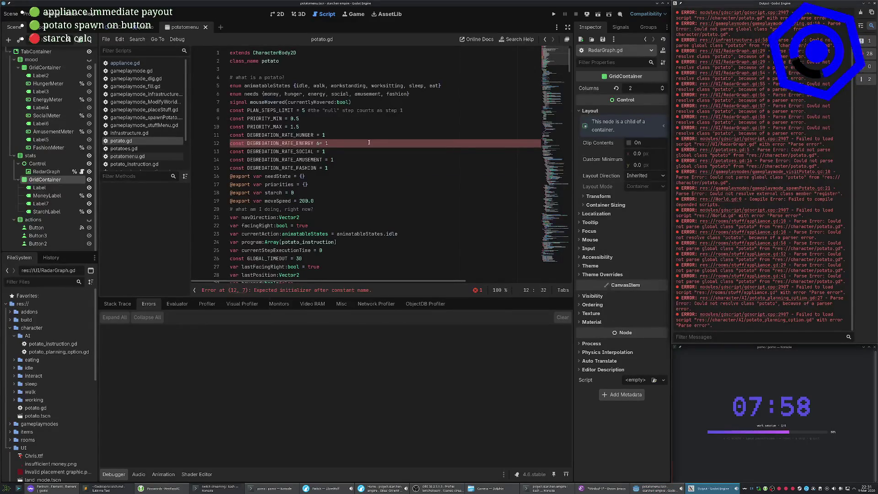
{"action": "key", "text": "alt+Tab"}
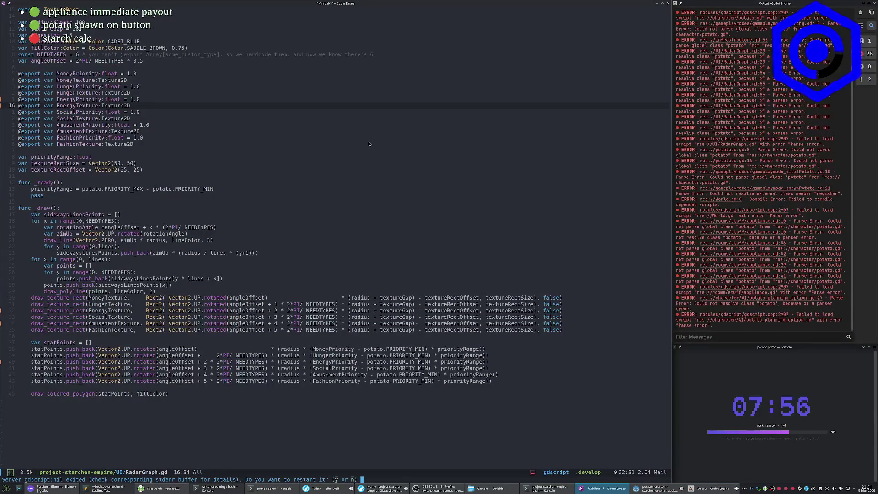
Dismiss the language-server restart prompt in Emacs.
{"action": "key", "text": "Return"}
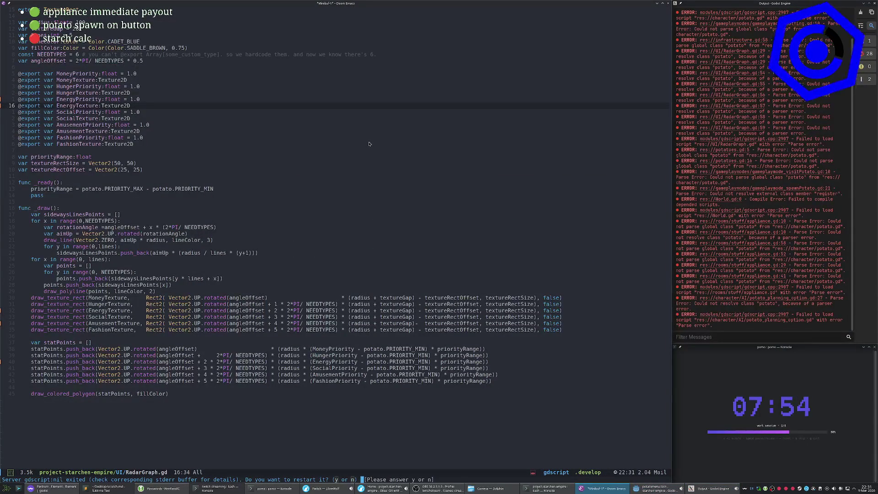
{"action": "left_click", "coordinate": [366, 146]}
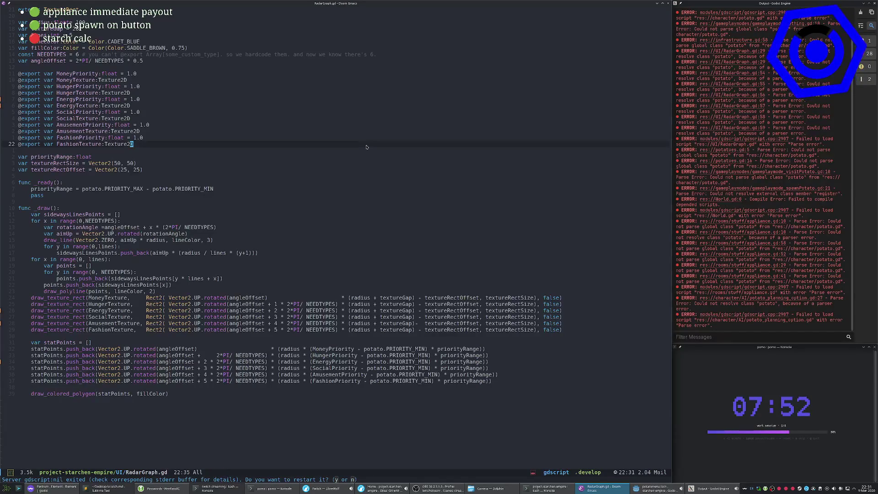
{"action": "key", "text": "ctrl+h"}
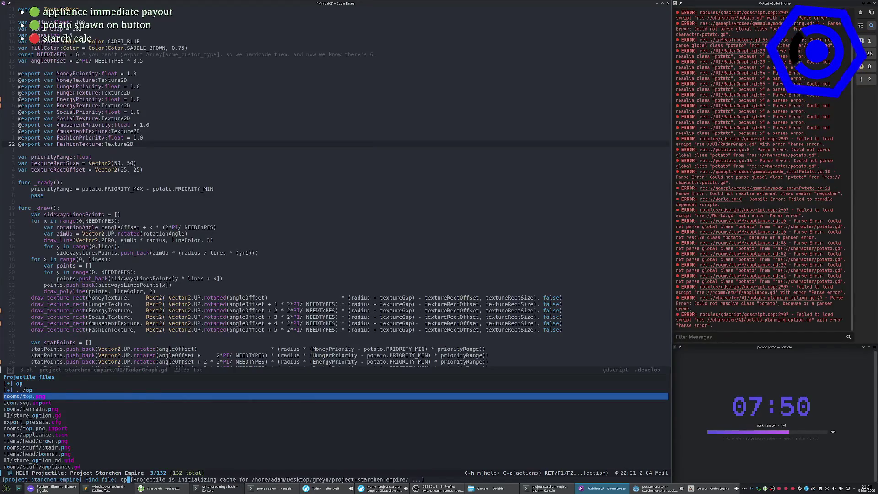
{"action": "key", "text": "ctrl+g"}
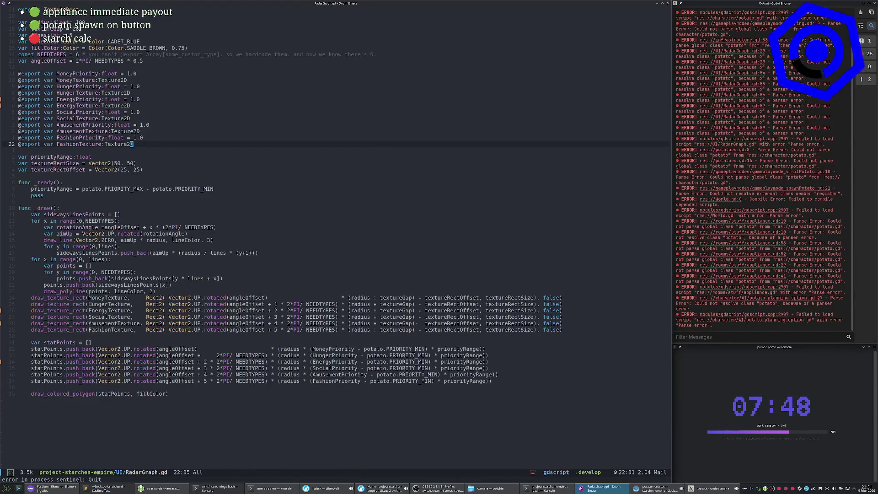
Undo the FatiguePriority edit on line 31 of potatomenu.gd so it sets EnergyPriority again.
{"action": "key", "text": "space"}
{"action": "key", "text": "grave"}
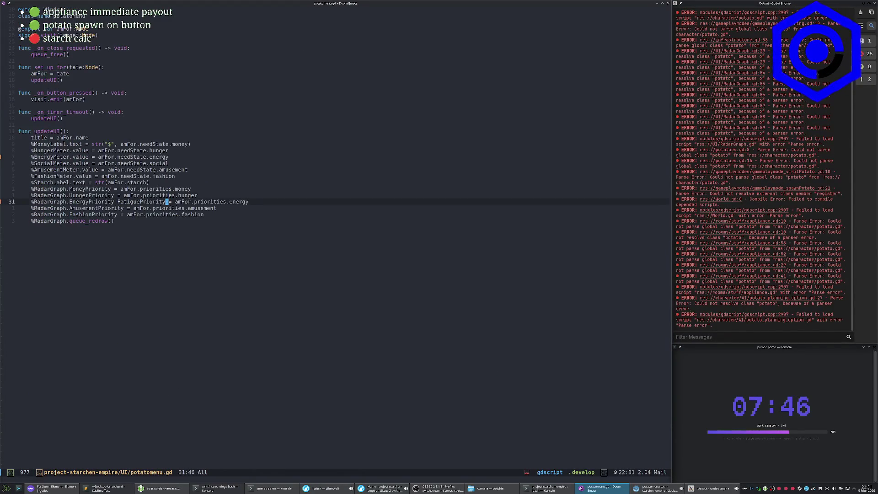
{"action": "key", "text": "u"}
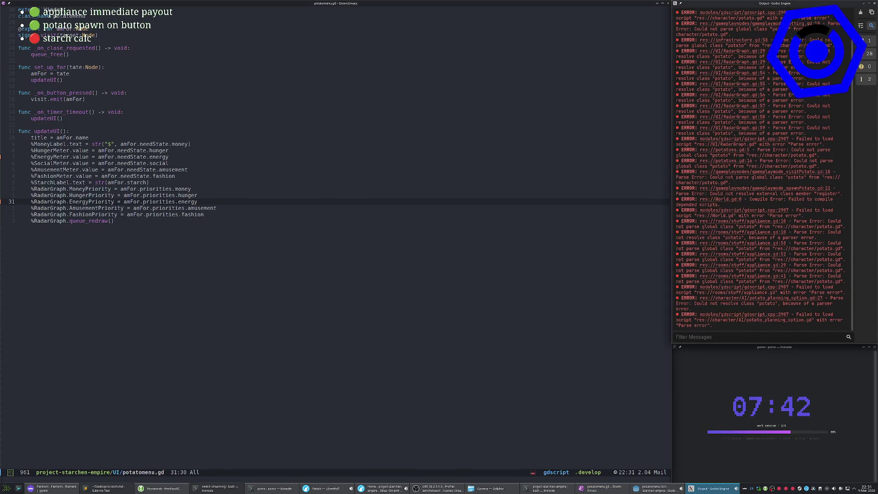
{"action": "key", "text": "alt+Tab"}
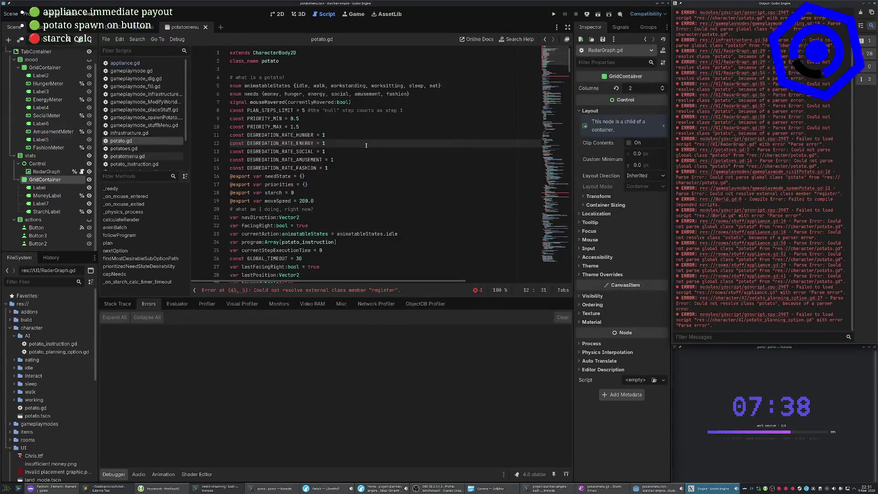
{"action": "key", "text": "alt+Tab"}
{"action": "key", "text": "alt+Tab"}
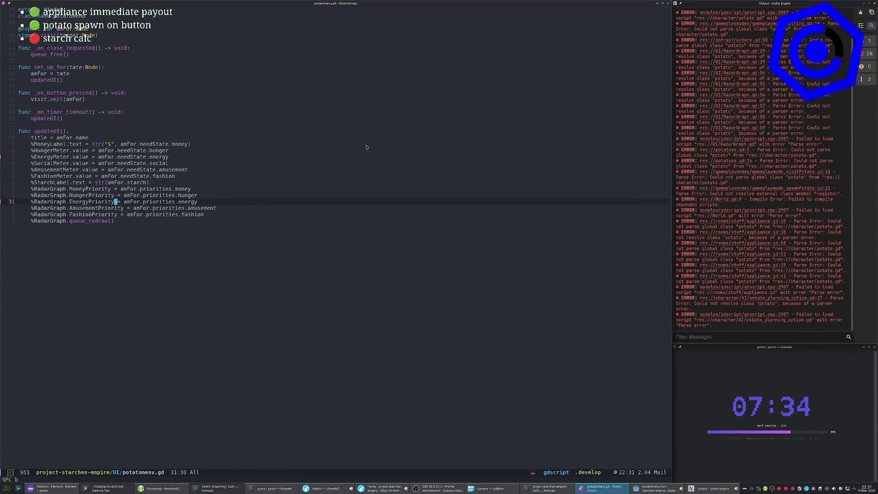
List the open buffers with Ibuffer and show the project file tree.
{"action": "key", "text": "ctrl+x"}
{"action": "key", "text": "ctrl+b"}
{"action": "key", "text": "j"}
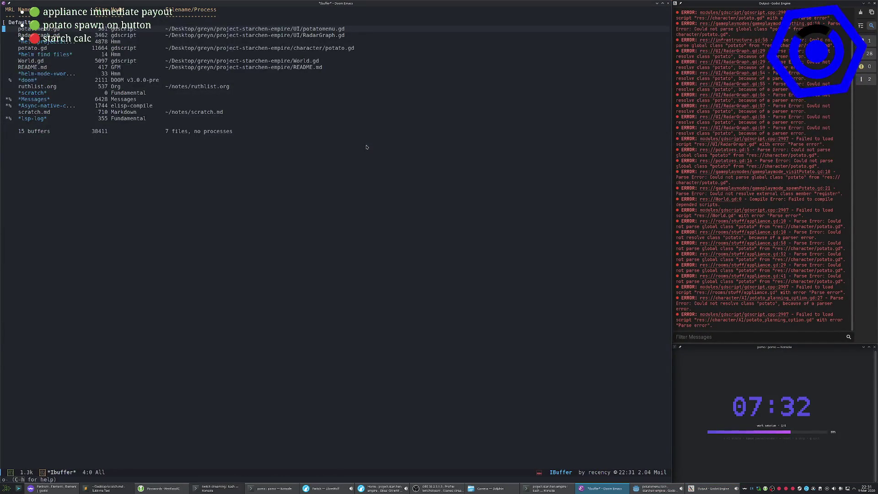
{"action": "key", "text": "space"}
{"action": "key", "text": "o"}
{"action": "key", "text": "p"}
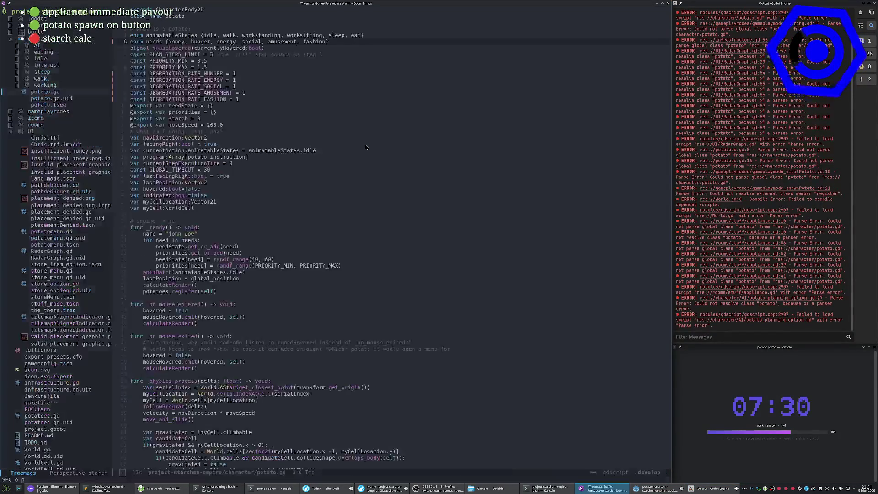
Open potato.gd and search it for fatigue, then return to Godot.
{"action": "key", "text": "space"}
{"action": "key", "text": "o"}
{"action": "key", "text": "p"}
{"action": "key", "text": "slash"}
{"action": "type", "text": "fatigue"}
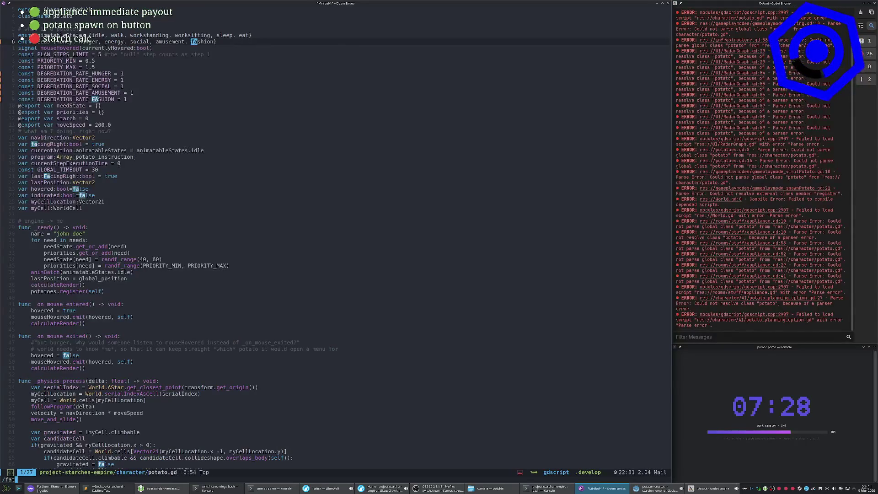
{"action": "key", "text": "Escape"}
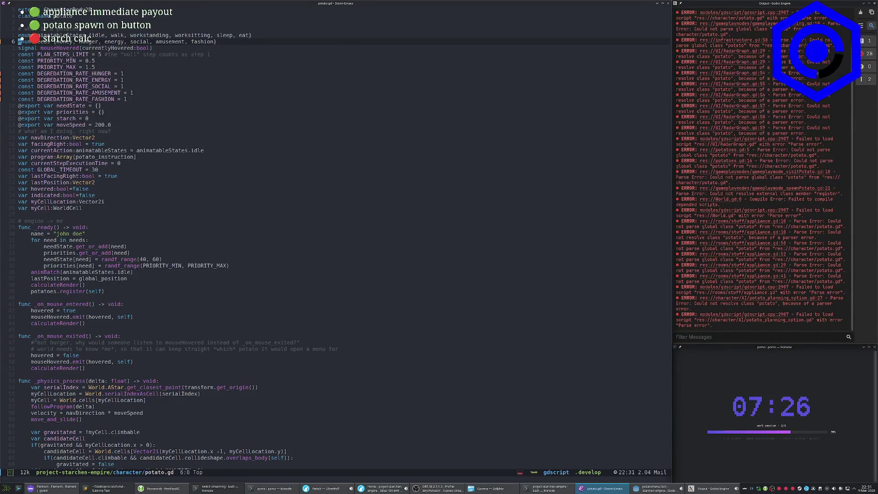
{"action": "key", "text": "alt+Tab"}
{"action": "key", "text": "alt+Tab"}
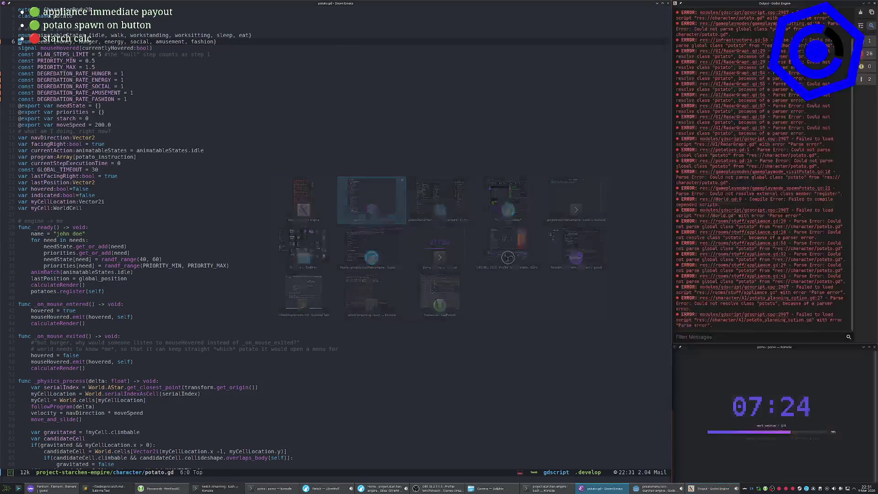
{"action": "key", "text": "alt+Tab"}
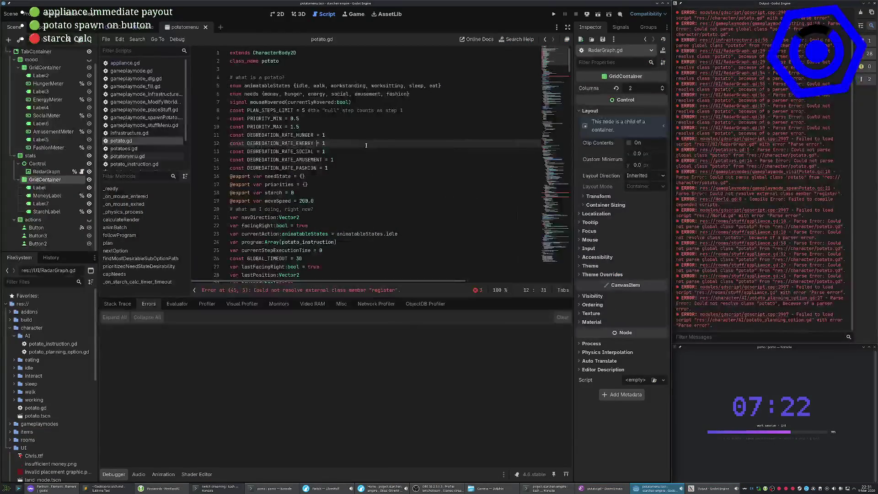
Run the game, open the potato's stats window, stop the run, and select RadarGraph.
{"action": "key", "text": "F5"}
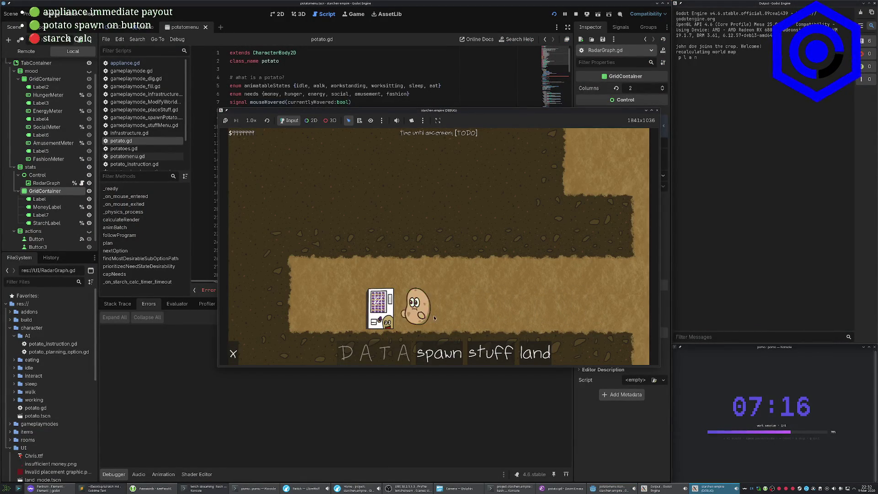
{"action": "left_click", "coordinate": [427, 301]}
{"action": "left_click", "coordinate": [240, 387]}
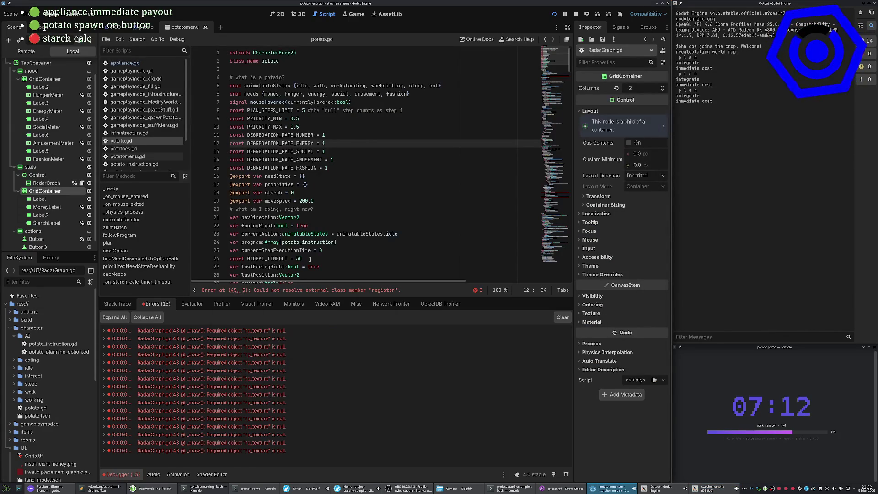
{"action": "key", "text": "F8"}
{"action": "left_click", "coordinate": [348, 102]}
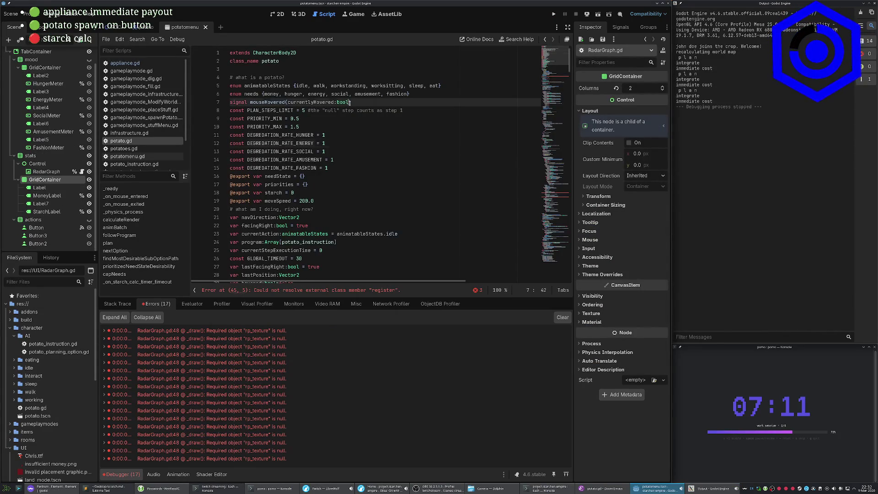
{"action": "left_click", "coordinate": [45, 172]}
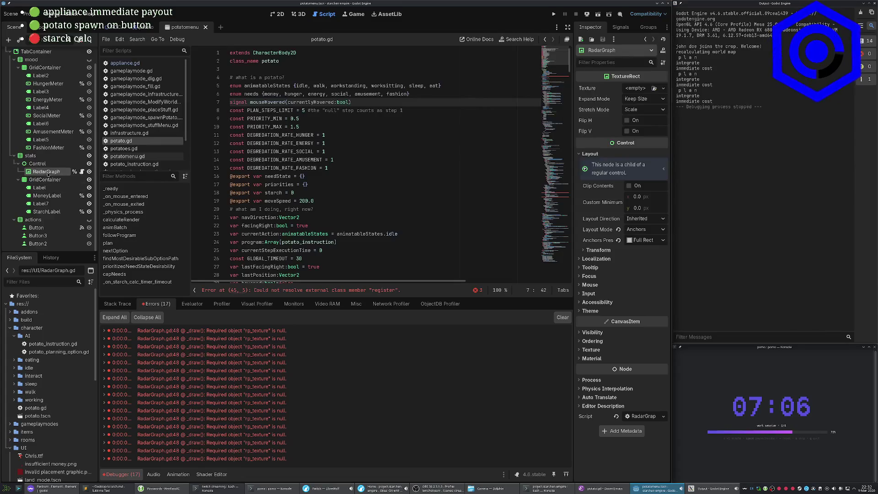
Select the stats container and RadarGraph nodes in the 2D scene view.
{"action": "left_click", "coordinate": [38, 164]}
{"action": "left_click", "coordinate": [30, 155]}
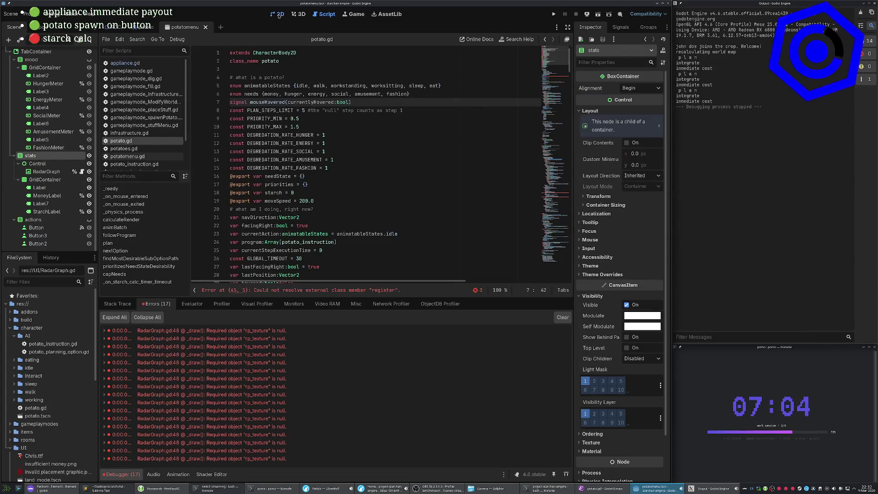
{"action": "left_click", "coordinate": [278, 15]}
{"action": "left_click", "coordinate": [43, 172]}
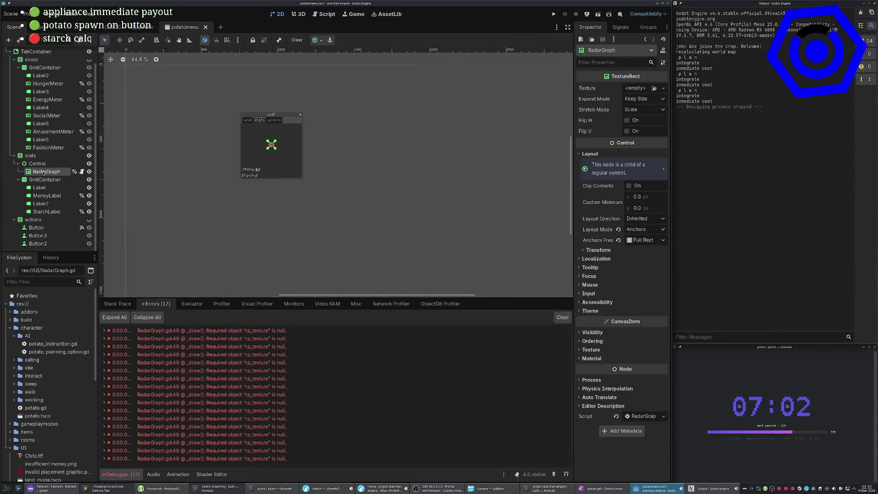
{"action": "left_click", "coordinate": [41, 171]}
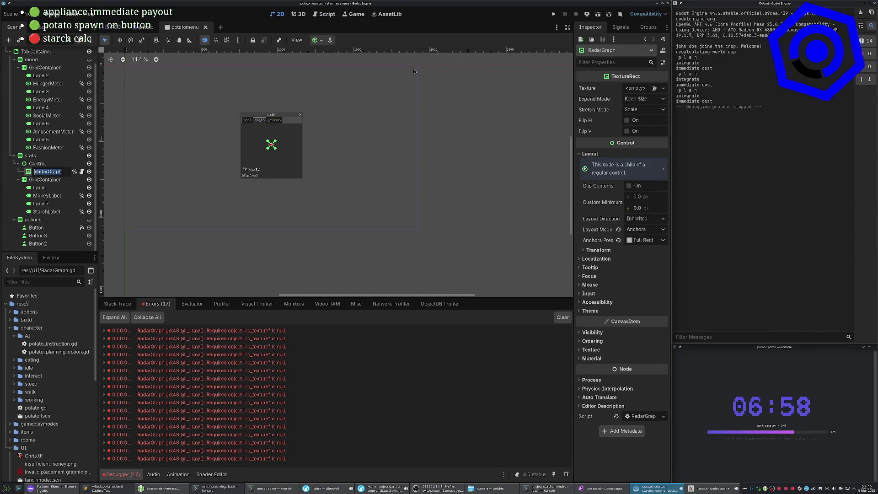
{"action": "left_click", "coordinate": [37, 163]}
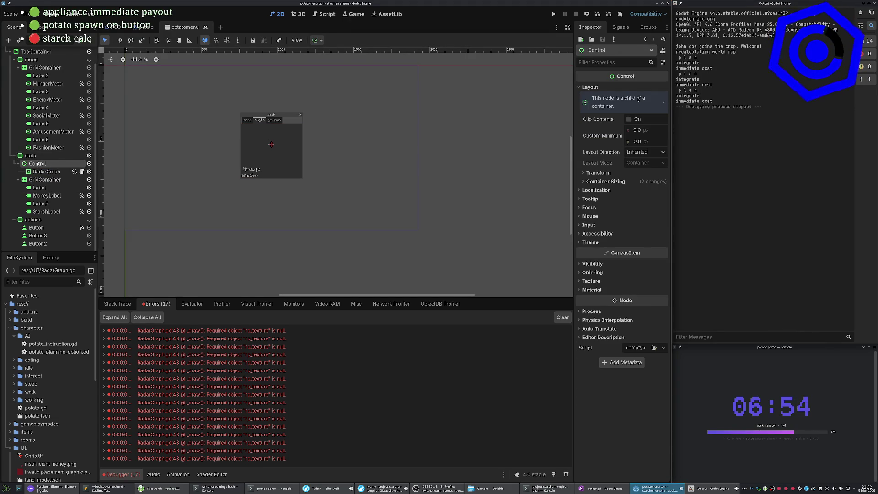
Jump from the null rp_texture error to the draw_texture_rect call on RadarGraph.gd line 48.
{"action": "double_click", "coordinate": [288, 353]}
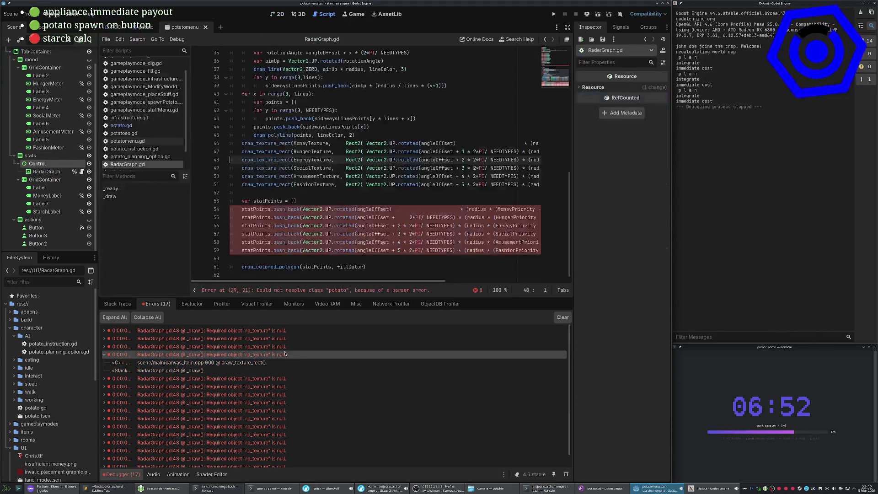
{"action": "left_click", "coordinate": [357, 191]}
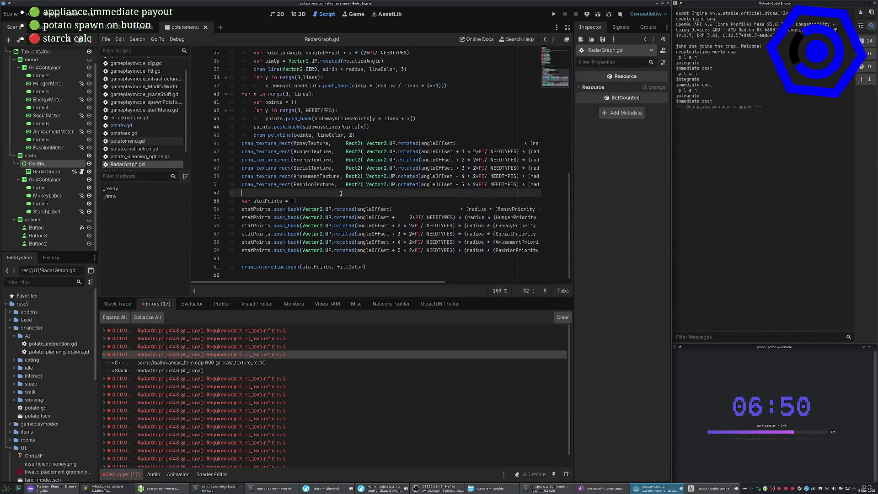
{"action": "triple_click", "coordinate": [301, 160]}
{"action": "scroll", "coordinate": [411, 225], "scroll_direction": "up", "scroll_amount": 10}
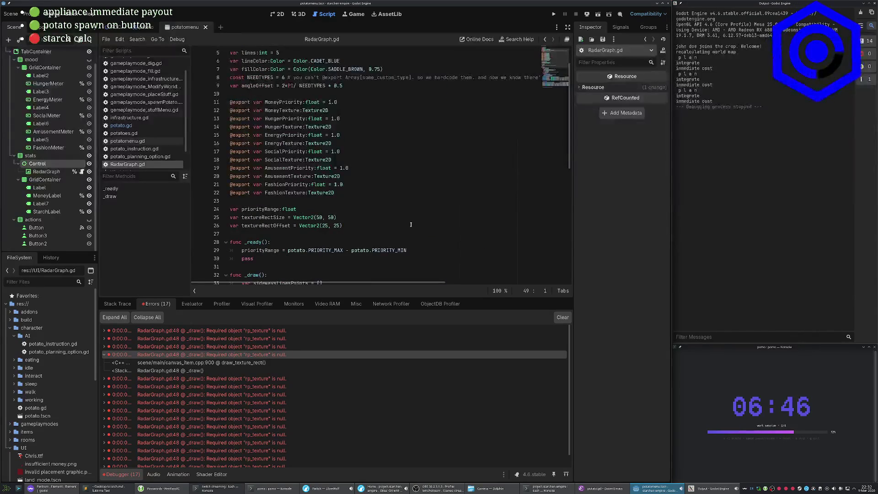
{"action": "scroll", "coordinate": [427, 97], "scroll_direction": "up", "scroll_amount": 2}
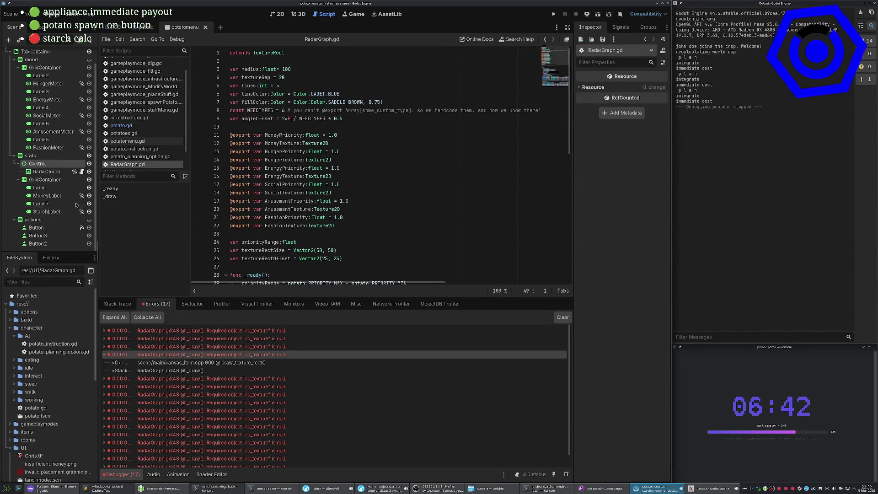
{"action": "left_click", "coordinate": [35, 172]}
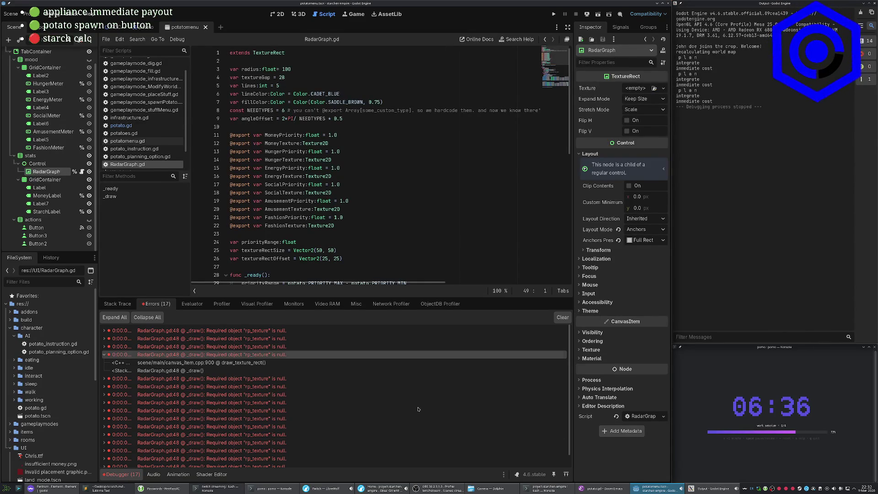
{"action": "left_click", "coordinate": [341, 443]}
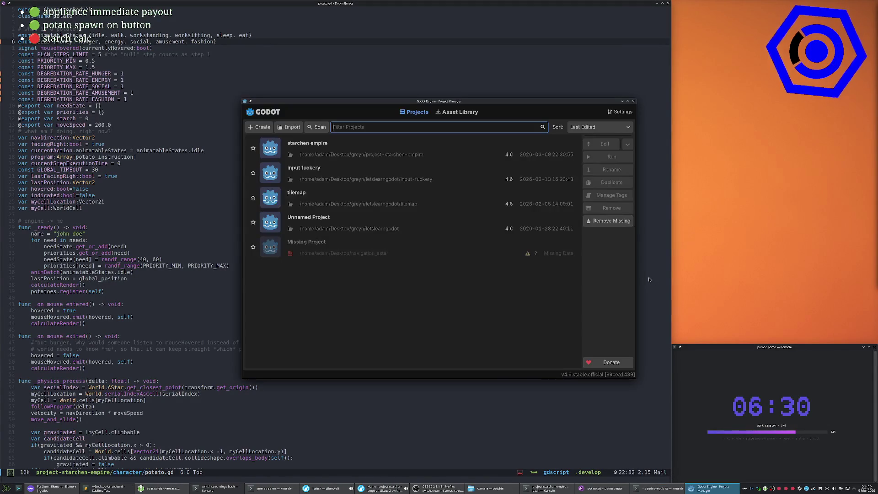
Reopen the starchen empire project, look at EnergyTexture on line 16, and run the game.
{"action": "double_click", "coordinate": [384, 151]}
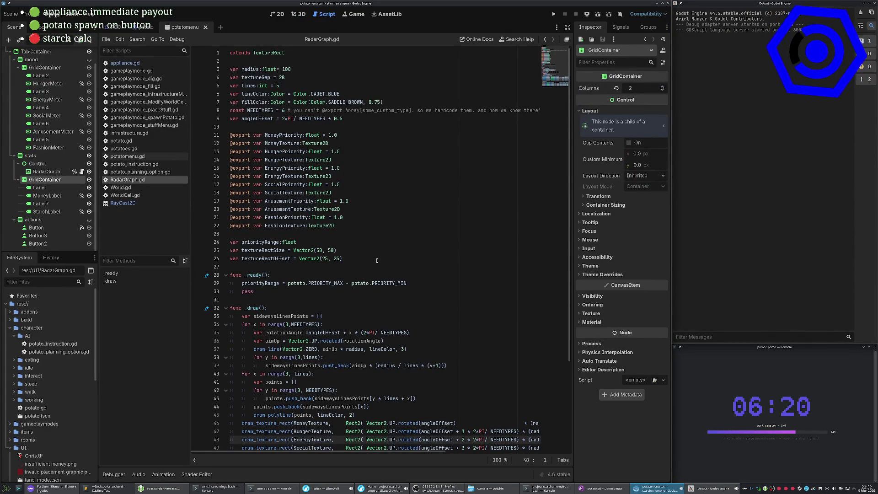
{"action": "left_click", "coordinate": [354, 141]}
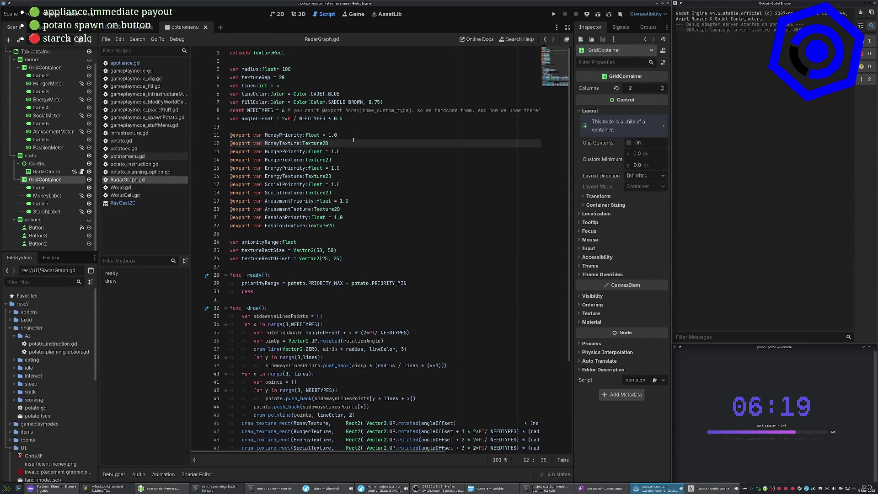
{"action": "double_click", "coordinate": [282, 176]}
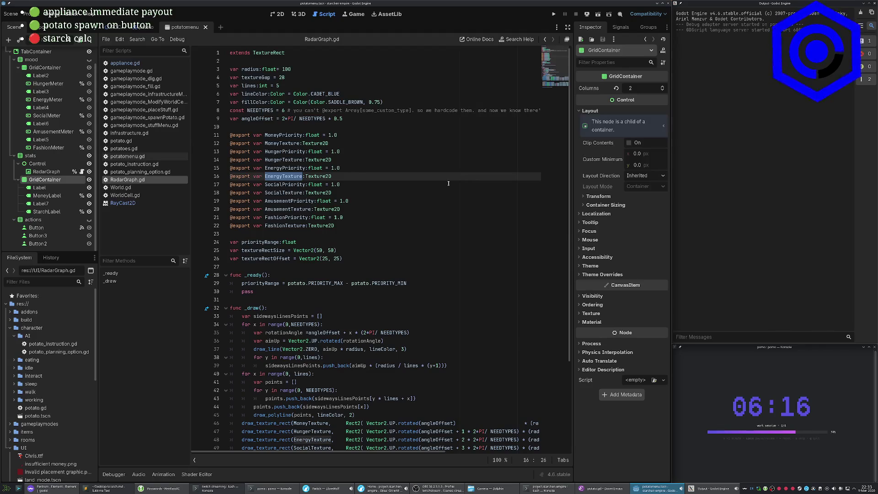
{"action": "key", "text": "F5"}
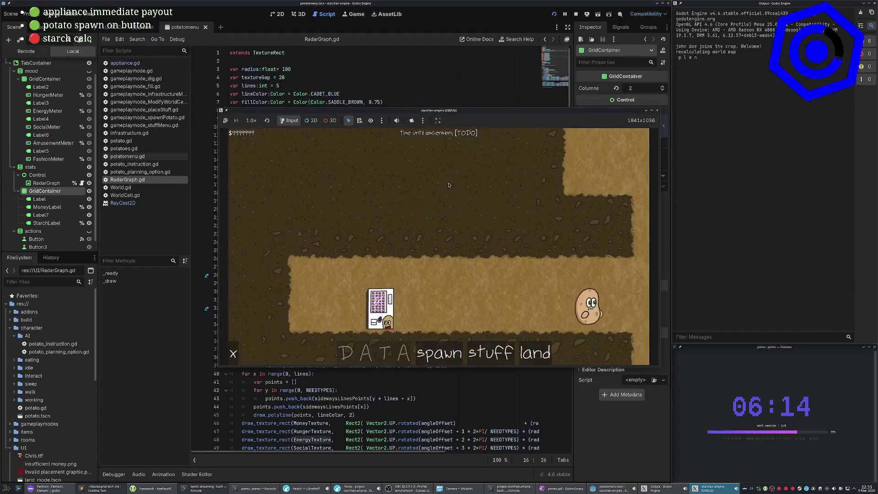
View the potato's radar graph, stop the game, and select the RadarGraph node.
{"action": "left_click", "coordinate": [540, 305]}
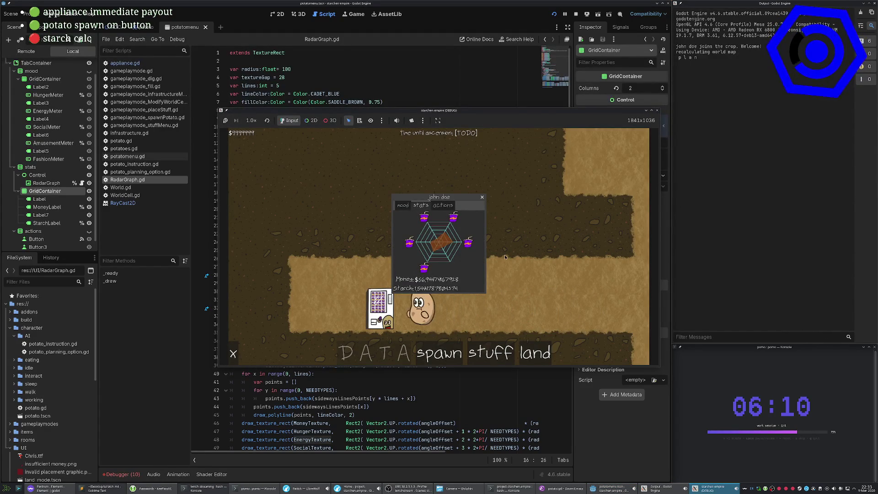
{"action": "key", "text": "F8"}
{"action": "left_click", "coordinate": [455, 268]}
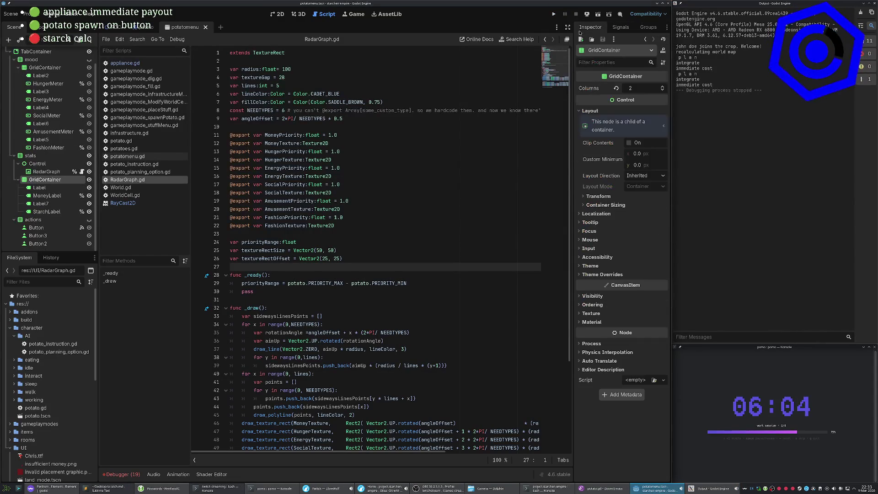
{"action": "left_click", "coordinate": [48, 172]}
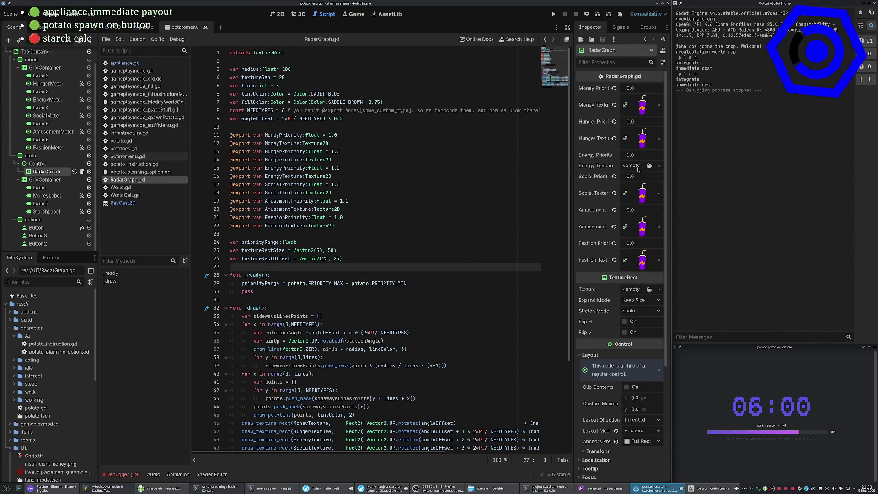
Assign drink.png as the Energy Texture, keep Energy Priority at 1.0, save, and rerun the game.
{"action": "left_click", "coordinate": [649, 166]}
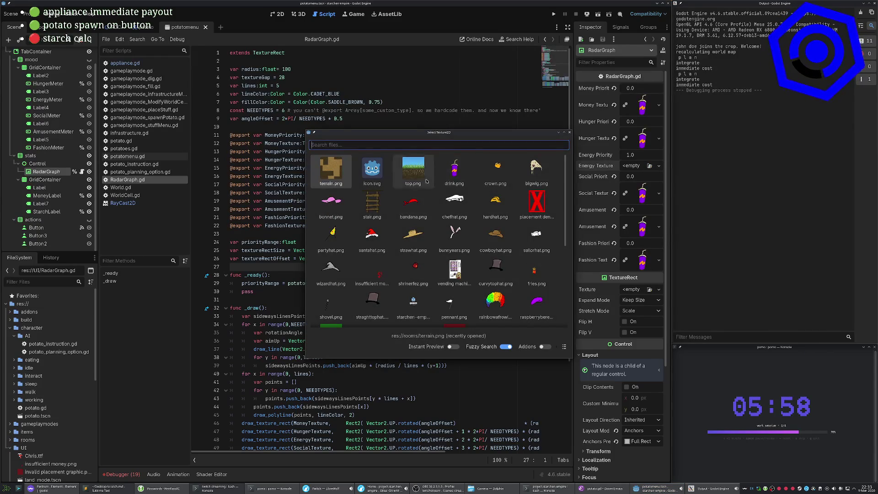
{"action": "left_click", "coordinate": [455, 170]}
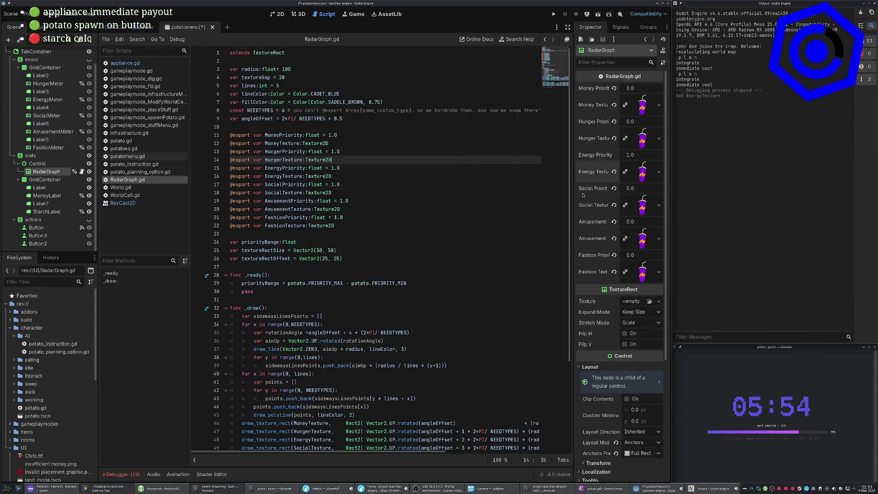
{"action": "left_click", "coordinate": [445, 253]}
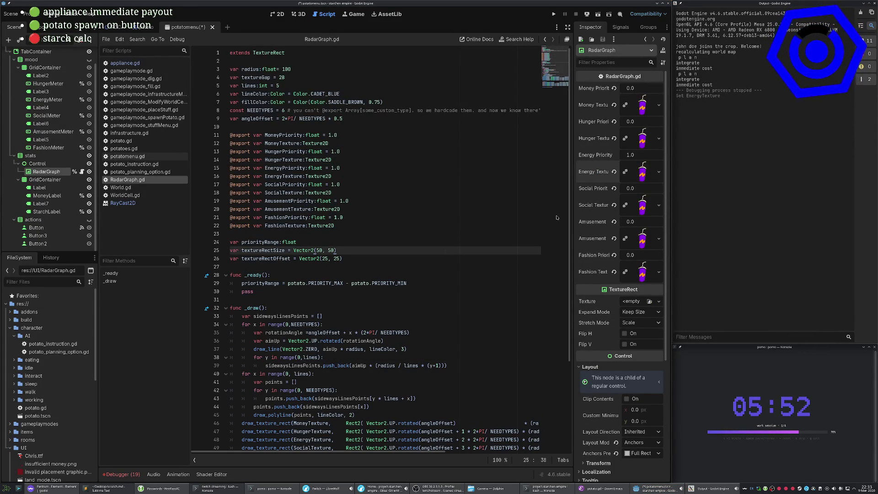
{"action": "left_click", "coordinate": [628, 155]}
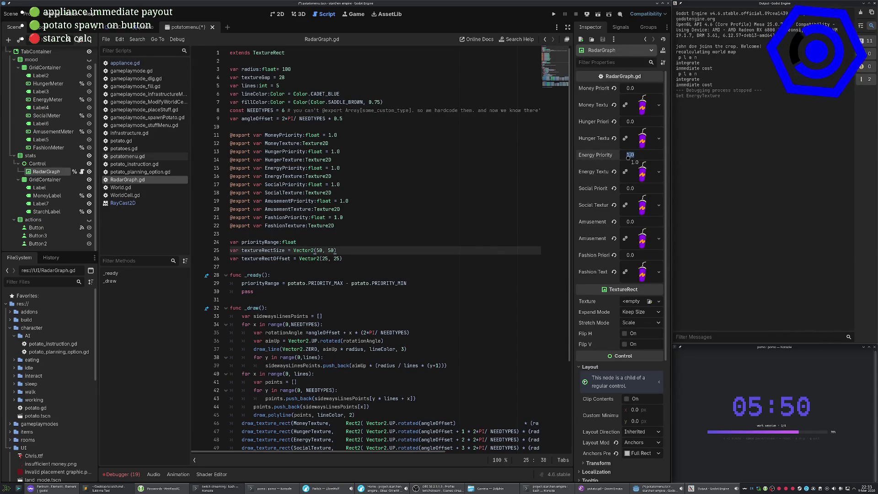
{"action": "left_click", "coordinate": [441, 236]}
{"action": "key", "text": "ctrl+s"}
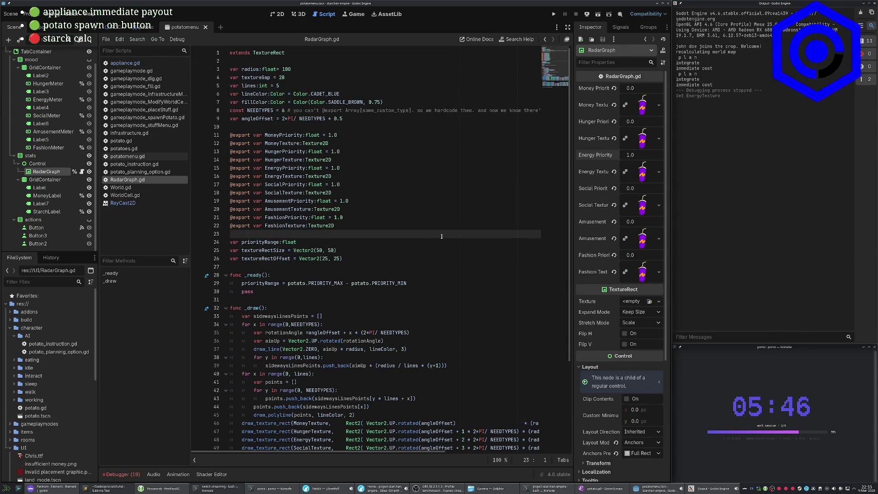
{"action": "key", "text": "F5"}
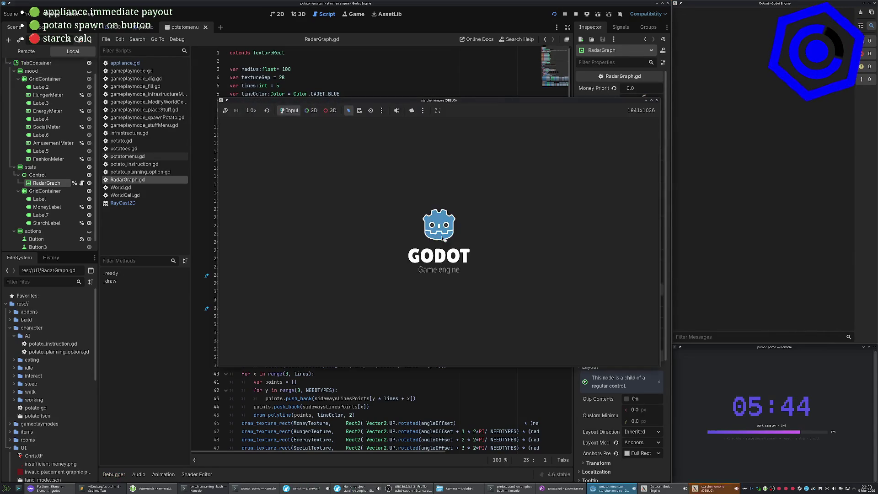
View the potato's stats and mood bars, stop the game, and switch to Emacs.
{"action": "left_click", "coordinate": [554, 304]}
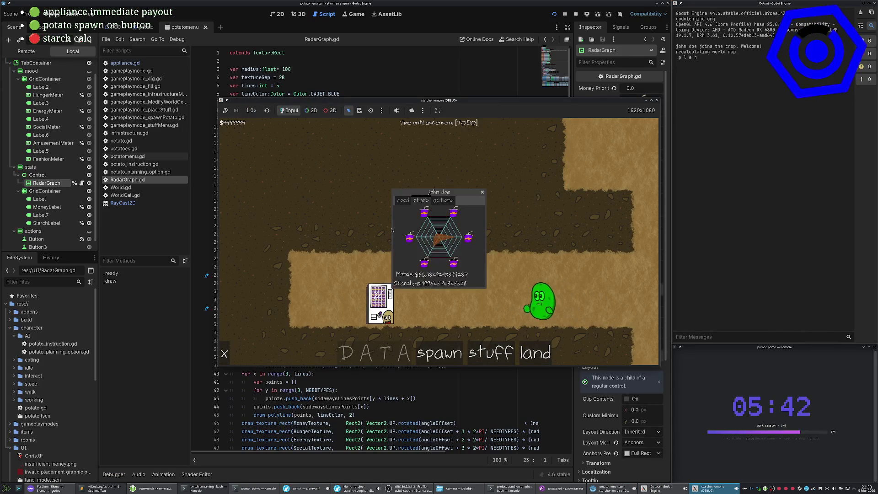
{"action": "left_click", "coordinate": [404, 201]}
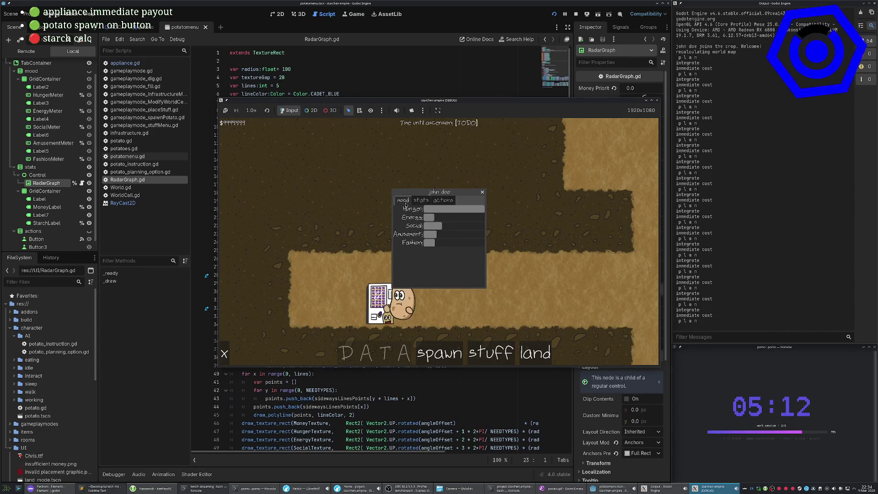
{"action": "key", "text": "F8"}
{"action": "left_click", "coordinate": [367, 168]}
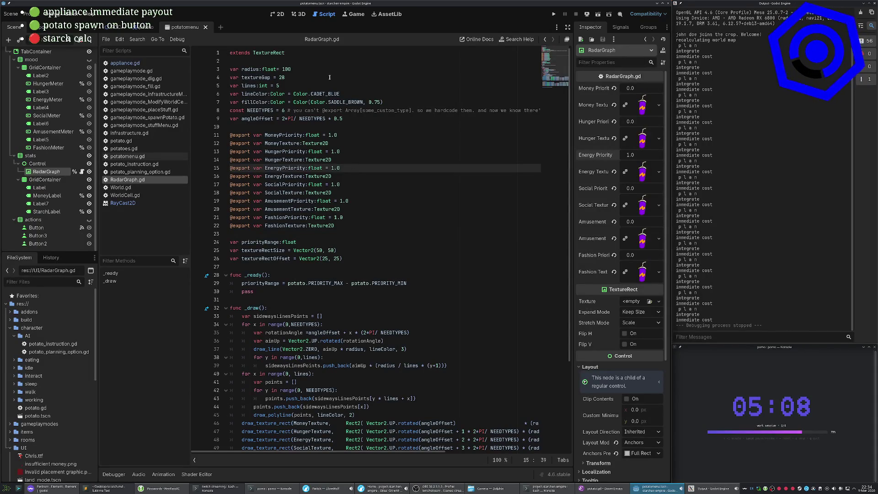
{"action": "key", "text": "alt+Tab"}
{"action": "key", "text": "alt+Tab"}
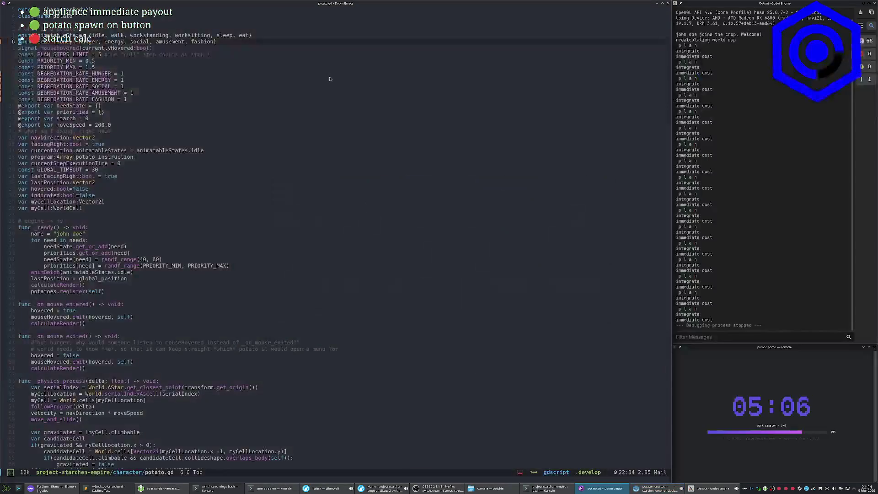
Edit each DEGREDATION_RATE constant in potato.gd from 1 to 0.1 with vim edits.
{"action": "key", "text": "j"}
{"action": "key", "text": "j"}
{"action": "key", "text": "j"}
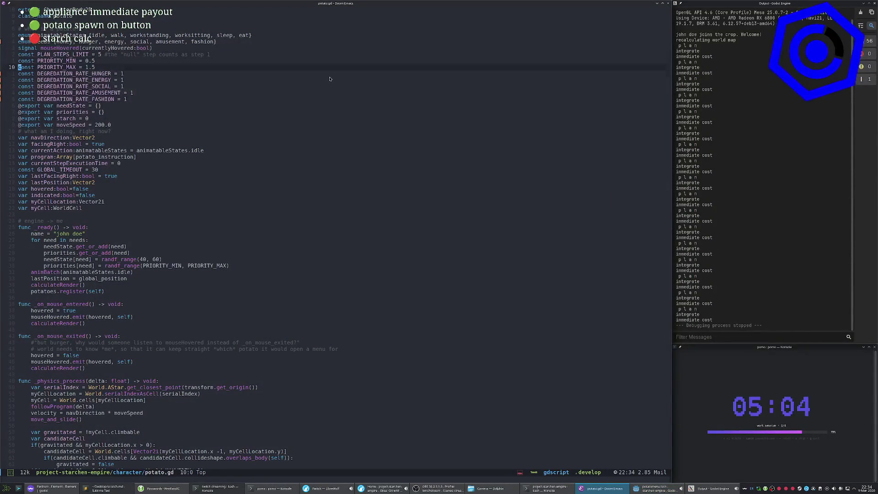
{"action": "key", "text": "dollar"}
{"action": "type", "text": "i0."}
{"action": "key", "text": "Escape"}
{"action": "key", "text": "j"}
{"action": "key", "text": "k"}
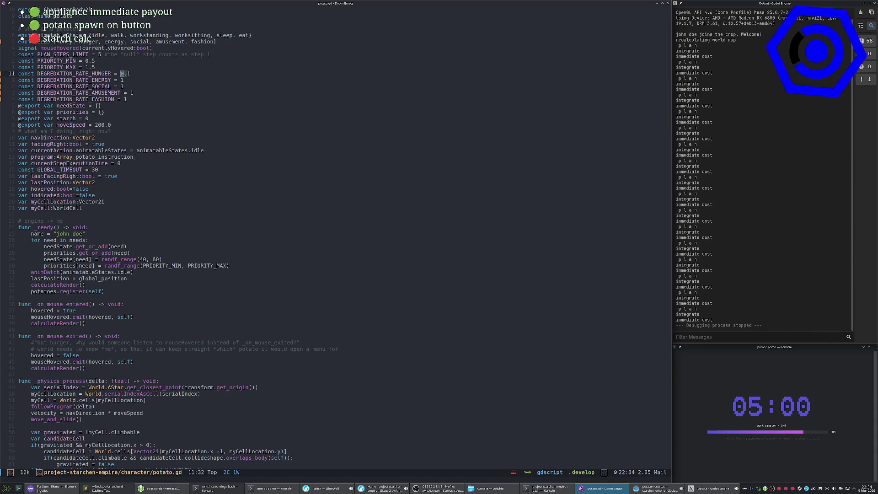
{"action": "type", "text": "jji0."}
{"action": "key", "text": "Escape"}
{"action": "key", "text": "j"}
Save potato.gd with :w and return to Godot.
{"action": "type", "text": "j"}
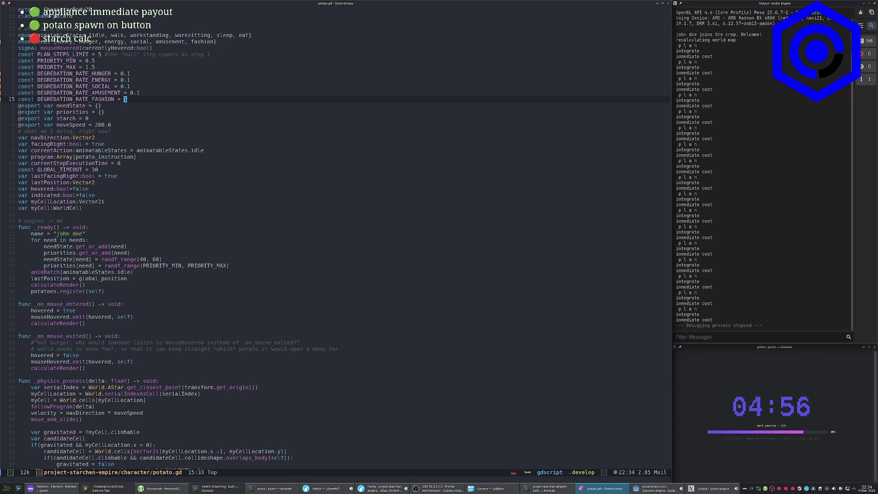
{"action": "type", "text": ":w"}
{"action": "key", "text": "Return"}
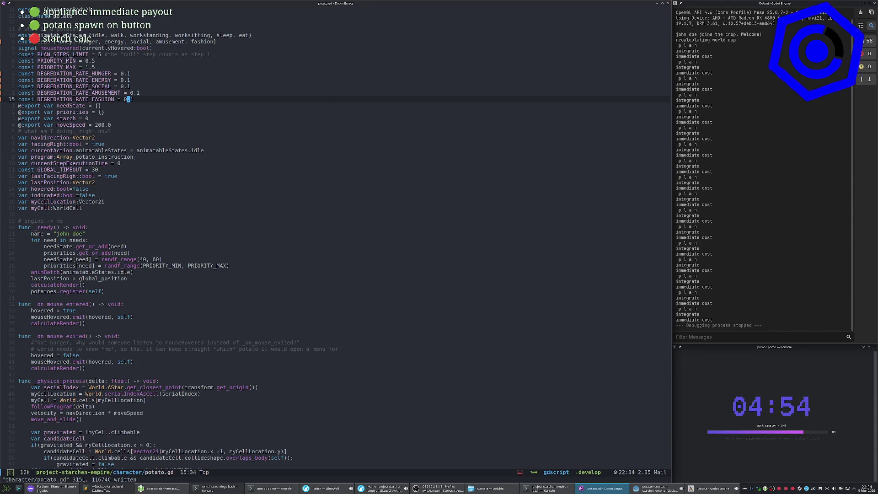
{"action": "key", "text": "alt+Tab"}
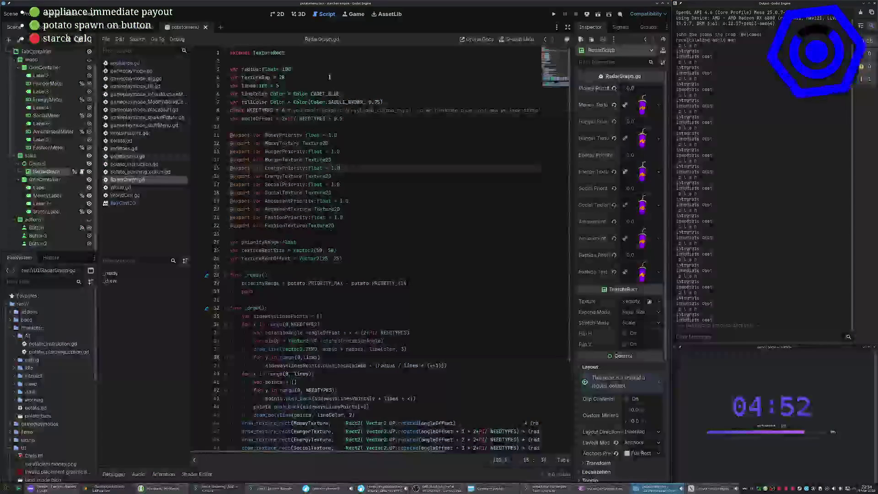
Rerun the game, view the potato's mood bars, and select the FashionMeter node.
{"action": "key", "text": "F5"}
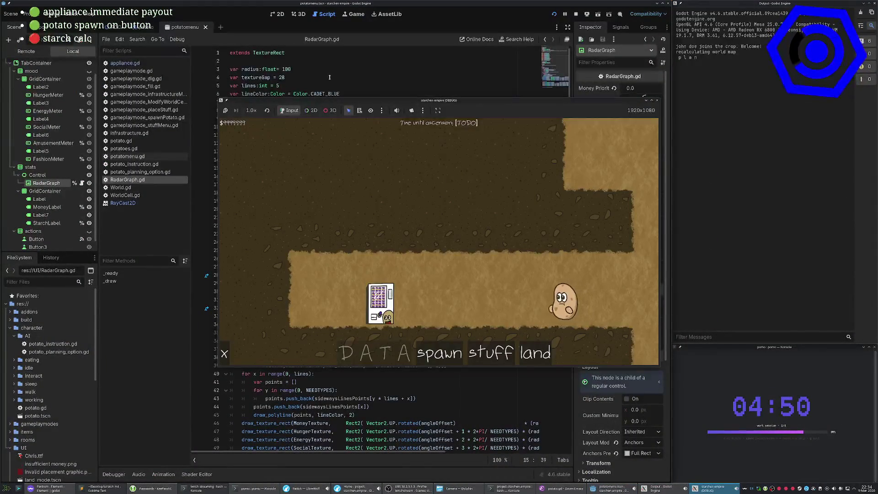
{"action": "left_click", "coordinate": [508, 300]}
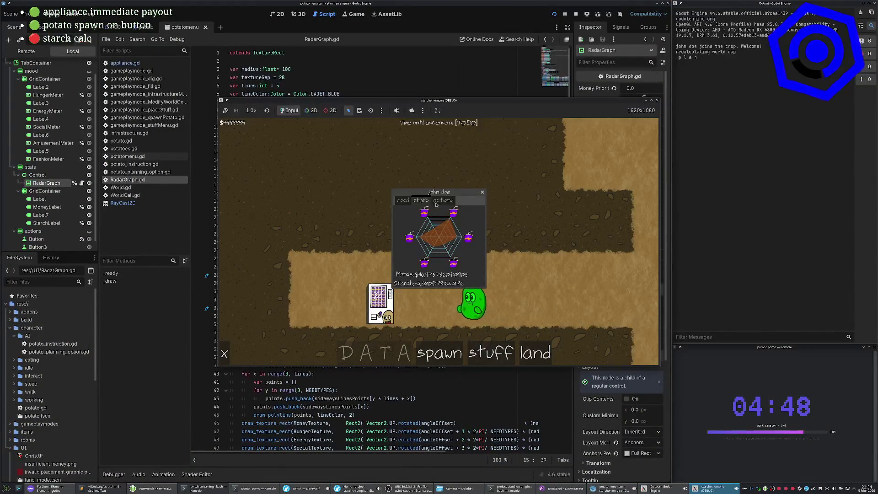
{"action": "left_click", "coordinate": [403, 200]}
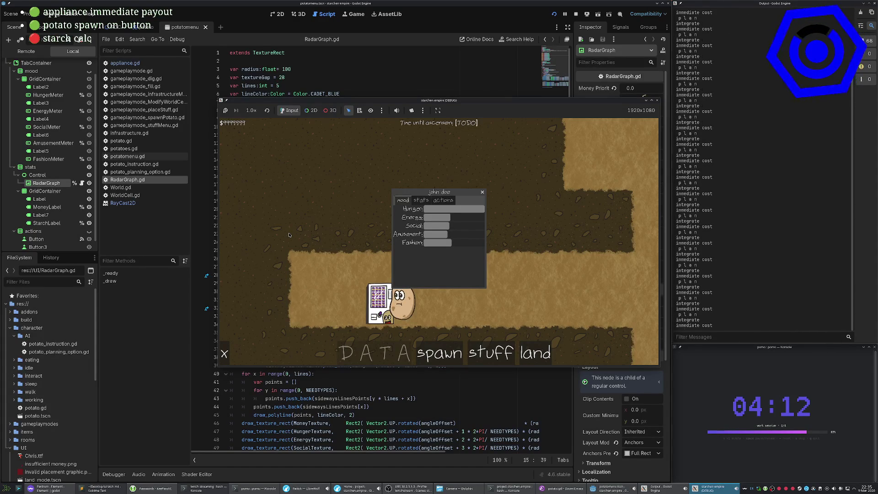
{"action": "left_click", "coordinate": [169, 289]}
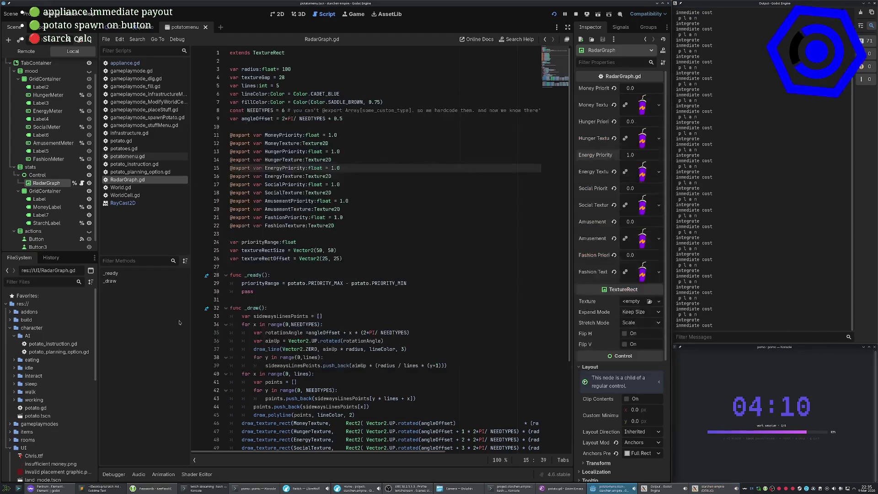
Enable Show Percentage on FashionMeter and return to the running game.
{"action": "left_click", "coordinate": [49, 158]}
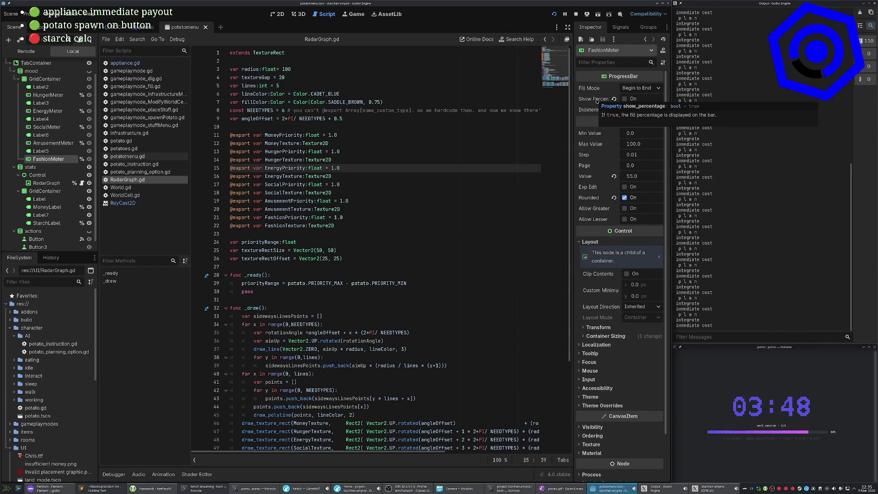
{"action": "left_click", "coordinate": [625, 99]}
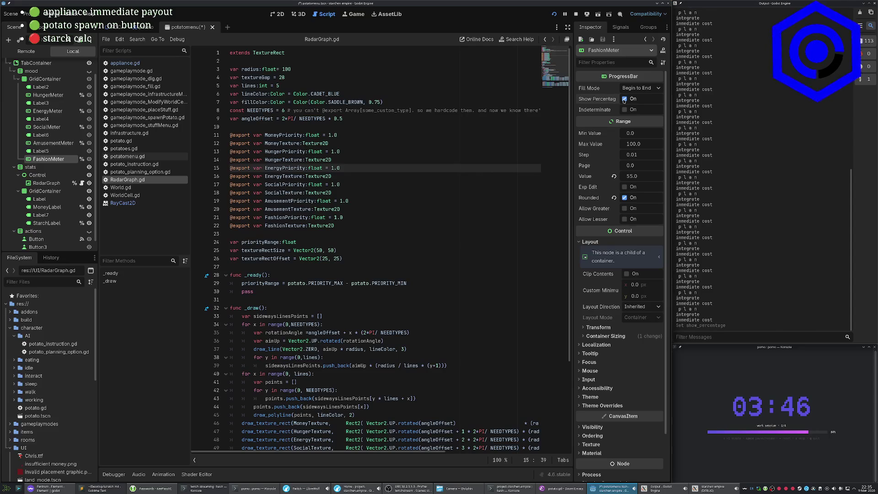
{"action": "key", "text": "alt+Tab"}
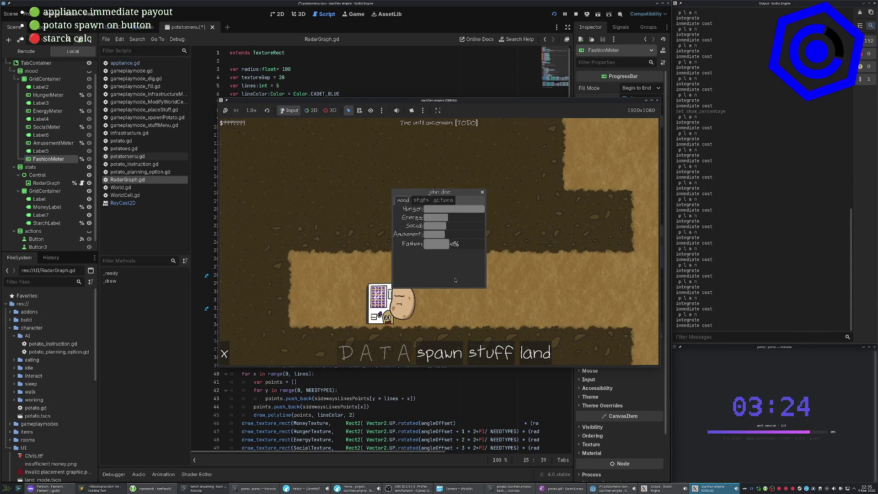
Toggle the potato's stats radar and mood bars across game restarts, then stop the game.
{"action": "left_click", "coordinate": [420, 200]}
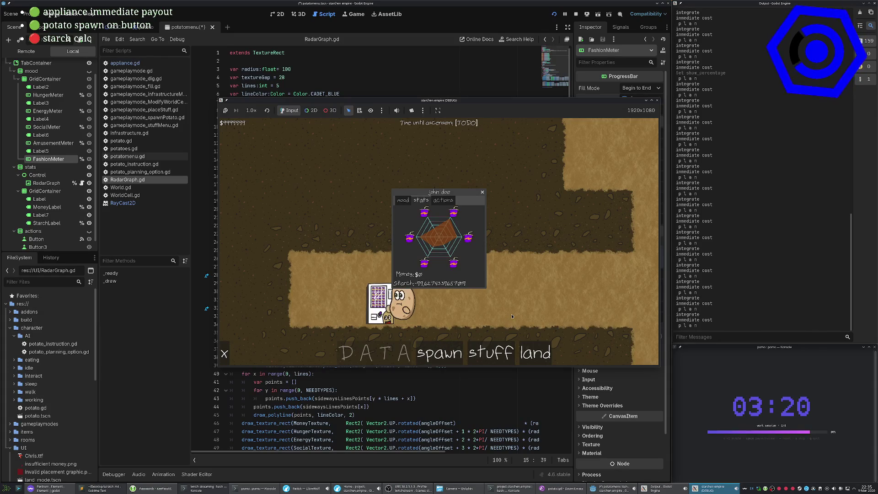
{"action": "left_click", "coordinate": [402, 200]}
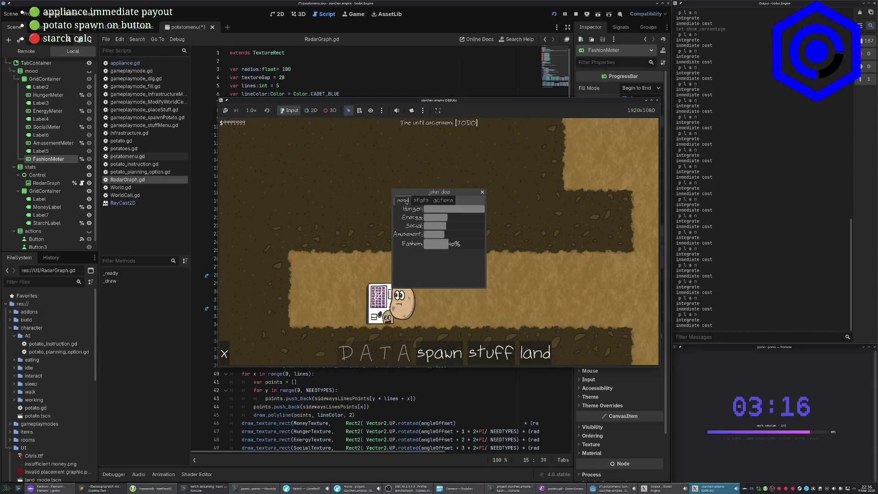
{"action": "key", "text": "F5"}
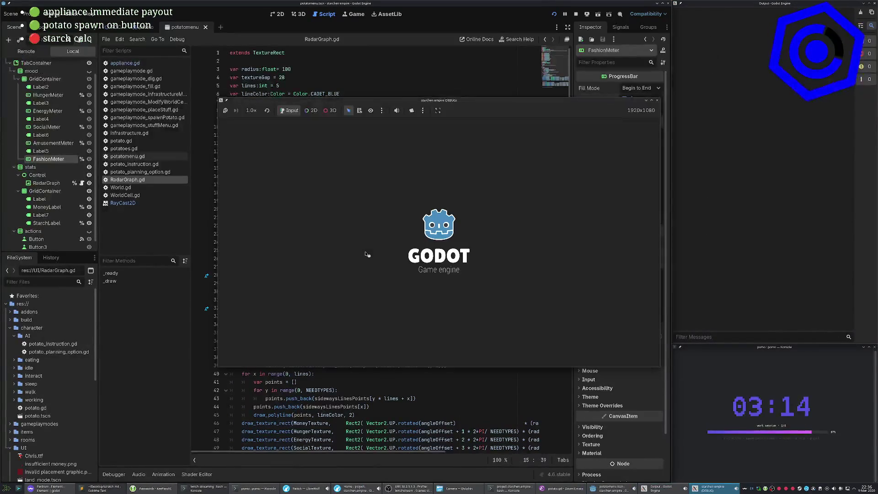
{"action": "left_click", "coordinate": [580, 301]}
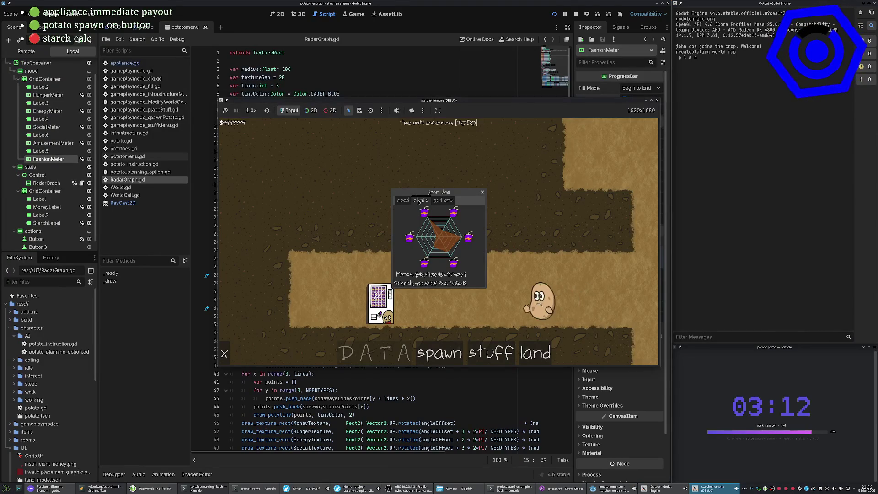
{"action": "left_click", "coordinate": [403, 201]}
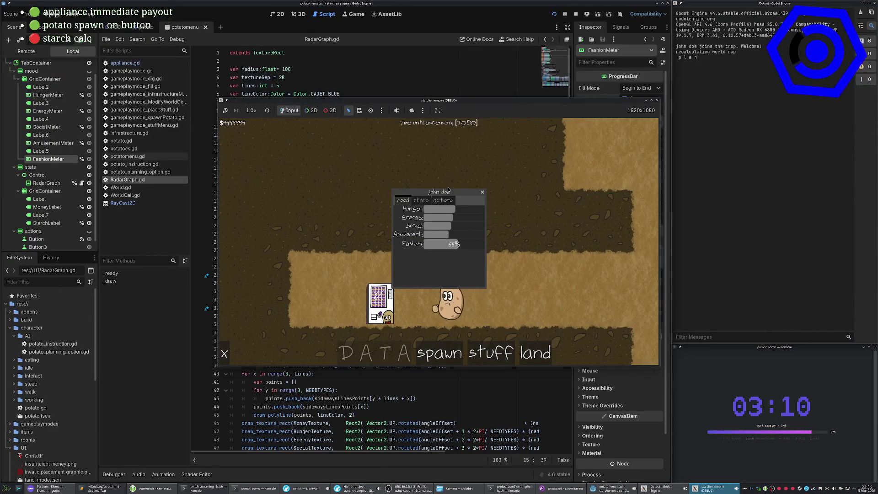
{"action": "left_click", "coordinate": [428, 200]}
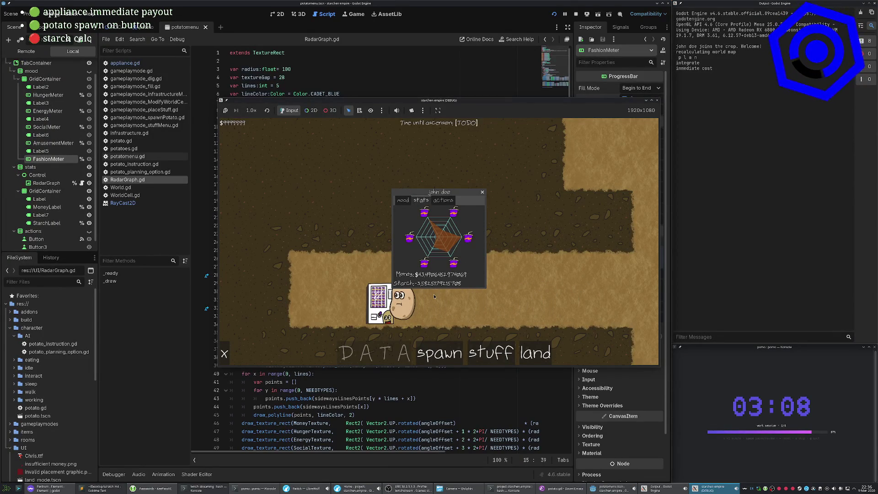
{"action": "key", "text": "F5"}
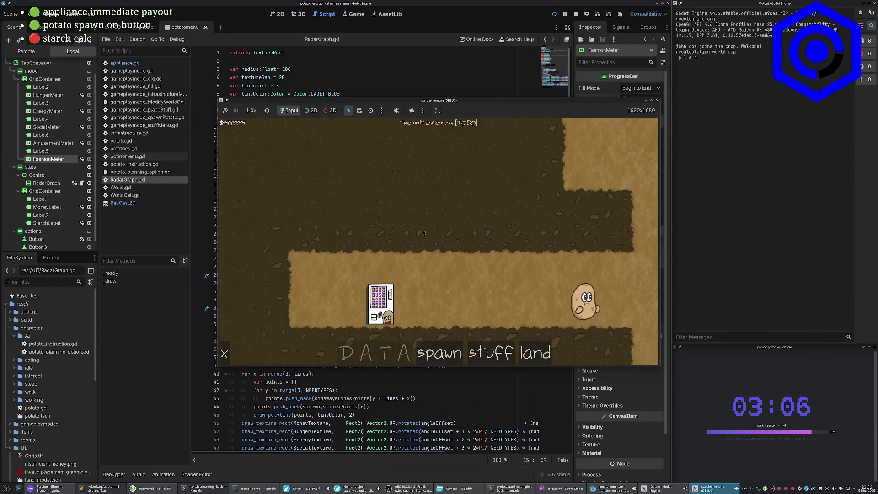
{"action": "left_click", "coordinate": [577, 300]}
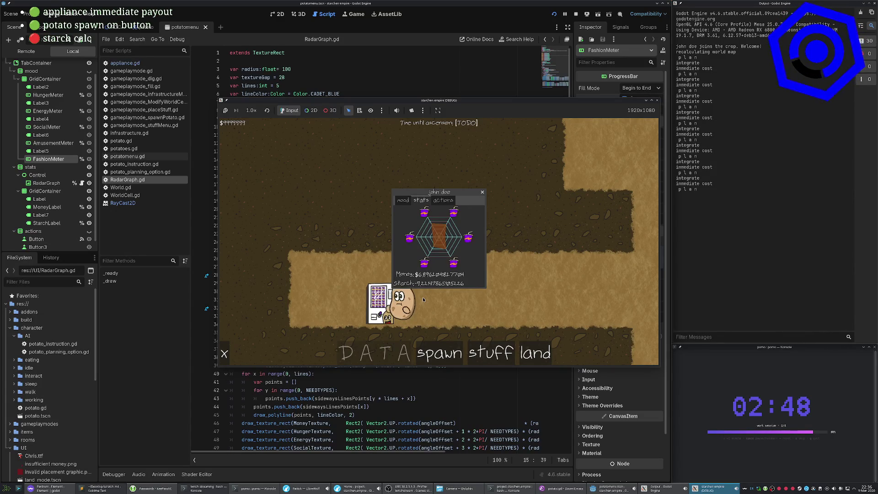
{"action": "key", "text": "F8"}
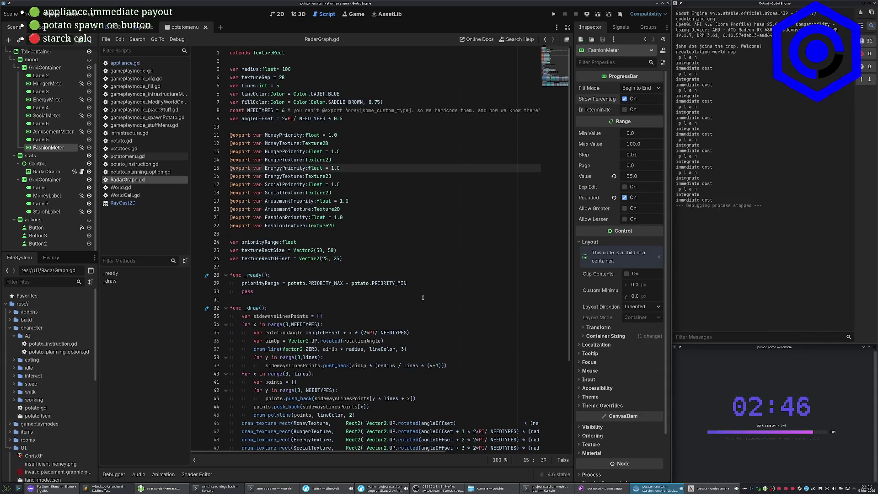
In potato.gd, jump to the starch line 315 and rework the -50 term's spacing.
{"action": "key", "text": "alt+Tab"}
{"action": "key", "text": "space"}
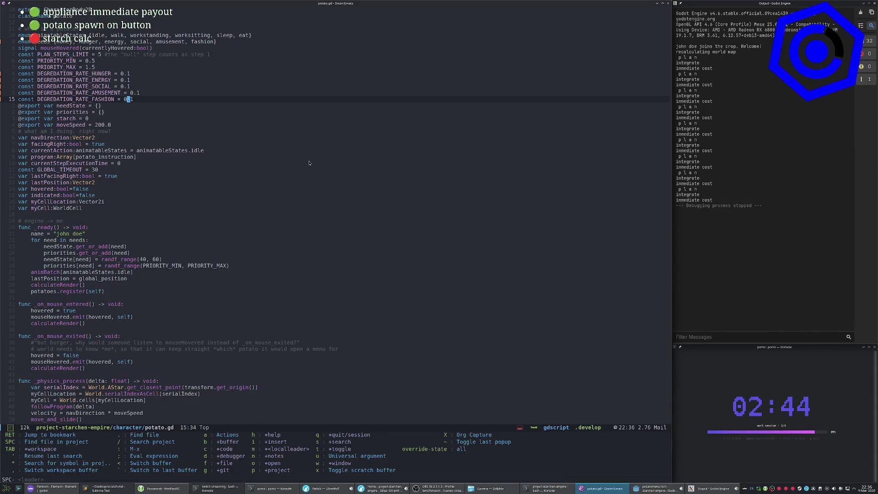
{"action": "key", "text": "Escape"}
{"action": "key", "text": "shift+g"}
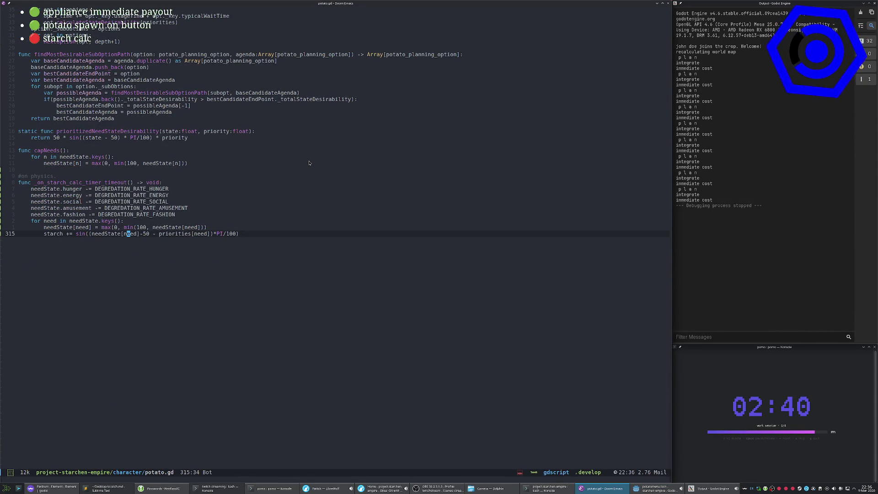
{"action": "key", "text": "l"}
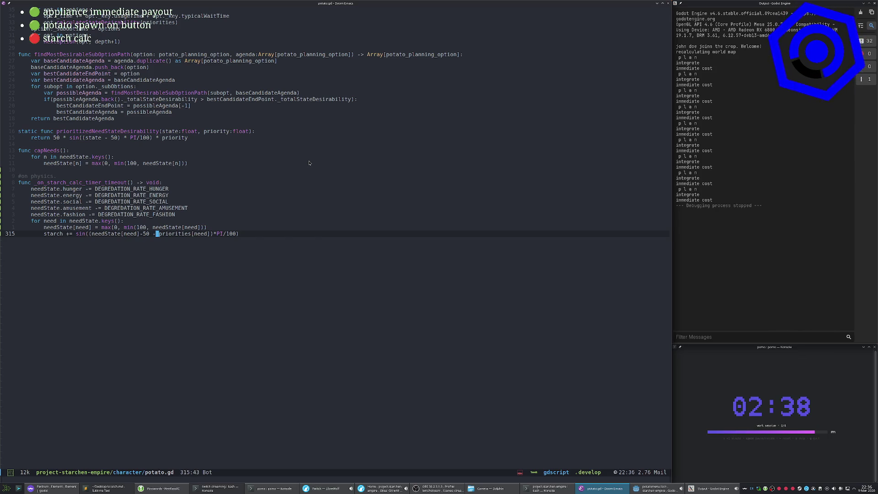
{"action": "key", "text": "v"}
{"action": "key", "text": "b"}
{"action": "key", "text": "b"}
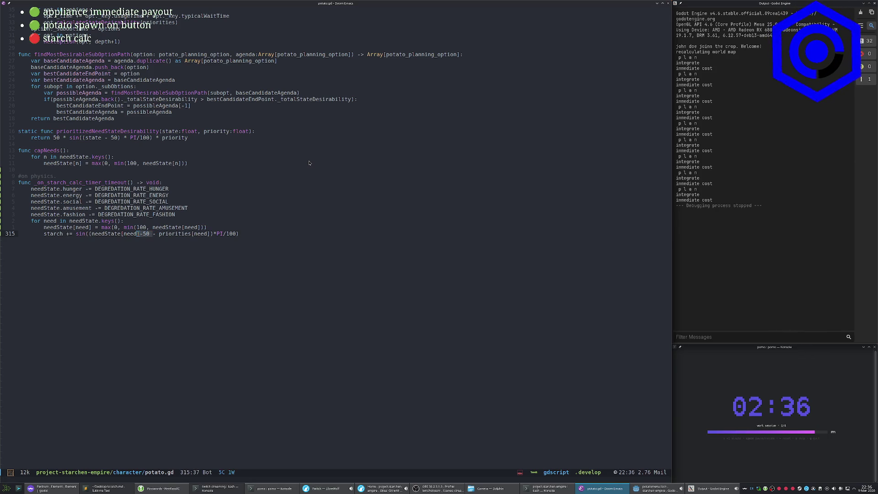
{"action": "key", "text": "d"}
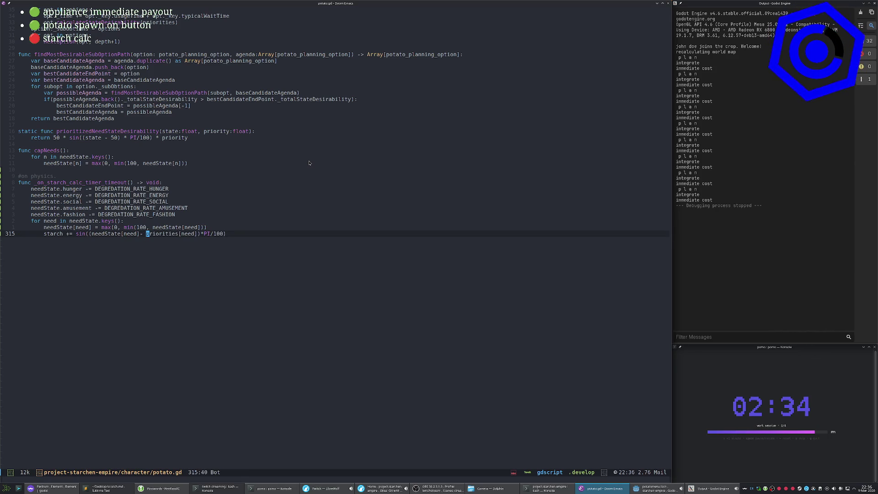
{"action": "type", "text": "la-50"}
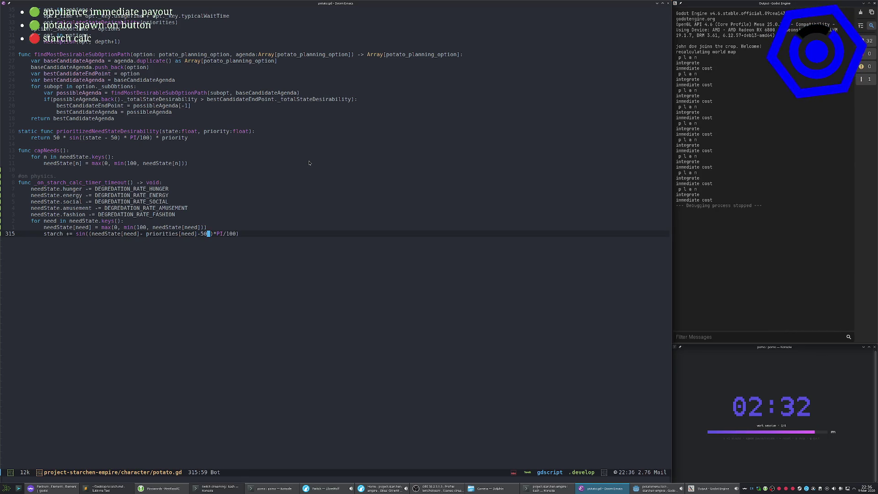
{"action": "key", "text": "Escape"}
{"action": "key", "text": "h"}
{"action": "key", "text": "h"}
{"action": "key", "text": "h"}
{"action": "key", "text": "i"}
{"action": "key", "text": "Escape"}
Wrap the needState[need] term in sin( with an extra opening parenthesis.
{"action": "key", "text": "b"}
{"action": "key", "text": "b"}
{"action": "key", "text": "b"}
{"action": "type", "text": "in("}
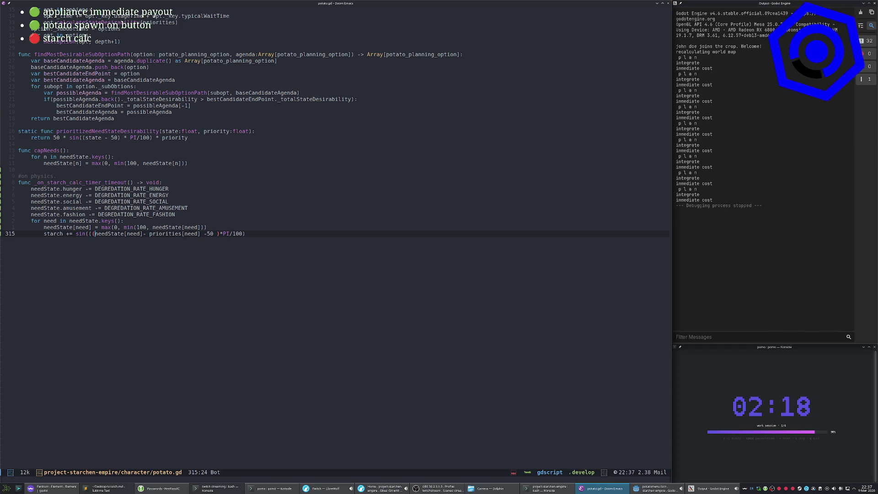
{"action": "key", "text": "BackSpace"}
{"action": "key", "text": "Escape"}
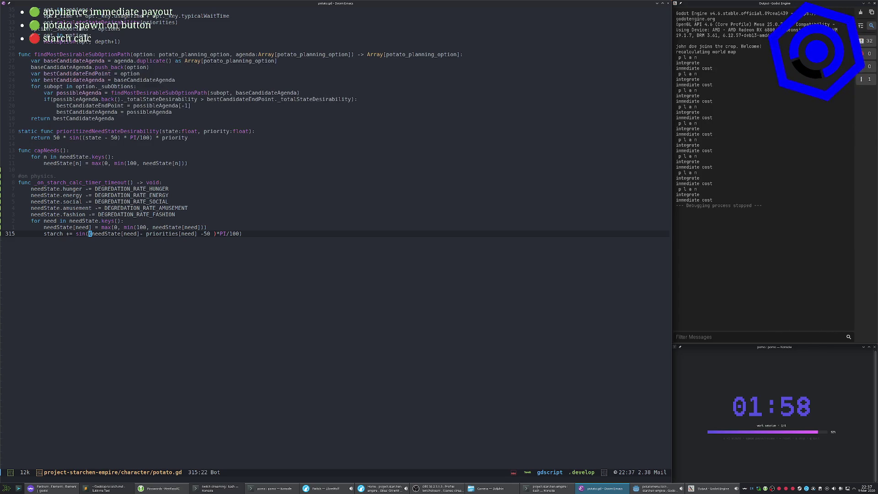
{"action": "type", "text": "("}
Move priorities[need] to multiply the result: (needState[need]-50)*priorities[need].
{"action": "left_click", "coordinate": [145, 234]}
{"action": "key", "text": "v"}
{"action": "key", "text": "e"}
{"action": "key", "text": "e"}
{"action": "key", "text": "e"}
{"action": "key", "text": "d"}
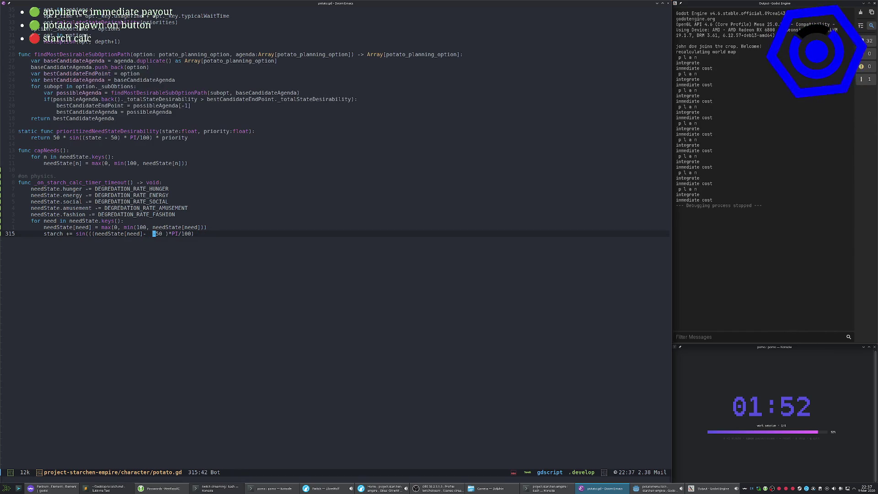
{"action": "key", "text": "x"}
{"action": "key", "text": "X"}
{"action": "key", "text": "e"}
{"action": "key", "text": "a"}
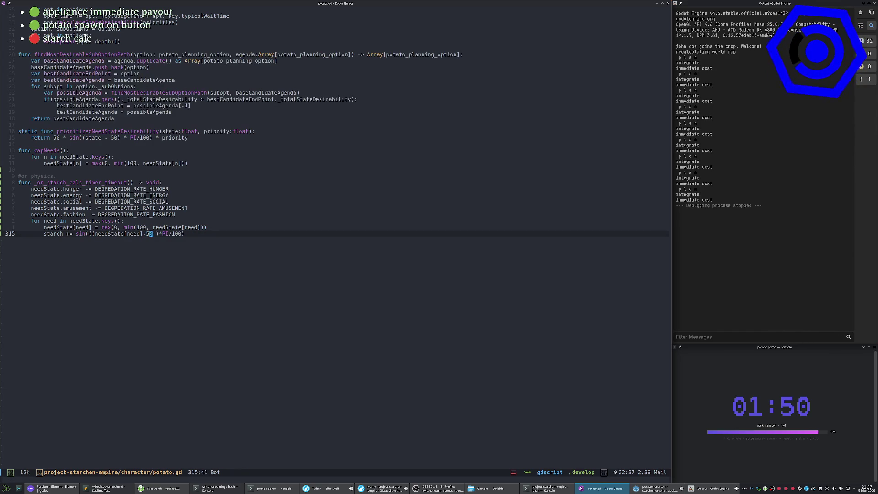
{"action": "type", "text": ")*priorities[need"}
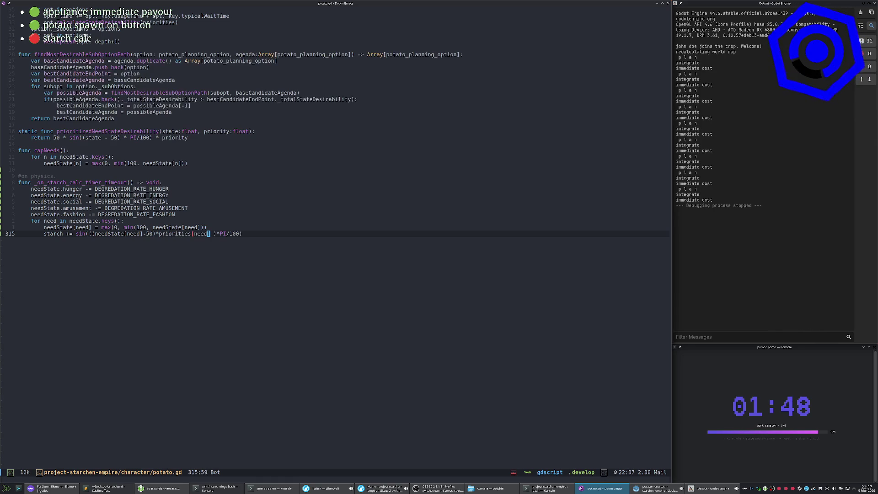
Remove a stray space, save potato.gd with :w, and rerun the game in Godot.
{"action": "key", "text": "Escape"}
{"action": "type", "text": "lx:w"}
{"action": "key", "text": "Return"}
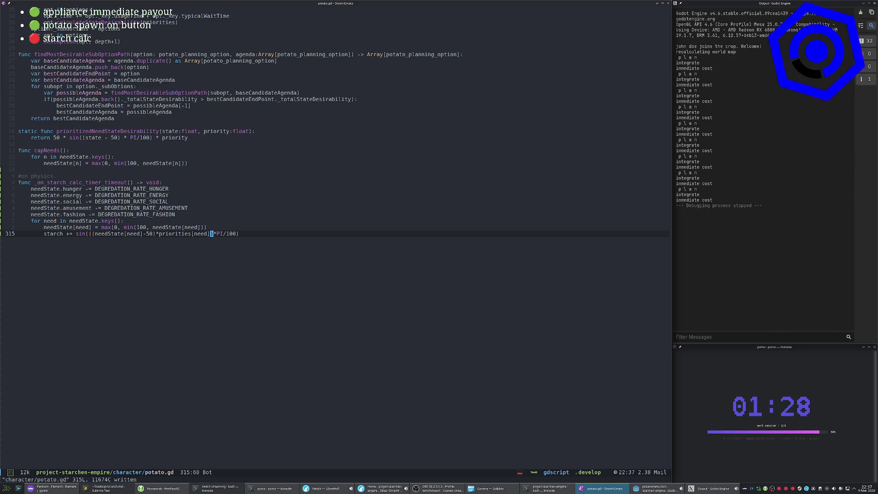
{"action": "key", "text": "alt+Tab"}
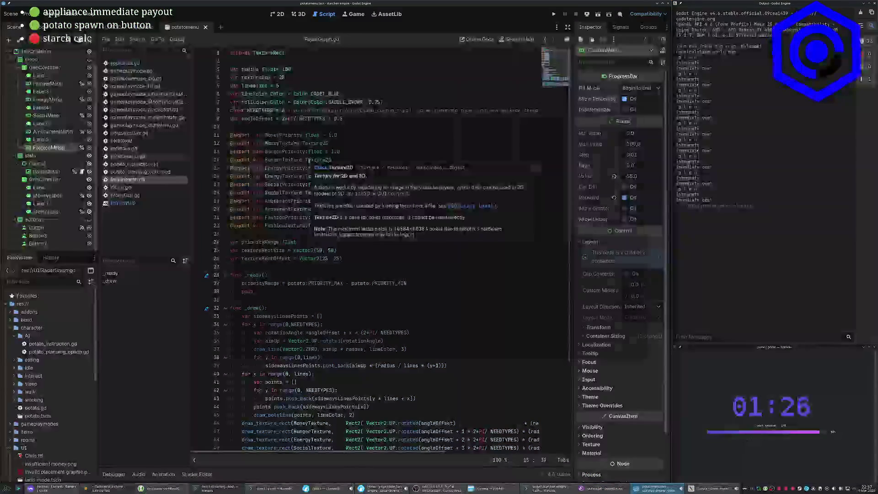
{"action": "key", "text": "F5"}
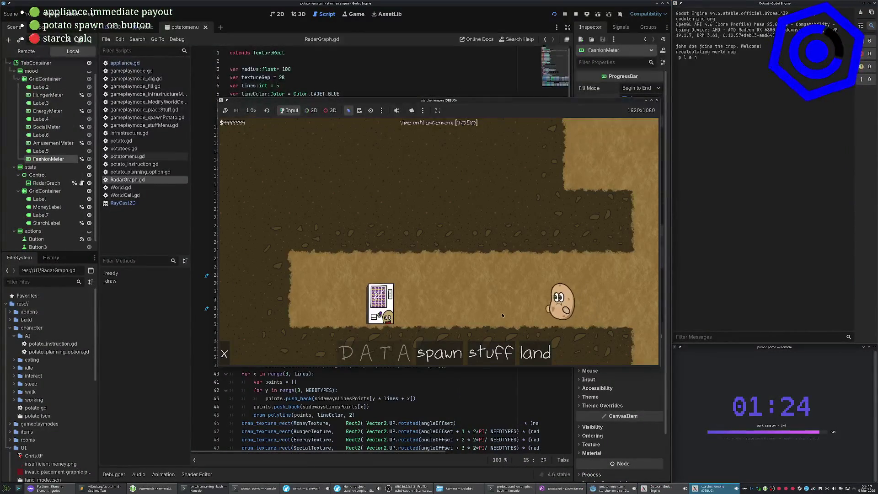
Toggle the potato's mood and stats views, then open the Remote scene tree and select world.
{"action": "left_click", "coordinate": [533, 300]}
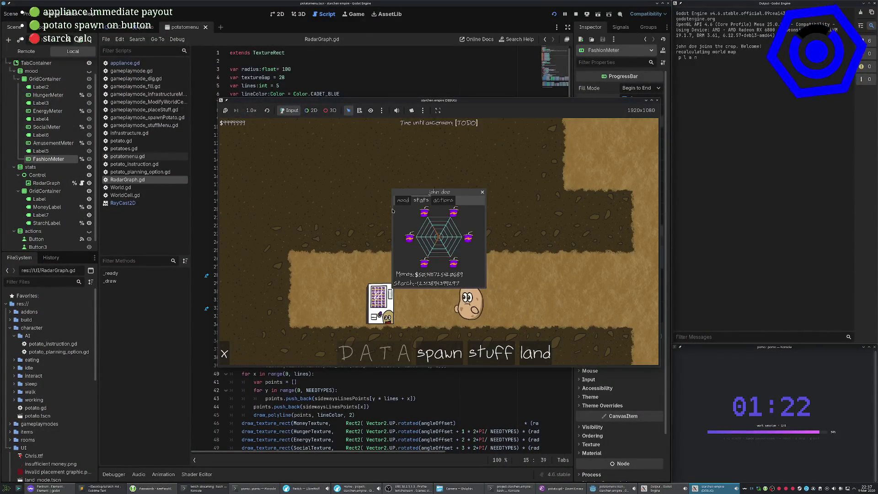
{"action": "left_click", "coordinate": [403, 200]}
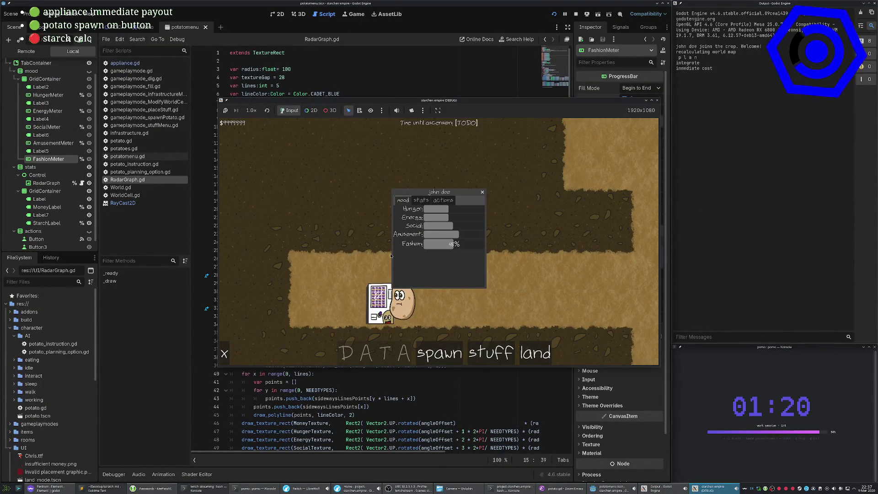
{"action": "left_click", "coordinate": [420, 203]}
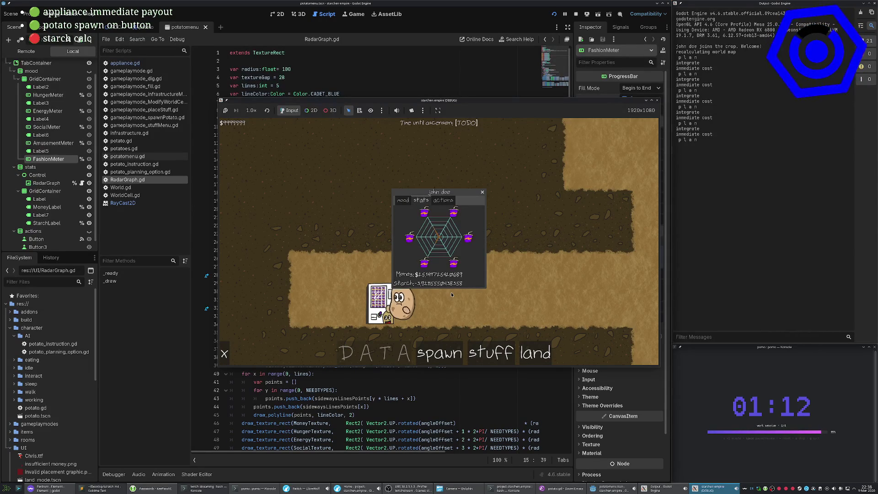
{"action": "left_click", "coordinate": [26, 51]}
{"action": "left_click", "coordinate": [27, 75]}
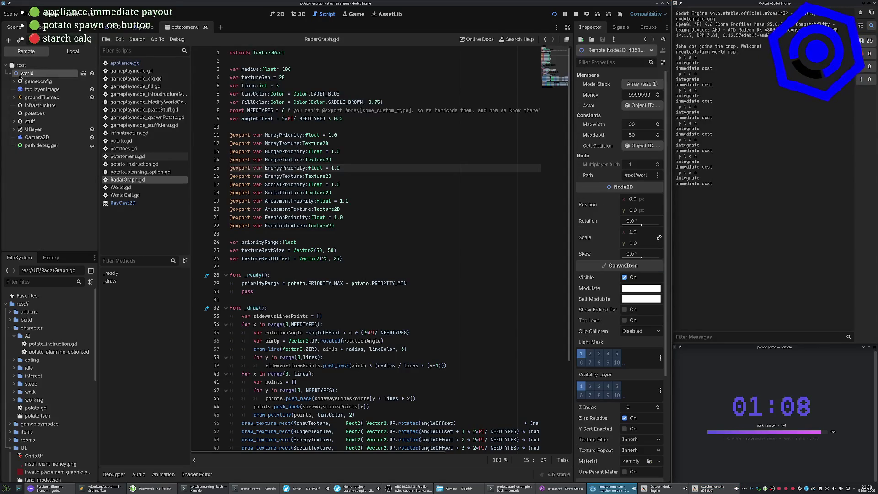
Select the remote potatoes node and expand its Need State dictionary in the Inspector.
{"action": "left_click", "coordinate": [17, 113]}
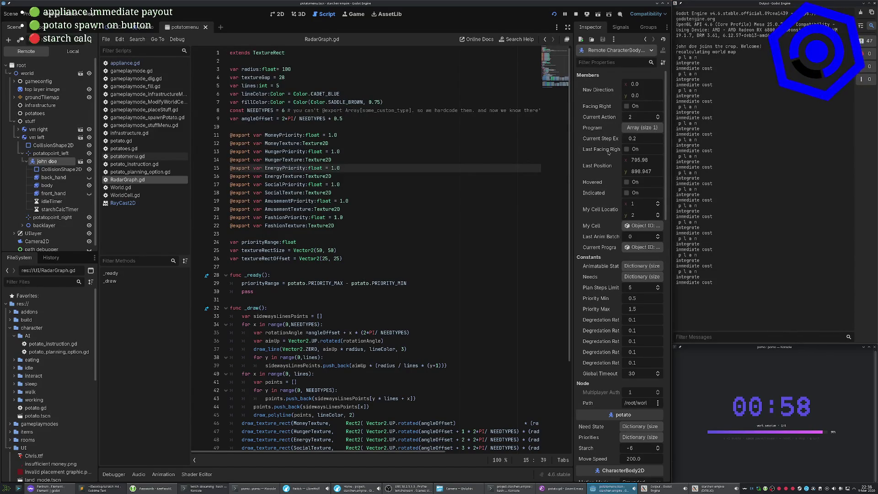
{"action": "scroll", "coordinate": [608, 169], "scroll_direction": "down", "scroll_amount": 5}
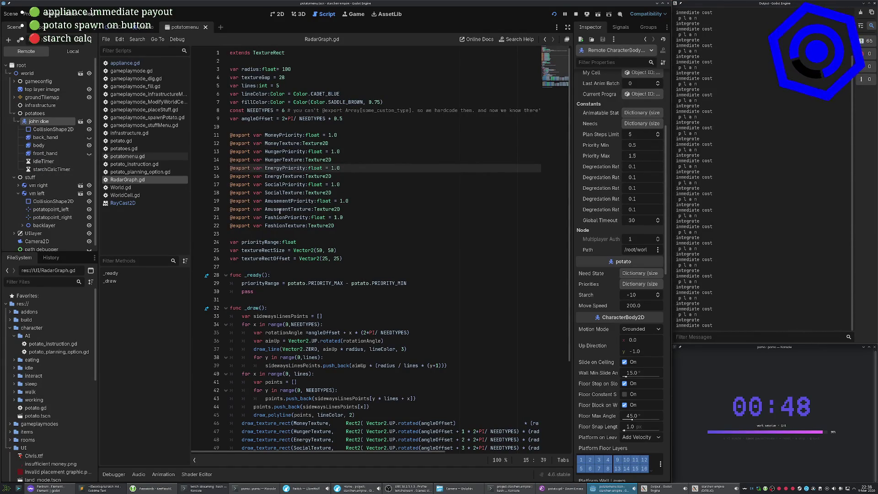
{"action": "scroll", "coordinate": [590, 287], "scroll_direction": "down", "scroll_amount": 2}
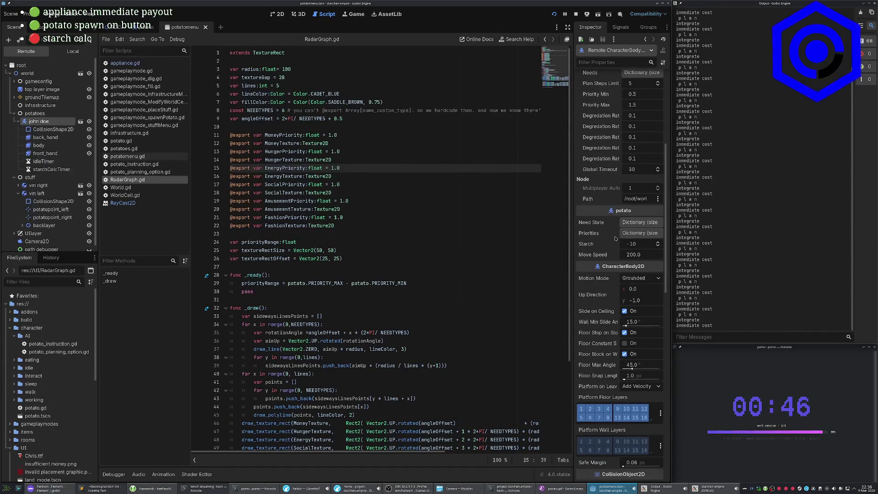
{"action": "left_click", "coordinate": [629, 236]}
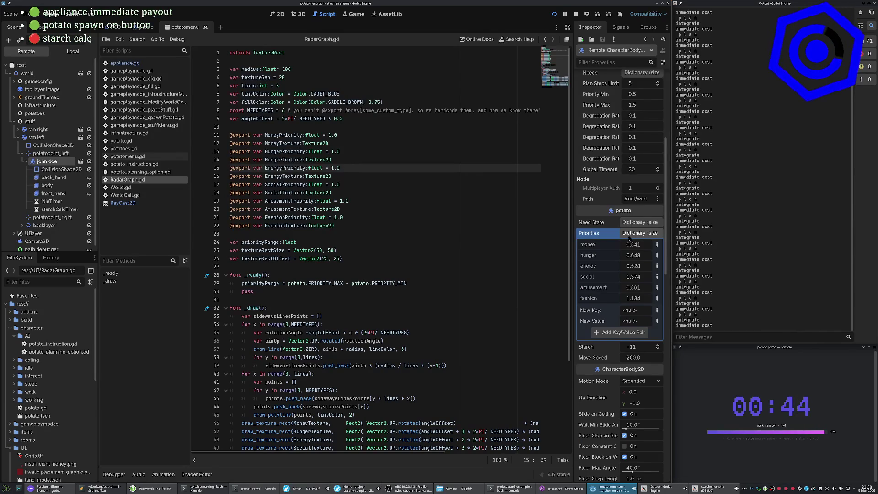
{"action": "left_click", "coordinate": [629, 236]}
{"action": "left_click", "coordinate": [633, 223]}
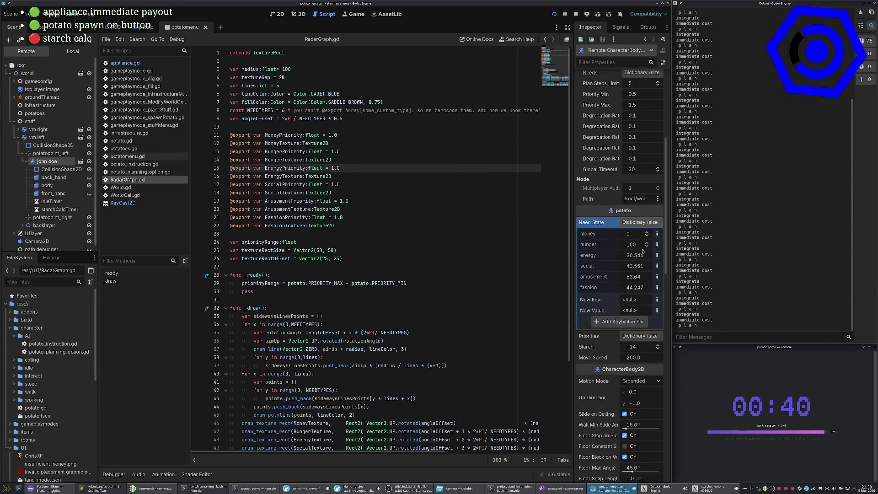
Set the social and fashion needs to 75, change energy to 72, and return to the game.
{"action": "double_click", "coordinate": [638, 266]}
{"action": "key", "text": "ctrl+a"}
{"action": "type", "text": "75"}
{"action": "key", "text": "Return"}
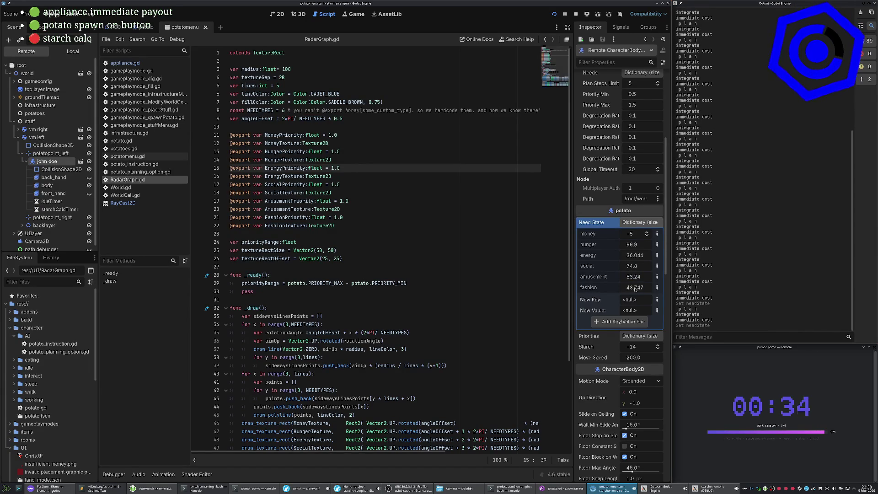
{"action": "key", "text": "ctrl+a"}
{"action": "type", "text": "75"}
{"action": "key", "text": "Return"}
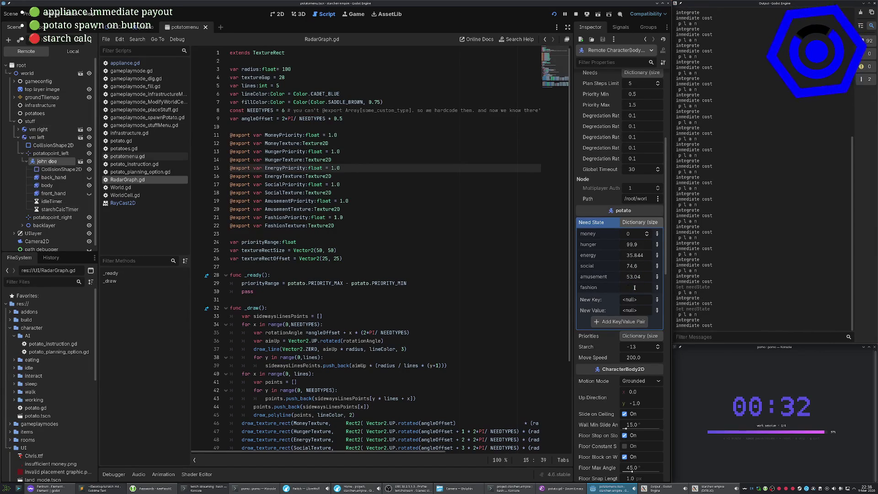
{"action": "left_click", "coordinate": [641, 259]}
{"action": "key", "text": "ctrl+a"}
{"action": "key", "text": "BackSpace"}
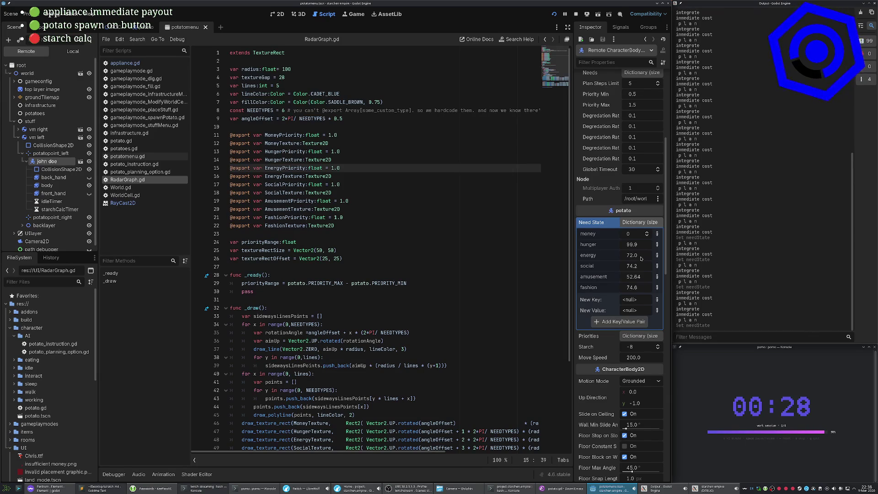
{"action": "key", "text": "alt+Tab"}
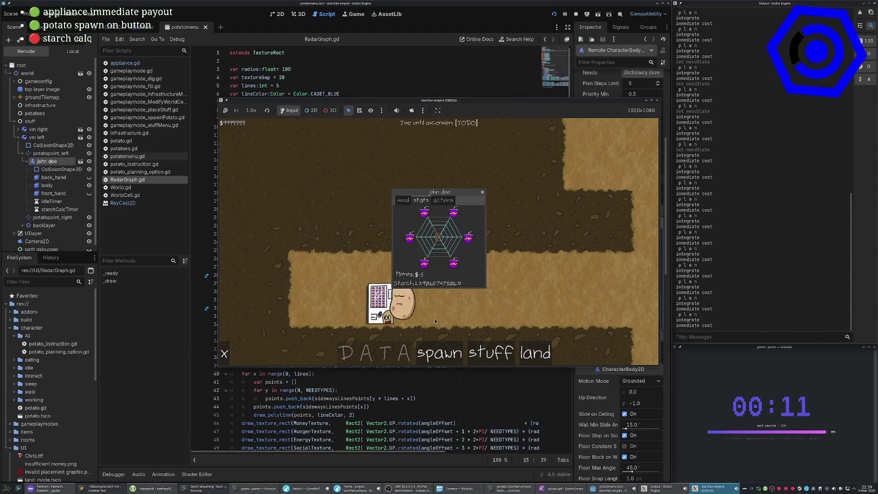
Toggle the potato popup between mood need bars and the stats radar graph, then stop the game with F8.
{"action": "left_click", "coordinate": [403, 200]}
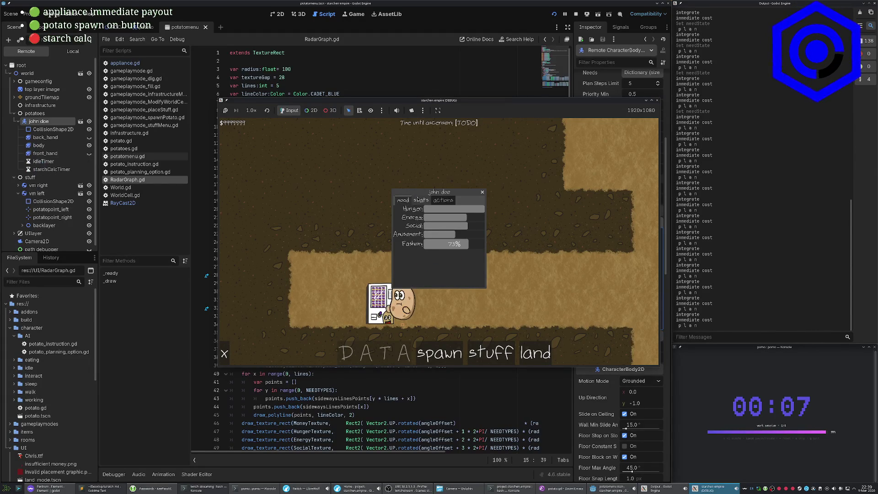
{"action": "left_click", "coordinate": [421, 200]}
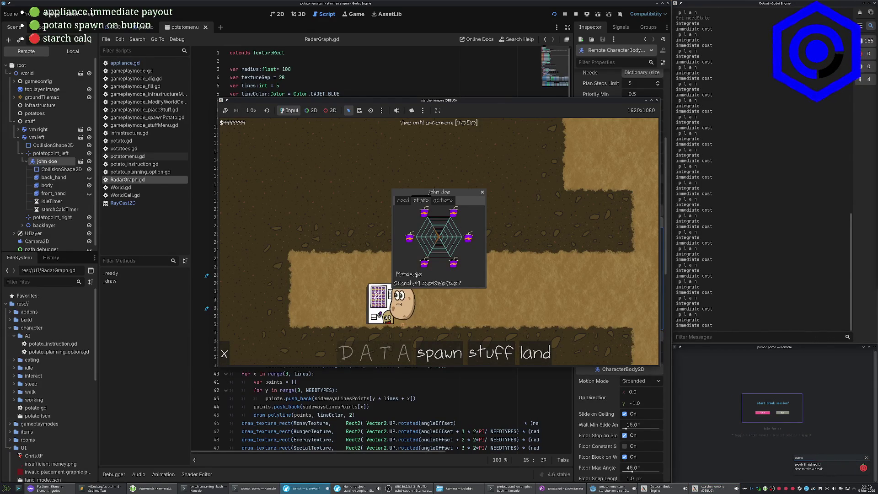
{"action": "left_click", "coordinate": [821, 382]}
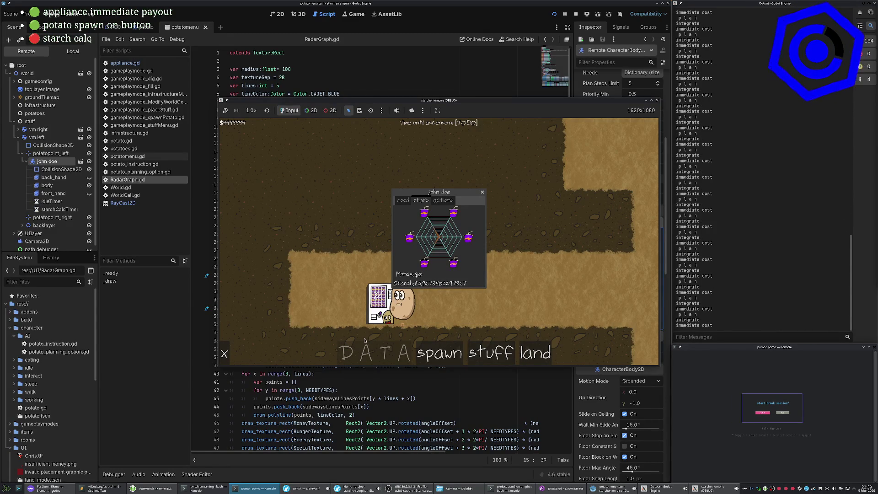
{"action": "left_click", "coordinate": [404, 201]}
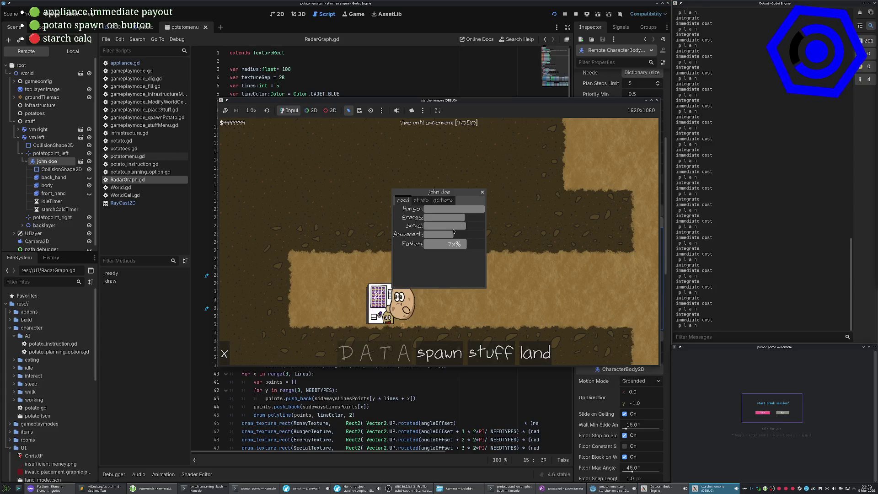
{"action": "left_click", "coordinate": [428, 201]}
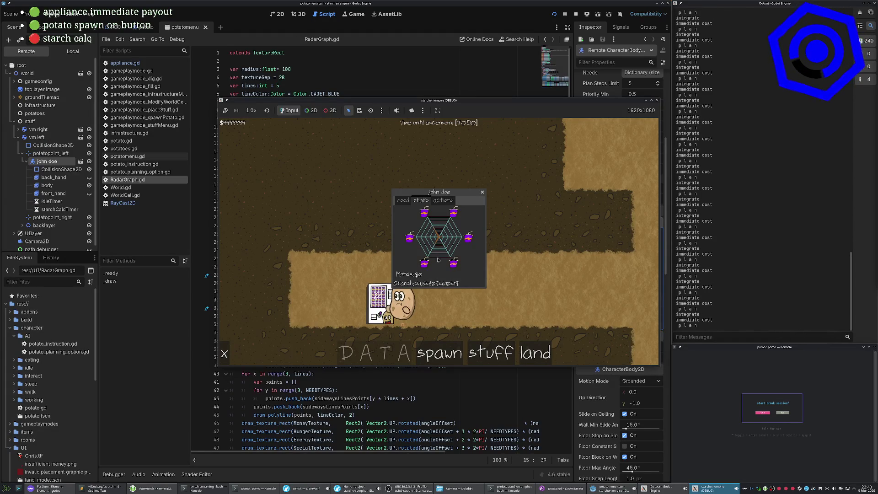
{"action": "key", "text": "F8"}
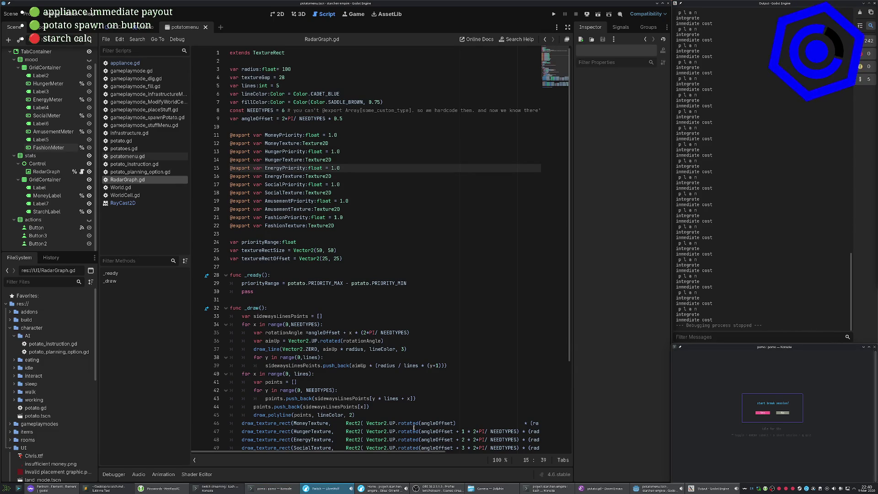
{"action": "left_click", "coordinate": [603, 488]}
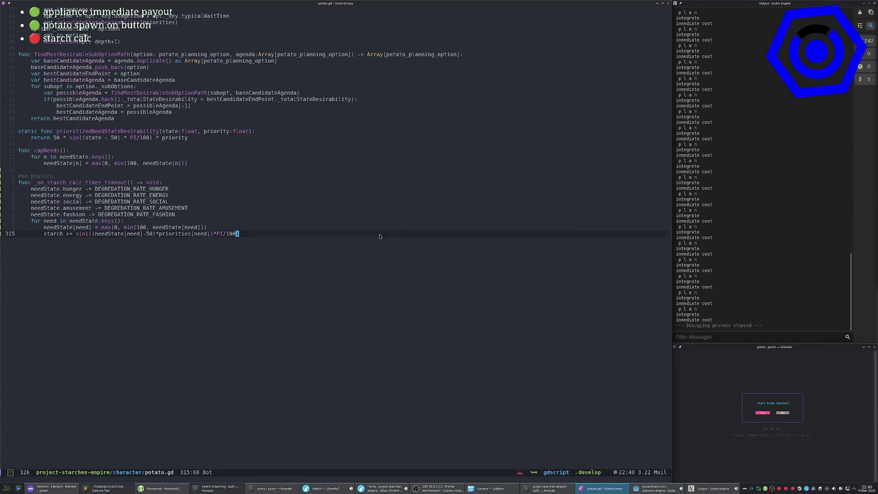
Save potato.gd and review the changed files' diffs in Magit.
{"action": "type", "text": ":w"}
{"action": "key", "text": "Return"}
{"action": "key", "text": "space"}
{"action": "key", "text": "g"}
{"action": "key", "text": "g"}
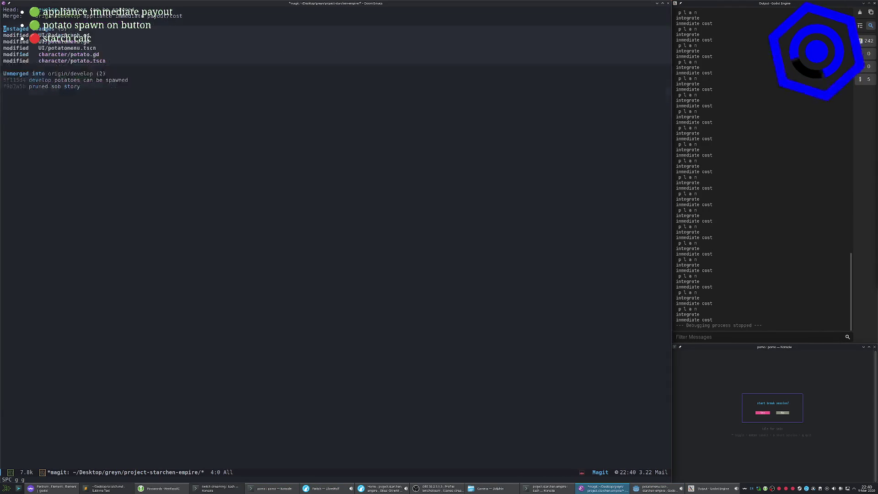
{"action": "key", "text": "j"}
{"action": "key", "text": "j"}
{"action": "key", "text": "Tab"}
{"action": "key", "text": "Tab"}
{"action": "key", "text": "j"}
{"action": "key", "text": "Tab"}
{"action": "key", "text": "k"}
{"action": "key", "text": "Tab"}
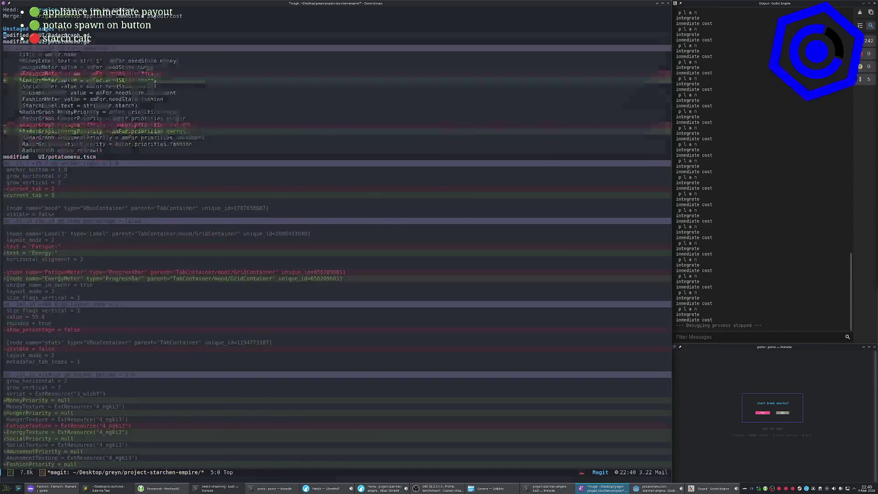
{"action": "key", "text": "k"}
{"action": "key", "text": "Tab"}
Stage all five modified files and begin a commit.
{"action": "key", "text": "s"}
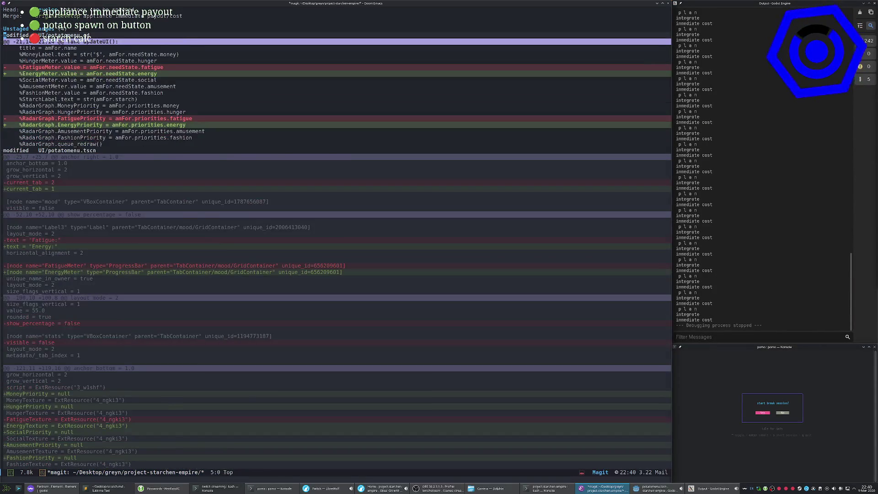
{"action": "key", "text": "s"}
{"action": "key", "text": "s"}
{"action": "key", "text": "s"}
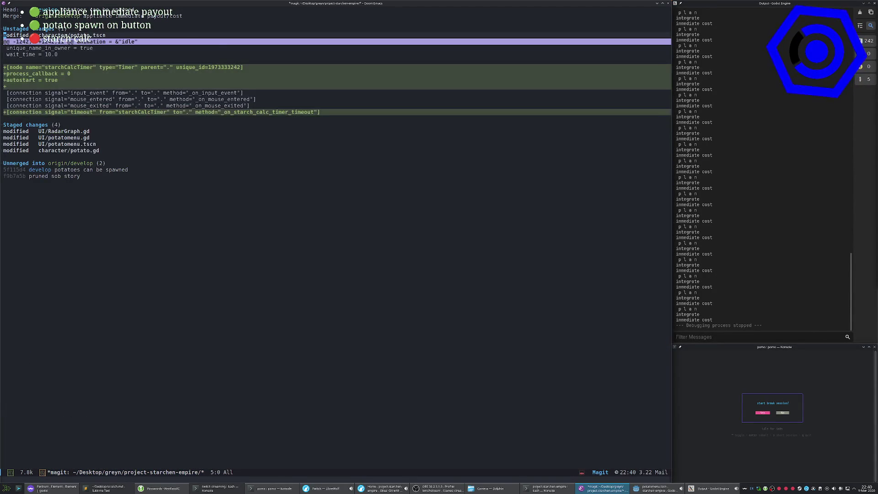
{"action": "key", "text": "s"}
{"action": "key", "text": "c"}
{"action": "key", "text": "c"}
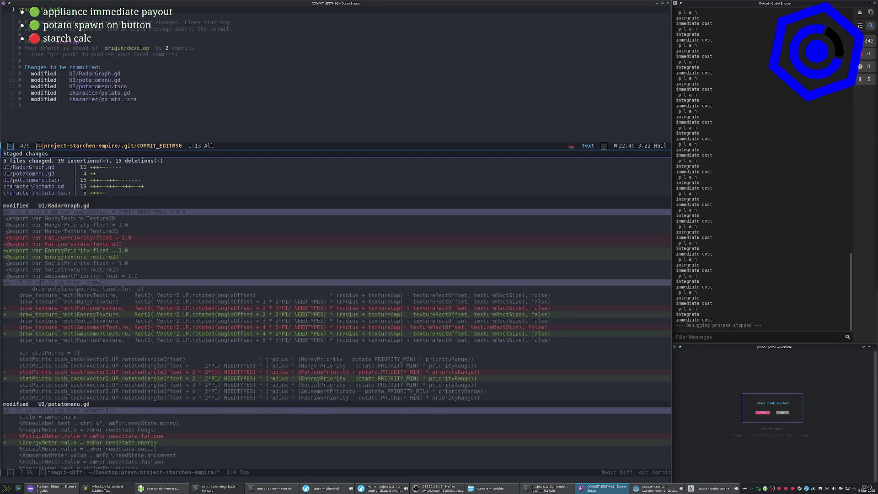
Extend the commit message while checking the starch calc issue in the browser.
{"action": "key", "text": "Return"}
{"action": "key", "text": "Return"}
{"action": "type", "text": "see"}
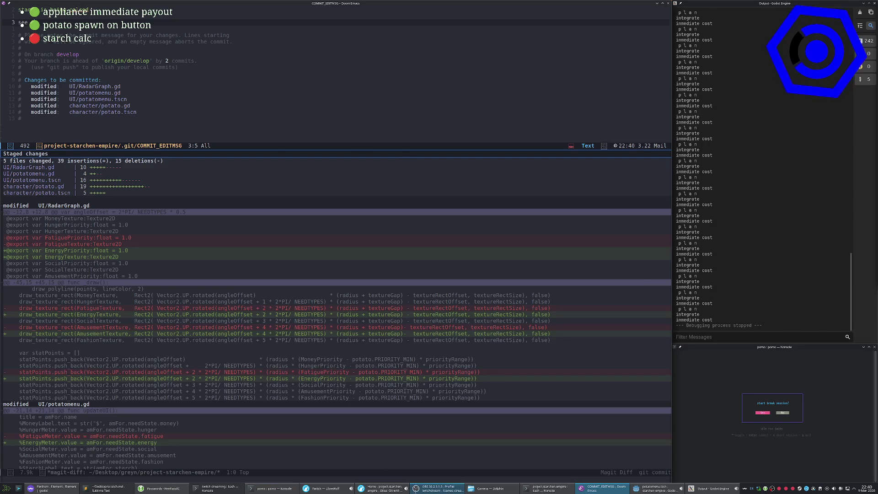
{"action": "left_click", "coordinate": [383, 488]}
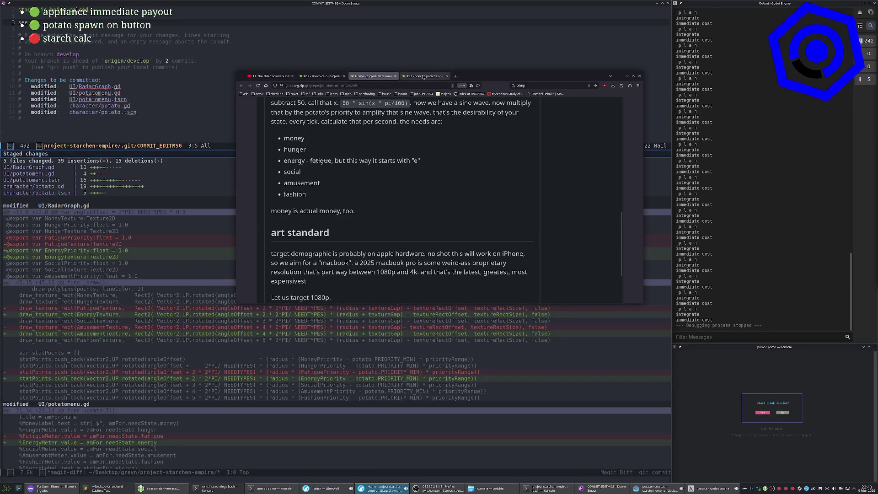
{"action": "left_click", "coordinate": [333, 80]}
{"action": "key", "text": "alt+Tab"}
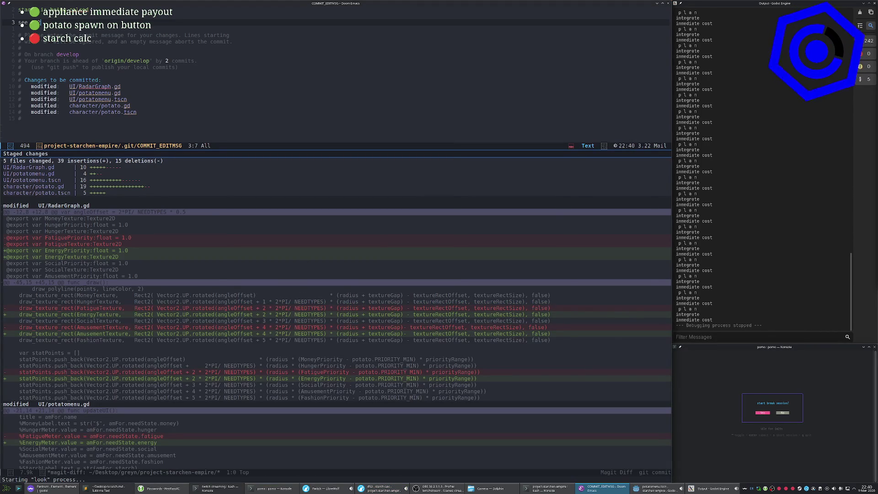
Commit as "starch is being calced" and push the develop branch to origin.
{"action": "key", "text": "ctrl+c"}
{"action": "key", "text": "ctrl+c"}
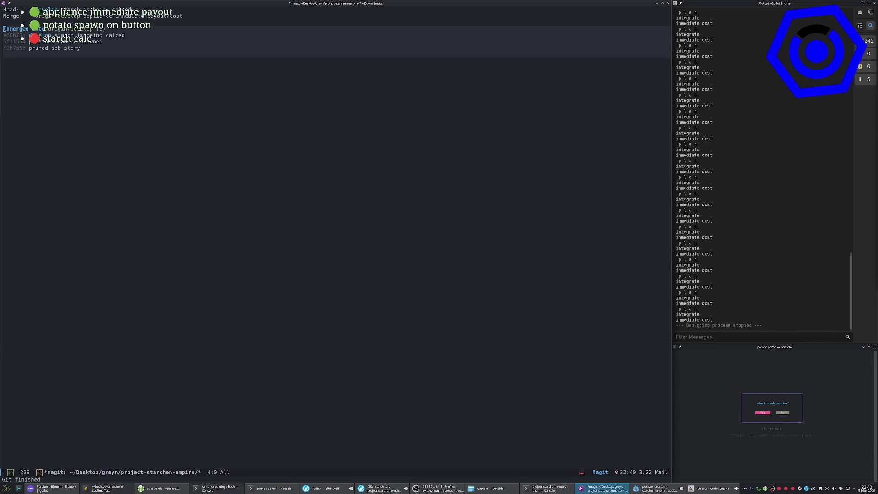
{"action": "key", "text": "P"}
{"action": "key", "text": "p"}
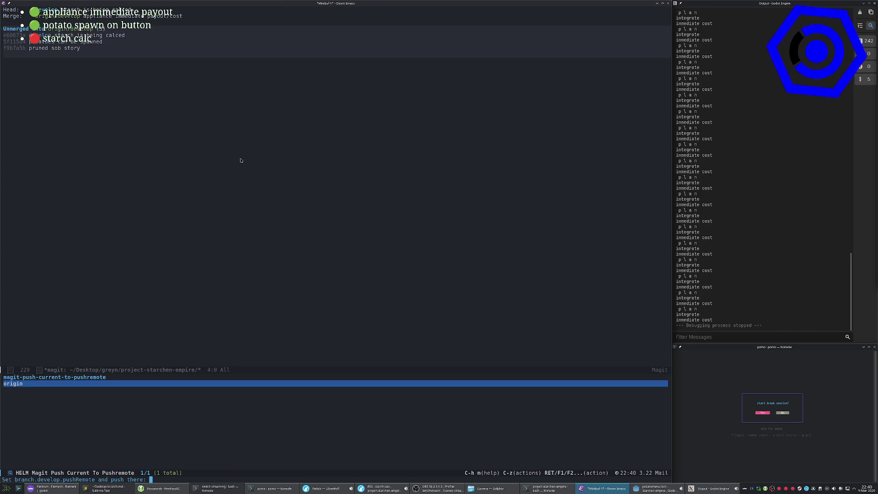
{"action": "key", "text": "Return"}
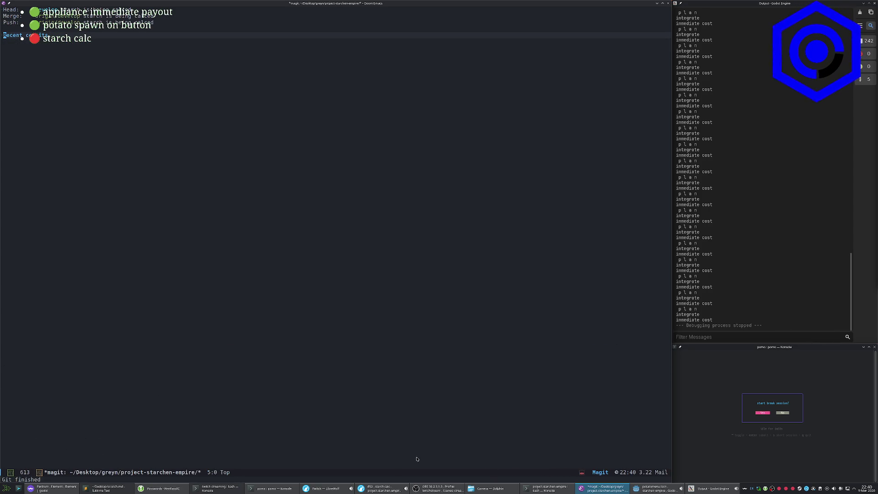
{"action": "left_click", "coordinate": [382, 488]}
Close the starch calc issue #52 and its browser tabs.
{"action": "scroll", "coordinate": [382, 167], "scroll_direction": "down", "scroll_amount": 5}
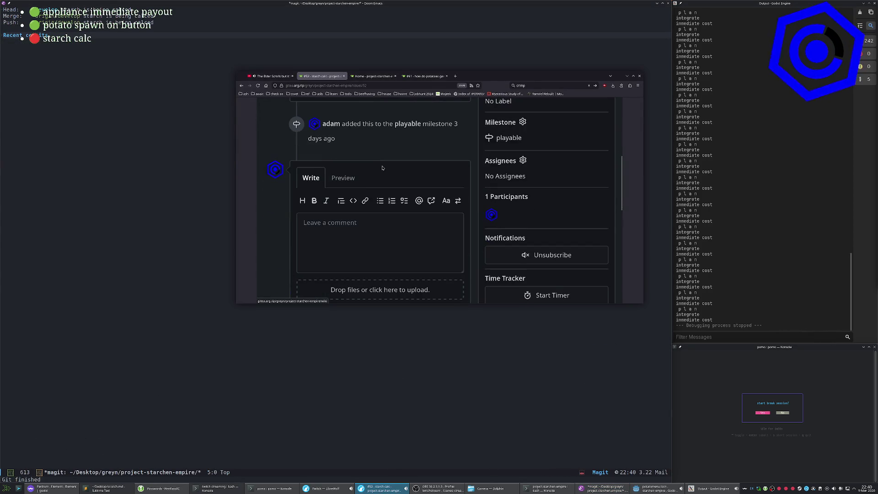
{"action": "scroll", "coordinate": [382, 168], "scroll_direction": "down", "scroll_amount": 3}
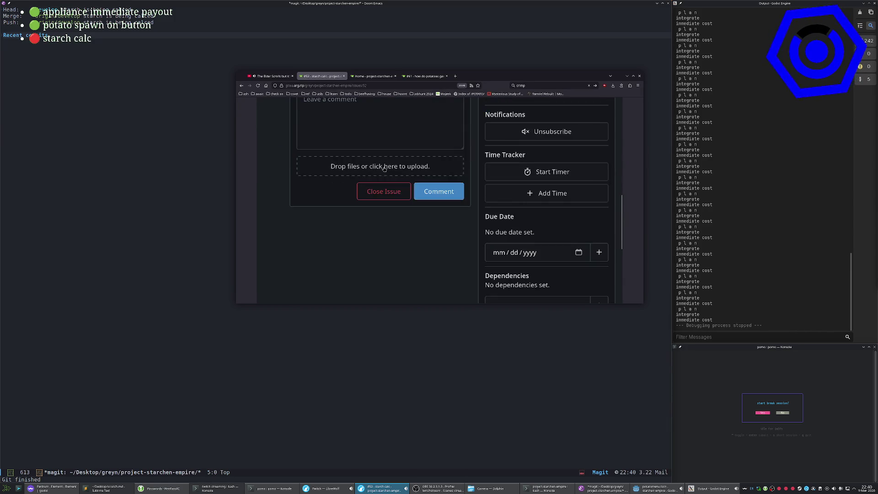
{"action": "left_click", "coordinate": [378, 191]}
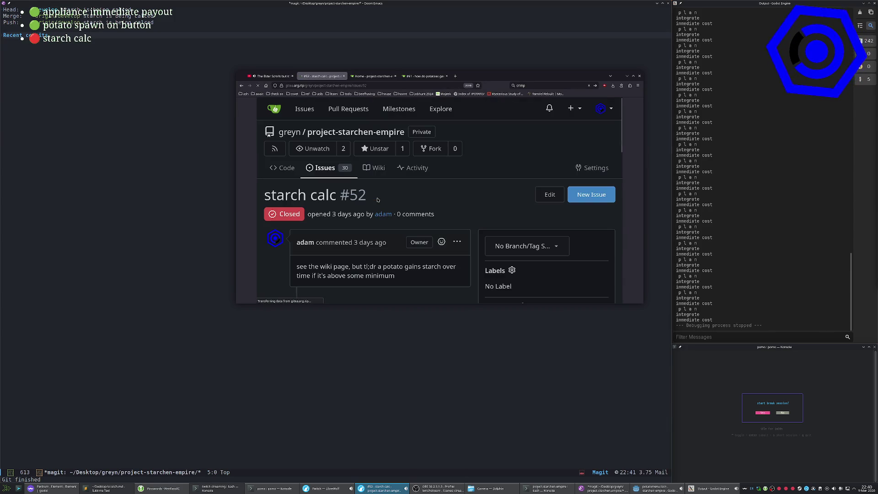
{"action": "middle_click", "coordinate": [336, 77]}
{"action": "middle_click", "coordinate": [320, 76]}
Open the potato spawning issue #41 from the playable milestone.
{"action": "left_click", "coordinate": [325, 168]}
{"action": "key", "text": "super+Up"}
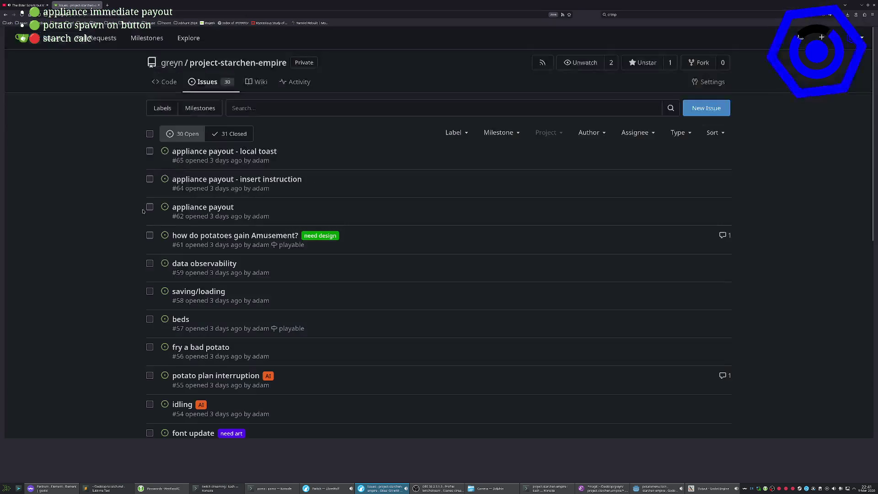
{"action": "left_click", "coordinate": [204, 112]}
{"action": "left_click", "coordinate": [183, 151]}
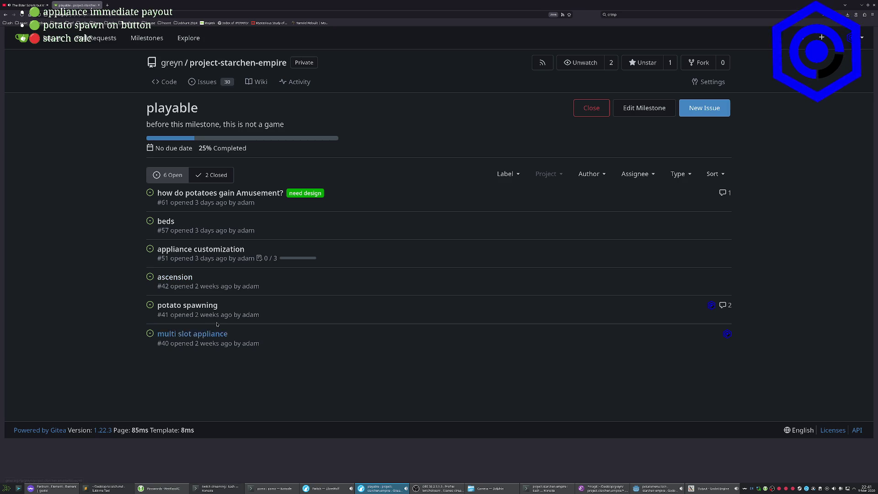
{"action": "left_click", "coordinate": [196, 309]}
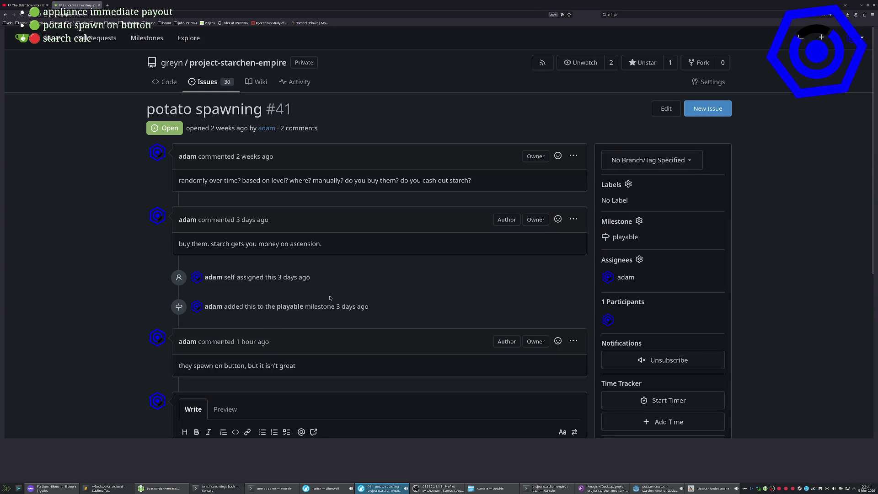
{"action": "mouse_move", "coordinate": [456, 63]}
{"action": "left_mouse_down"}
{"action": "mouse_move", "coordinate": [444, 302]}
{"action": "mouse_move", "coordinate": [352, 79]}
{"action": "left_mouse_up"}
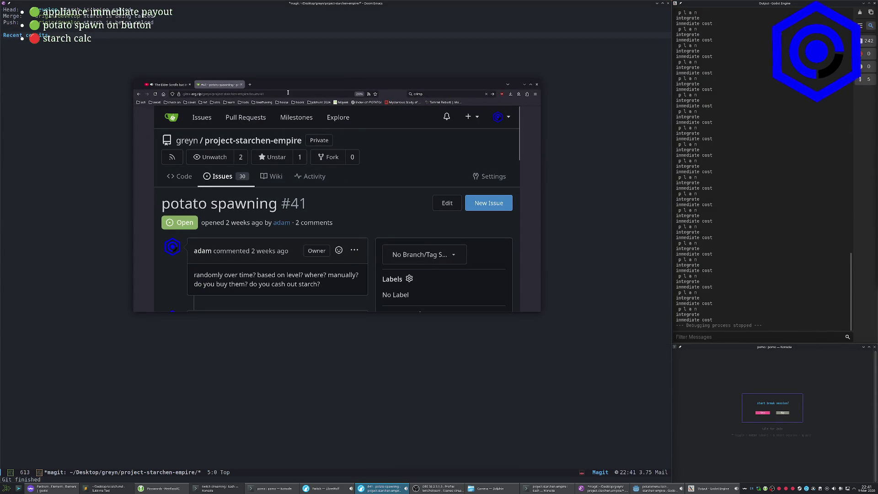
{"action": "left_click", "coordinate": [168, 84]}
Start the five-minute break and search 'i am the milkman' in a new tab.
{"action": "left_click", "coordinate": [804, 396]}
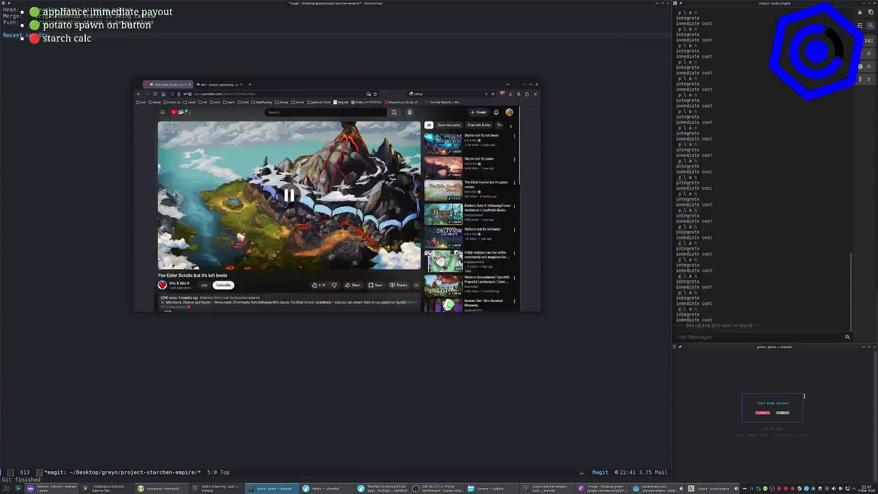
{"action": "key", "text": "Return"}
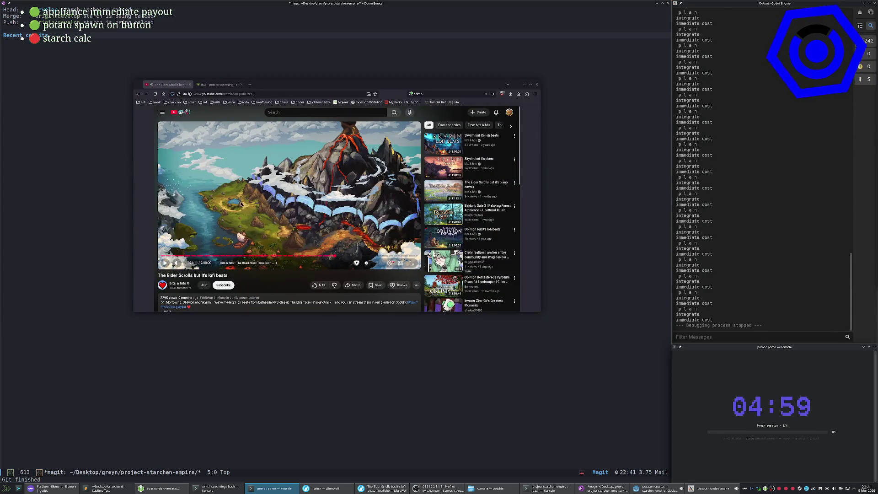
{"action": "left_click", "coordinate": [266, 287]}
{"action": "key", "text": "ctrl+t"}
{"action": "key", "text": "ctrl+k"}
{"action": "key", "text": "BackSpace"}
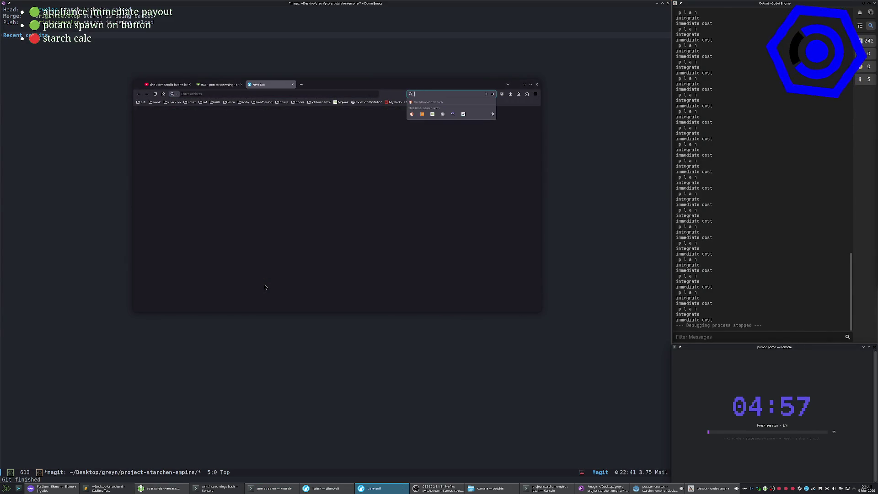
{"action": "type", "text": "am the milkman"}
{"action": "key", "text": "Return"}
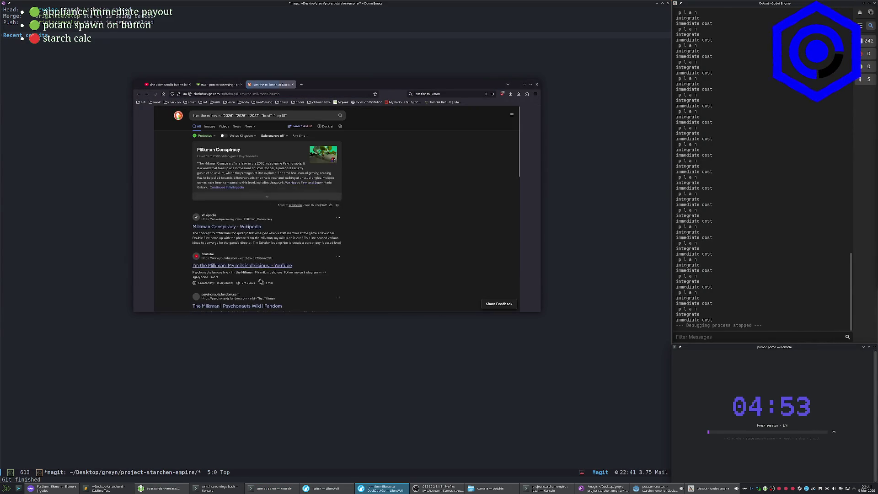
Play part of the I'm the Milkman YouTube clip, close its tab, and return to Emacs.
{"action": "left_click", "coordinate": [261, 265]}
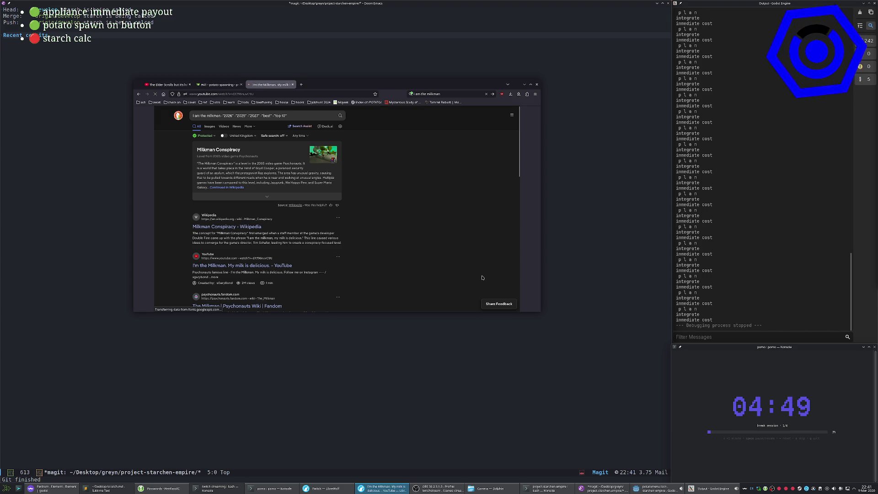
{"action": "left_click", "coordinate": [270, 191]}
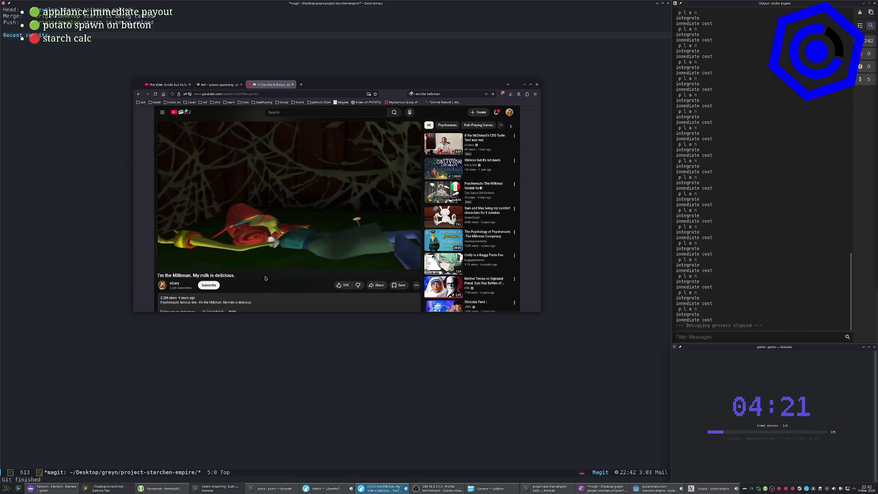
{"action": "left_click", "coordinate": [303, 173]}
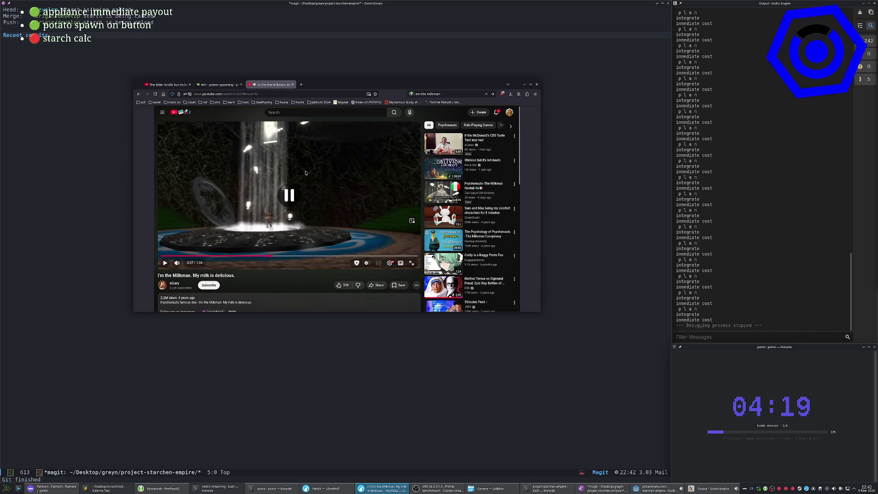
{"action": "middle_click", "coordinate": [263, 84]}
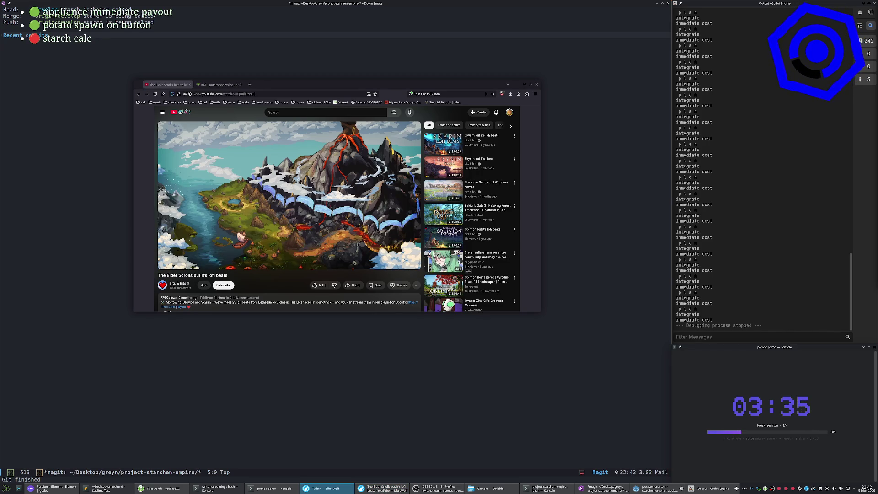
{"action": "left_click", "coordinate": [464, 318]}
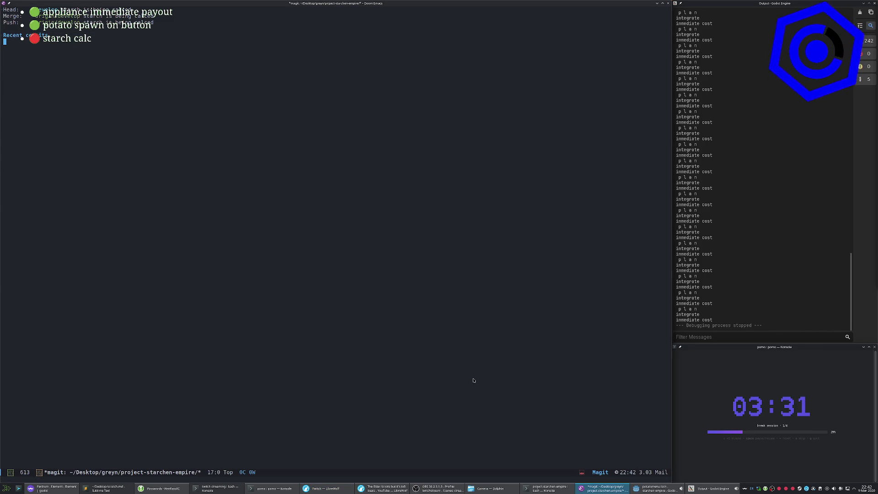
Switch to potato.gd and minimize Emacs, Godot and the browser.
{"action": "key", "text": "q"}
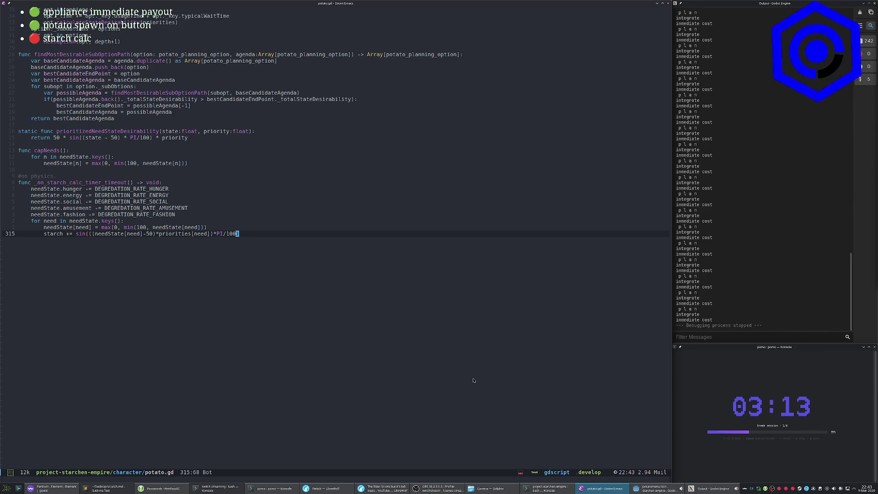
{"action": "key", "text": "super+d"}
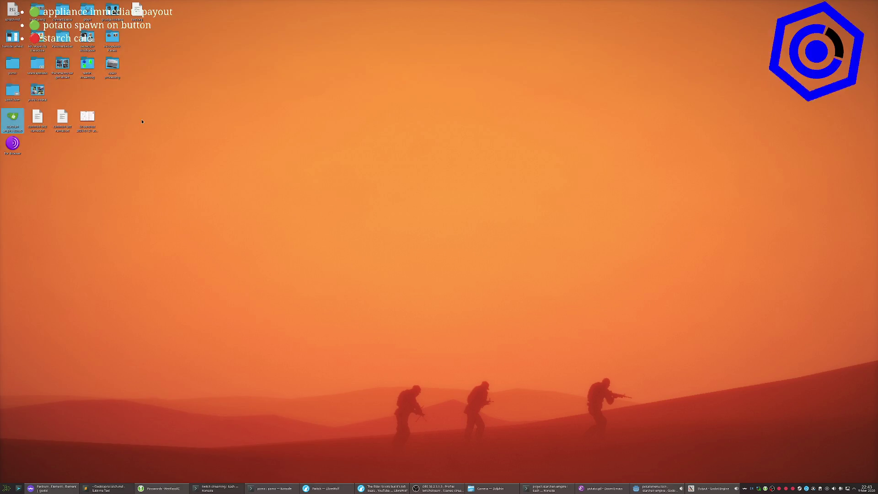
{"action": "key", "text": "super+d"}
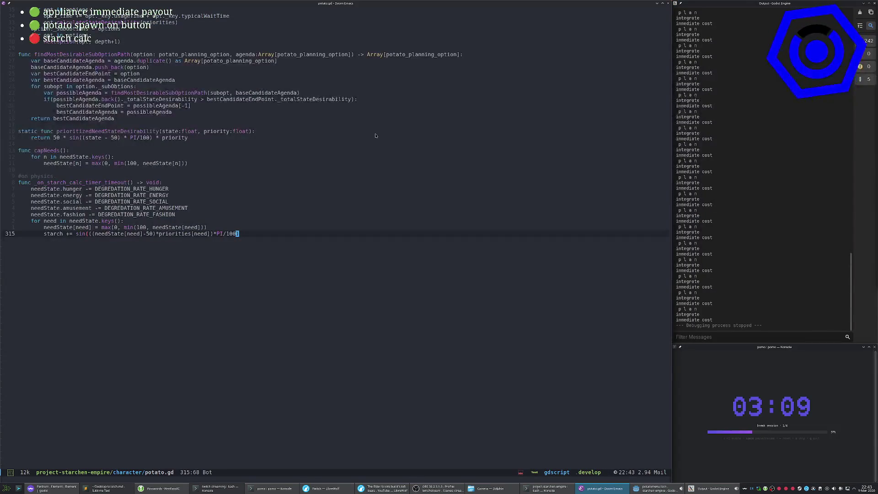
{"action": "left_click", "coordinate": [657, 3]}
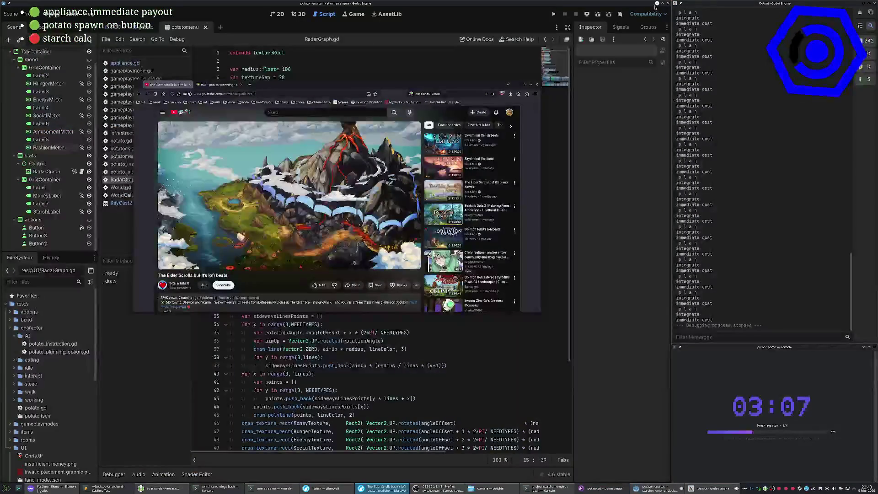
{"action": "left_click", "coordinate": [657, 3]}
{"action": "left_click", "coordinate": [531, 87]}
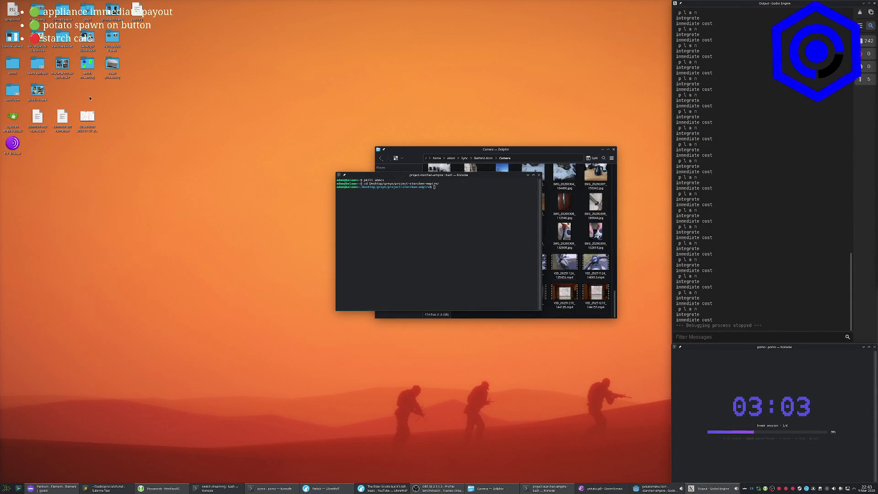
Close the Camera file manager and exit the terminal session.
{"action": "left_click_drag", "start_coordinate": [492, 175], "coordinate": [275, 155]}
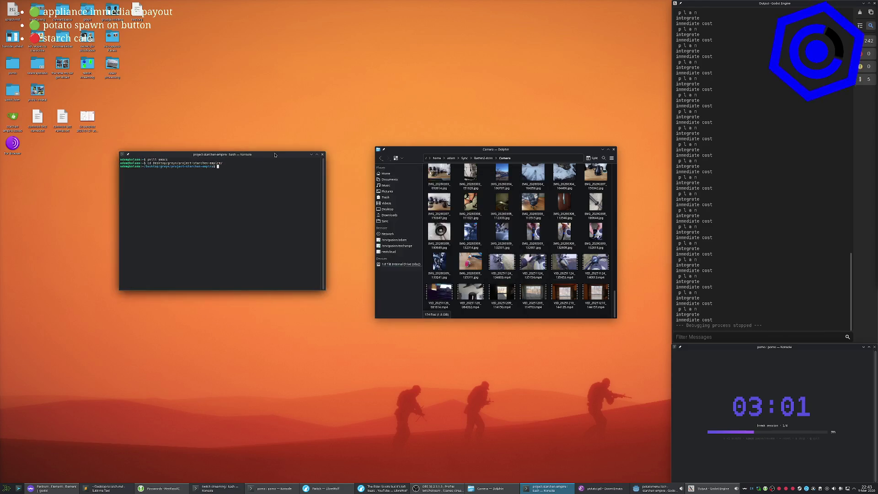
{"action": "left_click", "coordinate": [378, 324]}
{"action": "left_click", "coordinate": [615, 150]}
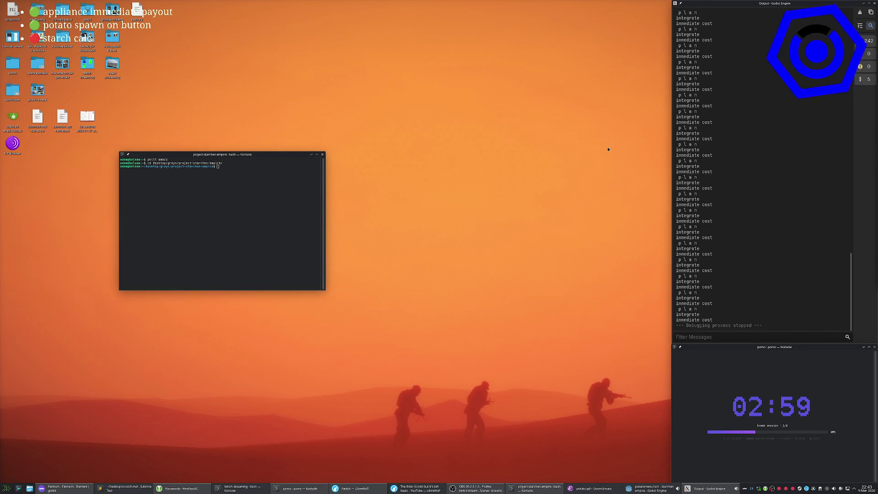
{"action": "type", "text": "exit"}
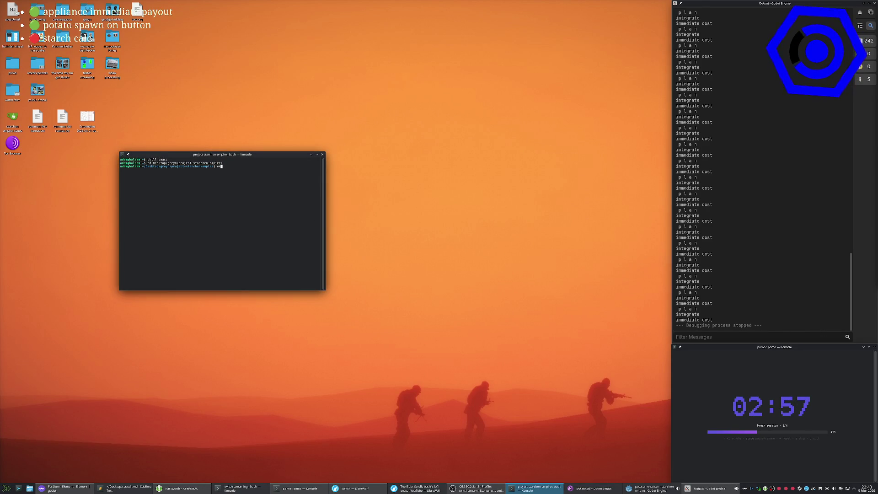
{"action": "key", "text": "Return"}
{"action": "key", "text": "super"}
Launch GIMP and create a new black 1920x1080 canvas.
{"action": "type", "text": "gimp"}
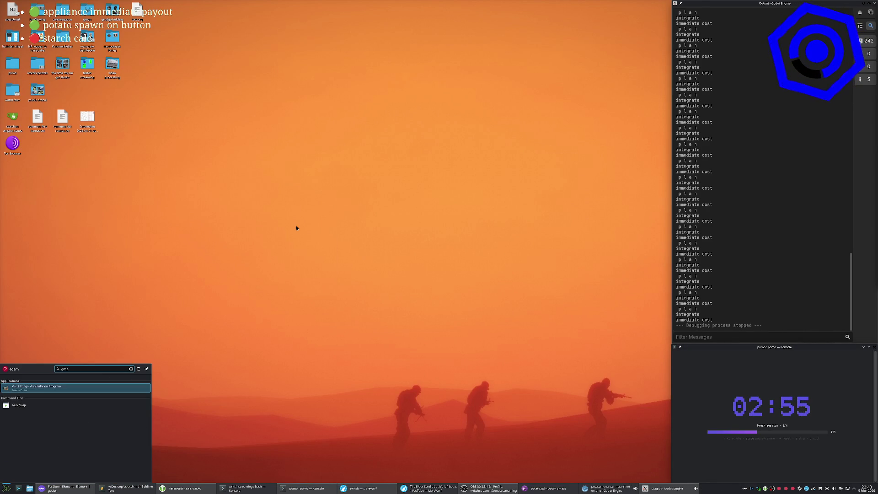
{"action": "key", "text": "Return"}
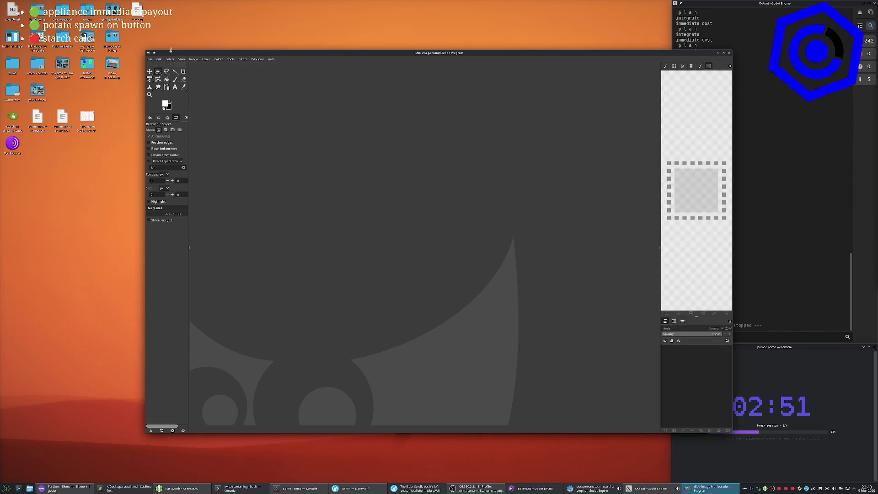
{"action": "left_click_drag", "start_coordinate": [192, 53], "coordinate": [192, 3]}
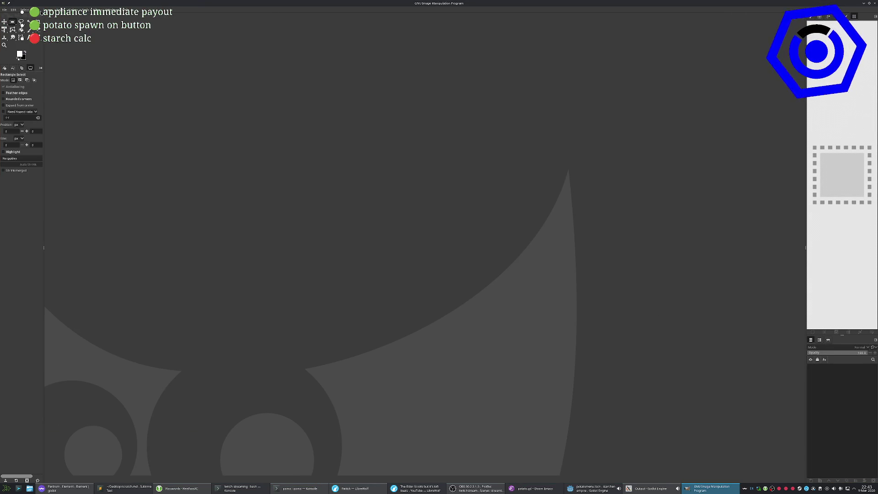
{"action": "key", "text": "ctrl+n"}
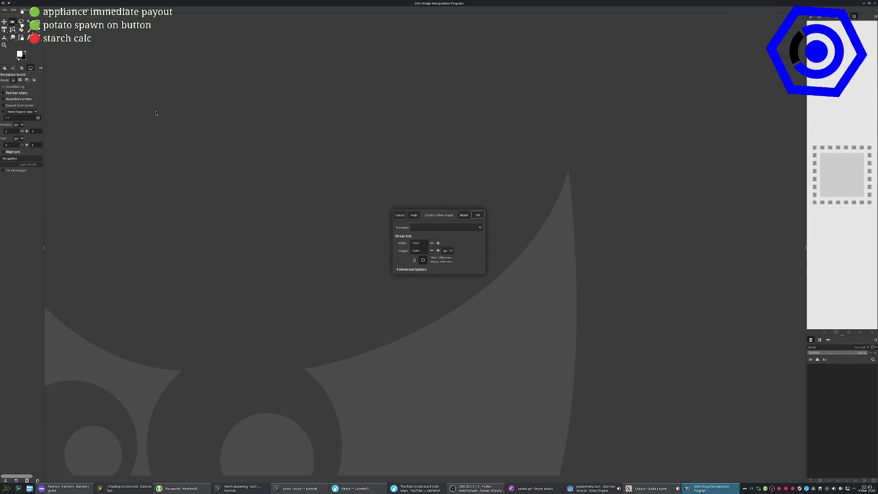
{"action": "key", "text": "Return"}
{"action": "scroll", "coordinate": [386, 210], "scroll_direction": "up", "scroll_amount": 3}
{"action": "scroll", "coordinate": [366, 208], "scroll_direction": "down", "scroll_amount": 2}
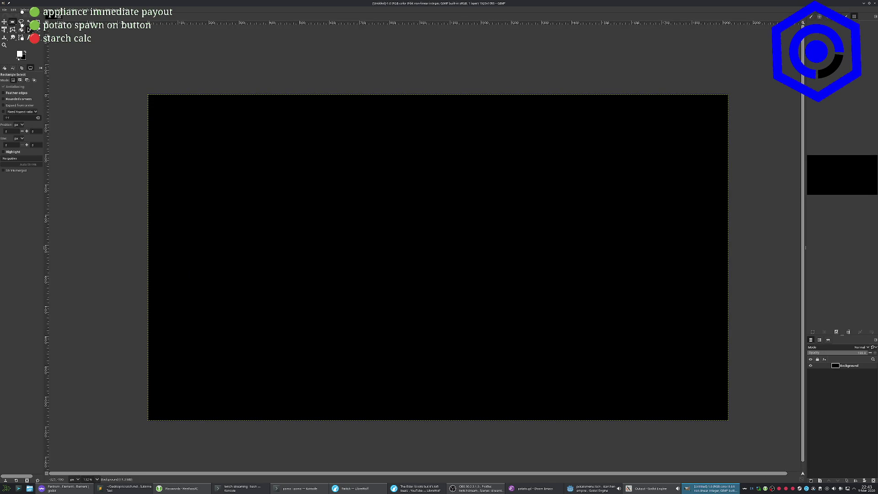
Paint two vertical and two horizontal white road edges across the canvas.
{"action": "key", "text": "p"}
{"action": "left_click_drag", "start_coordinate": [393, 432], "coordinate": [364, 91]}
{"action": "left_click_drag", "start_coordinate": [523, 90], "coordinate": [534, 424]}
{"action": "left_click_drag", "start_coordinate": [134, 196], "coordinate": [800, 200]}
{"action": "left_click_drag", "start_coordinate": [761, 294], "coordinate": [99, 293]}
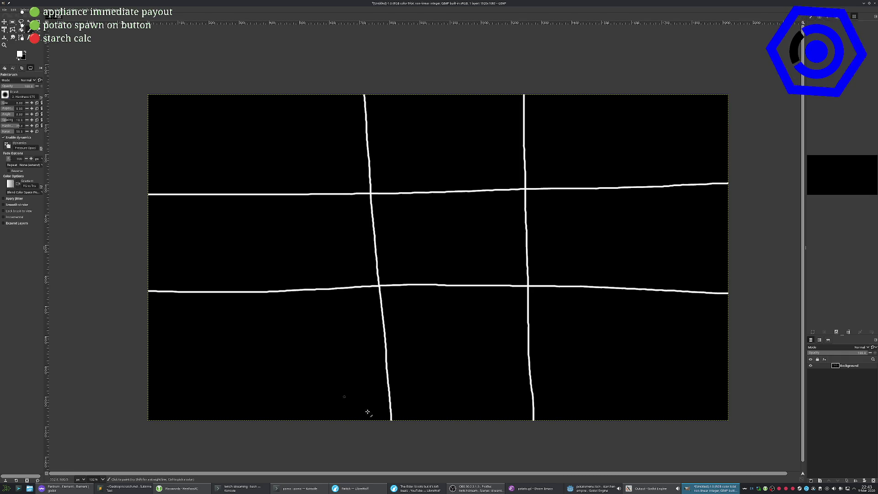
Erase the left vertical line inside the junction, undoing an accidental full wipe.
{"action": "left_click", "coordinate": [13, 21]}
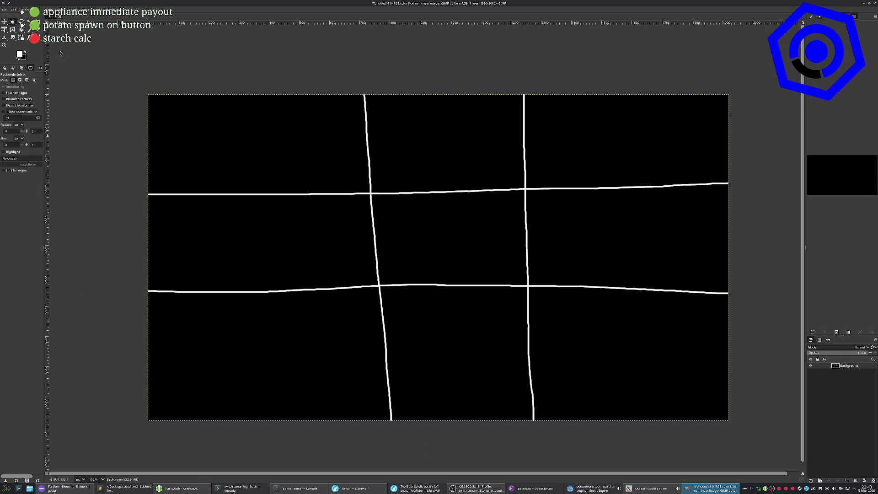
{"action": "mouse_move", "coordinate": [364, 197]}
{"action": "left_mouse_down"}
{"action": "mouse_move", "coordinate": [430, 221]}
{"action": "mouse_move", "coordinate": [429, 282]}
{"action": "left_mouse_up"}
{"action": "key", "text": "Delete"}
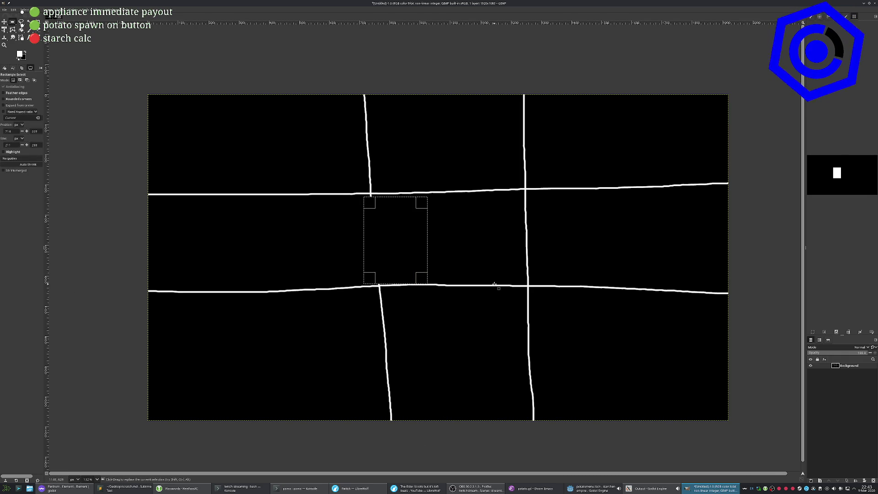
{"action": "left_click", "coordinate": [406, 184]}
{"action": "mouse_move", "coordinate": [372, 197]}
{"action": "left_mouse_down"}
{"action": "mouse_move", "coordinate": [520, 147]}
{"action": "mouse_move", "coordinate": [525, 171]}
{"action": "left_mouse_up"}
{"action": "left_click", "coordinate": [550, 220]}
{"action": "key", "text": "Delete"}
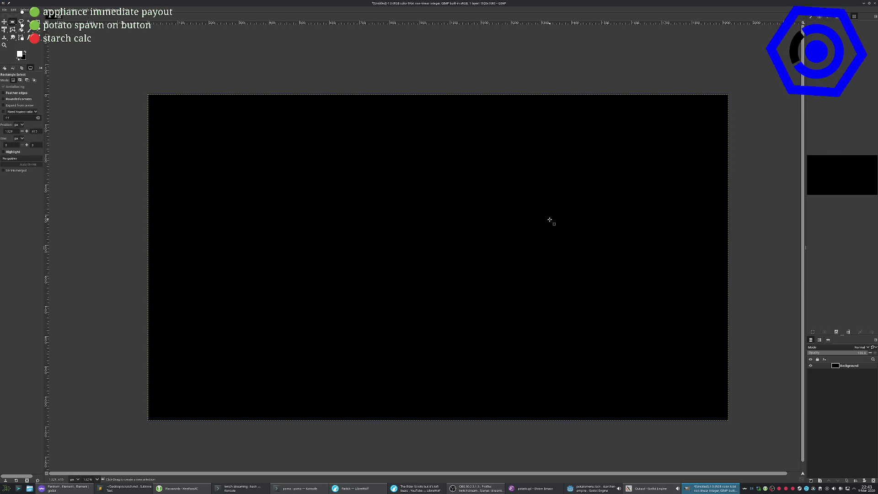
{"action": "key", "text": "ctrl+z"}
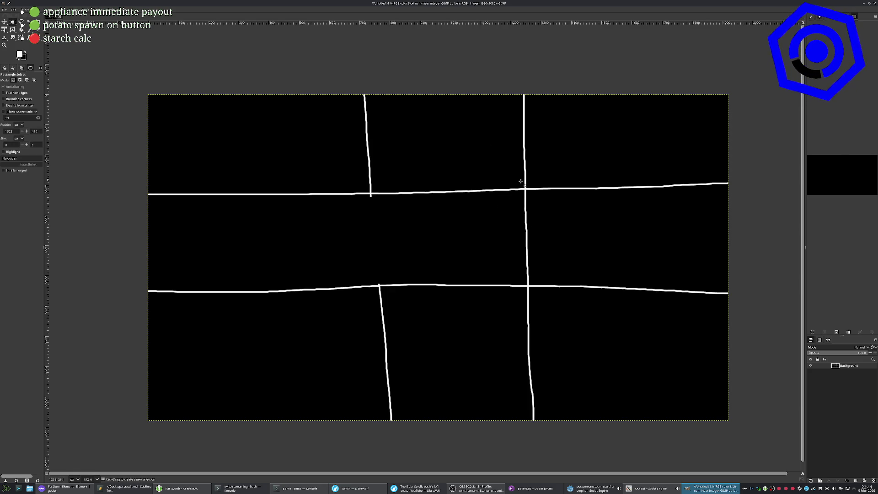
Erase the upper, right and bottom line segments and stray bits inside the intersection.
{"action": "mouse_move", "coordinate": [524, 187]}
{"action": "left_mouse_down"}
{"action": "mouse_move", "coordinate": [341, 221]}
{"action": "mouse_move", "coordinate": [371, 220]}
{"action": "mouse_move", "coordinate": [376, 194]}
{"action": "left_mouse_up"}
{"action": "key", "text": "Delete"}
{"action": "left_click", "coordinate": [358, 215]}
{"action": "key", "text": "Delete"}
{"action": "left_click", "coordinate": [550, 215]}
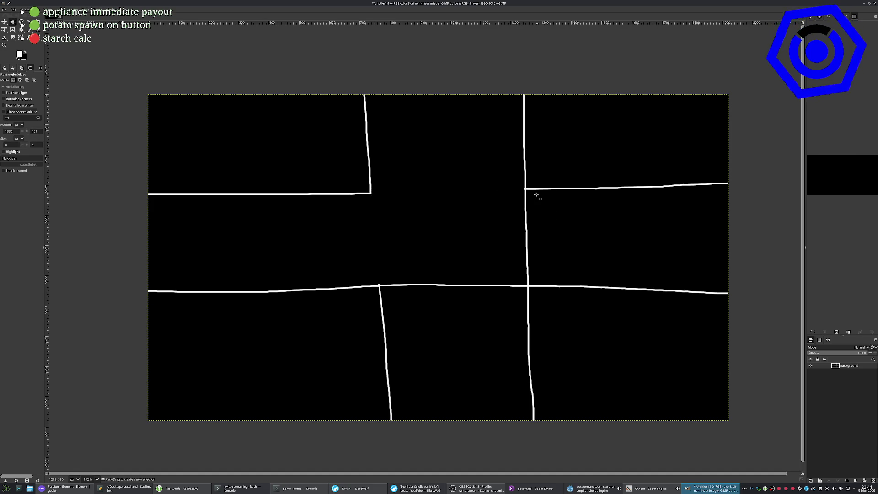
{"action": "left_click_drag", "start_coordinate": [524, 189], "coordinate": [537, 286]}
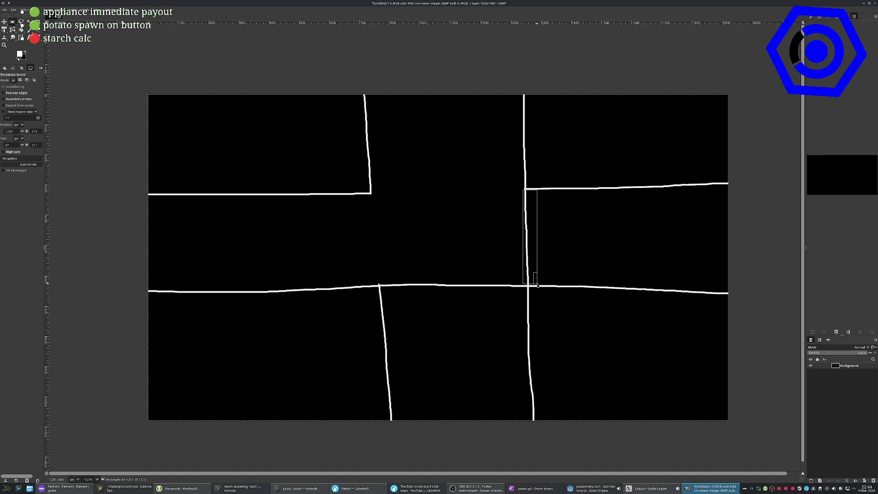
{"action": "key", "text": "Delete"}
{"action": "left_click", "coordinate": [463, 266]}
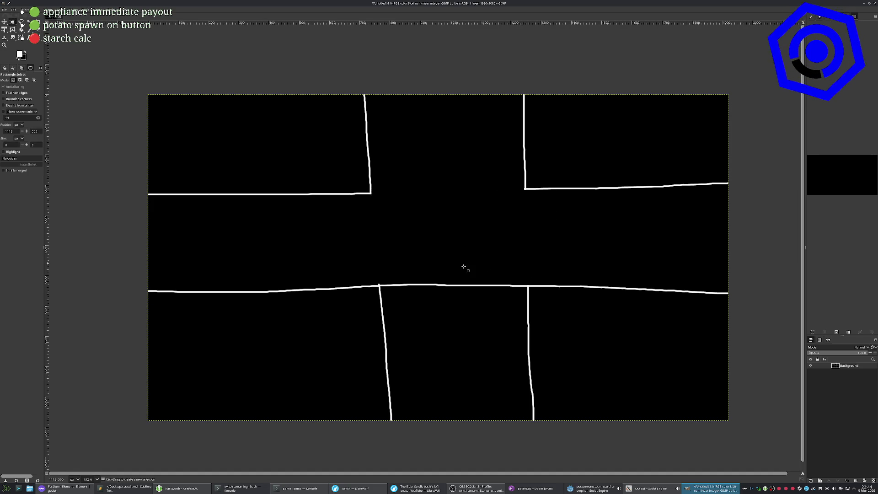
{"action": "left_click_drag", "start_coordinate": [380, 284], "coordinate": [526, 292]}
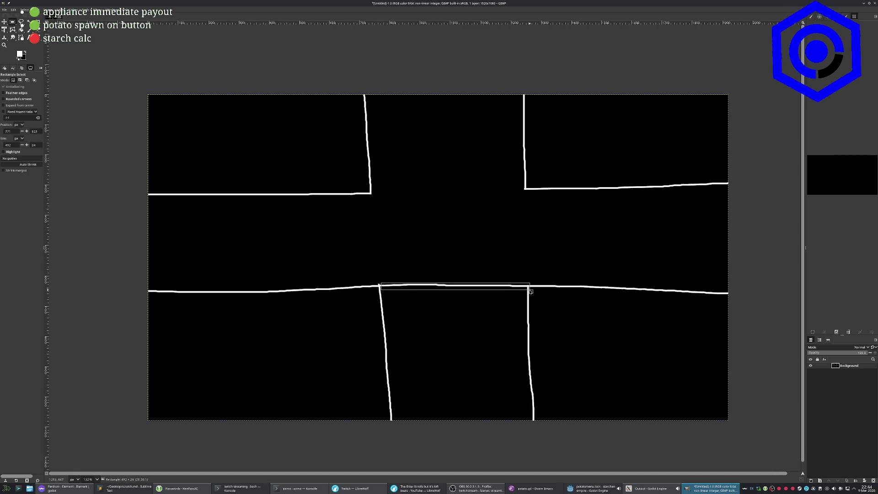
{"action": "key", "text": "Delete"}
{"action": "left_click", "coordinate": [429, 216]}
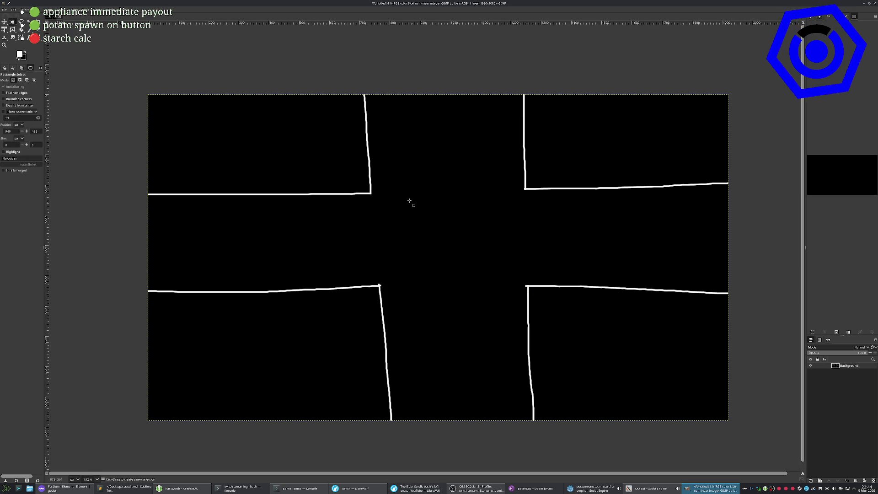
{"action": "left_click", "coordinate": [15, 38]}
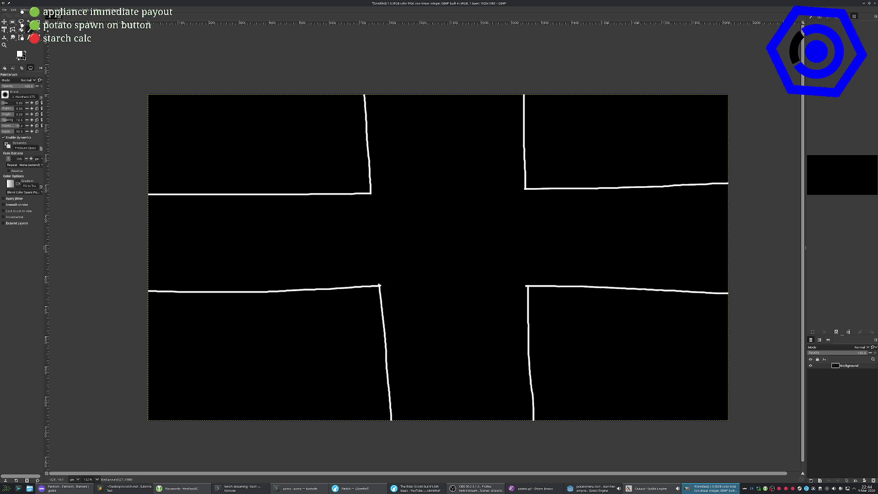
Switch to yellow and paint centre dashes on the top, right, left and bottom roads.
{"action": "left_click", "coordinate": [22, 56]}
{"action": "left_click", "coordinate": [413, 258]}
{"action": "left_click_drag", "start_coordinate": [434, 266], "coordinate": [432, 260]}
{"action": "left_click", "coordinate": [426, 222]}
{"action": "left_click", "coordinate": [490, 199]}
{"action": "left_click_drag", "start_coordinate": [449, 99], "coordinate": [450, 171]}
{"action": "left_click_drag", "start_coordinate": [726, 235], "coordinate": [542, 235]}
{"action": "left_click_drag", "start_coordinate": [140, 249], "coordinate": [361, 238]}
{"action": "left_click_drag", "start_coordinate": [469, 413], "coordinate": [463, 329]}
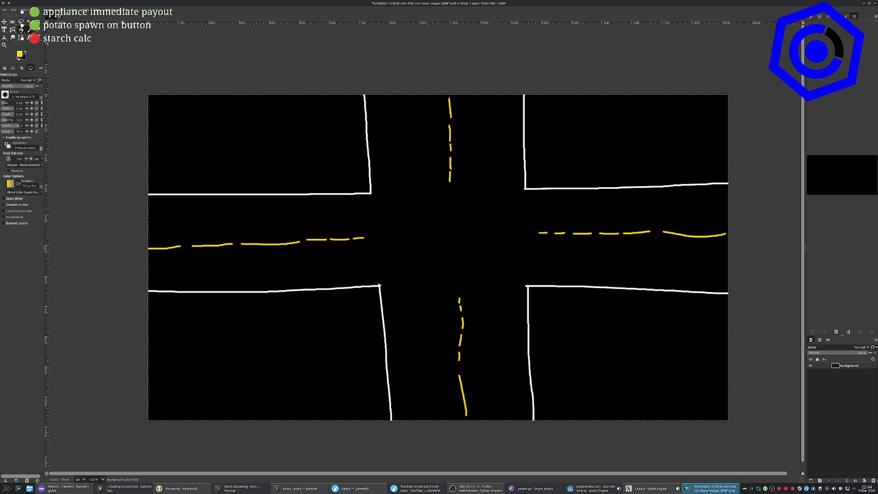
Switch to red and try a car outline on the bottom road, then undo it.
{"action": "left_click", "coordinate": [20, 54]}
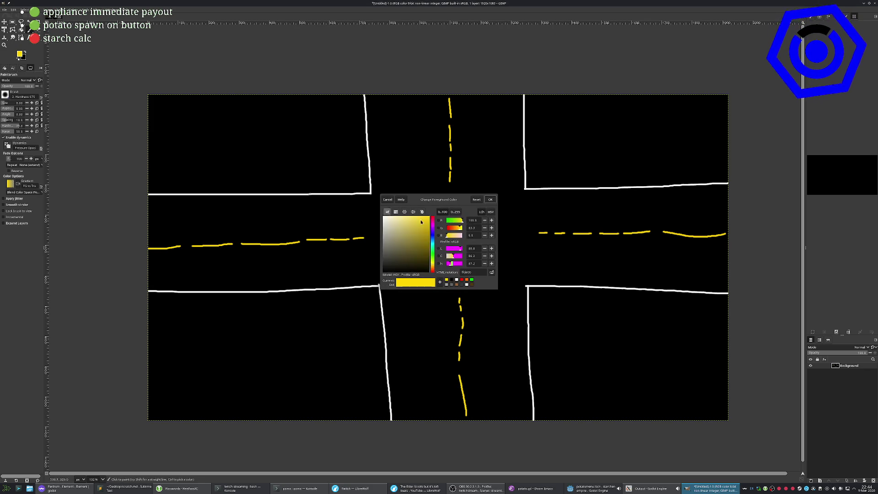
{"action": "left_click", "coordinate": [432, 217]}
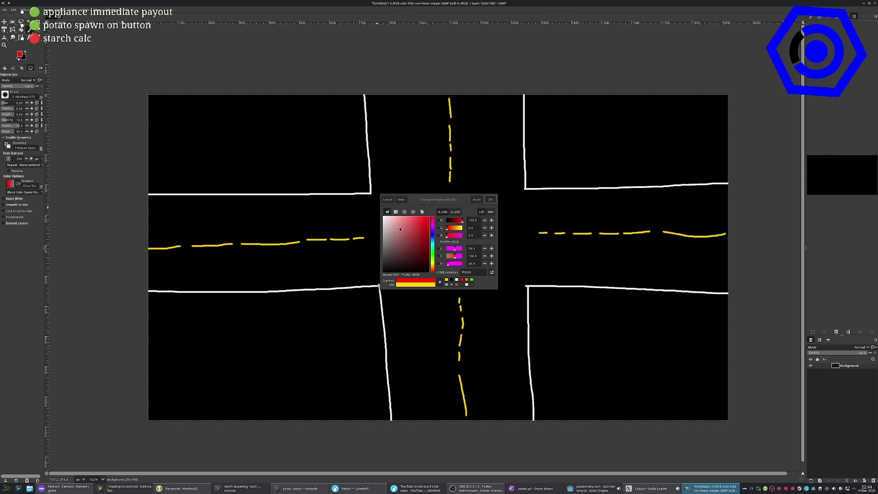
{"action": "left_click", "coordinate": [488, 199]}
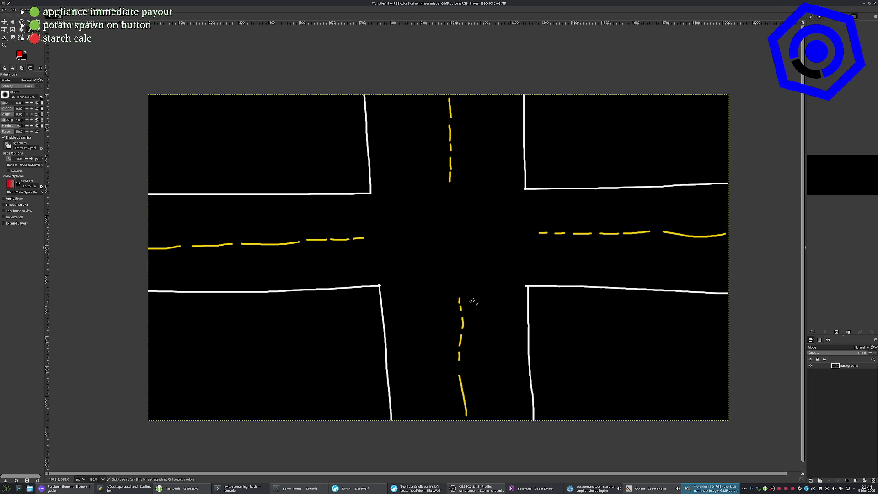
{"action": "mouse_move", "coordinate": [481, 299]}
{"action": "left_mouse_down"}
{"action": "mouse_move", "coordinate": [483, 332]}
{"action": "mouse_move", "coordinate": [503, 330]}
{"action": "mouse_move", "coordinate": [485, 299]}
{"action": "left_mouse_up"}
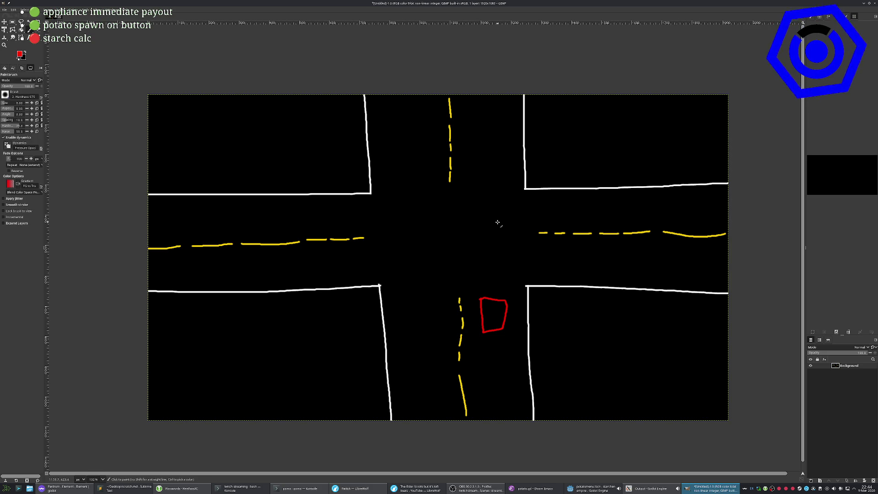
{"action": "key", "text": "ctrl"}
{"action": "key", "text": "ctrl+z"}
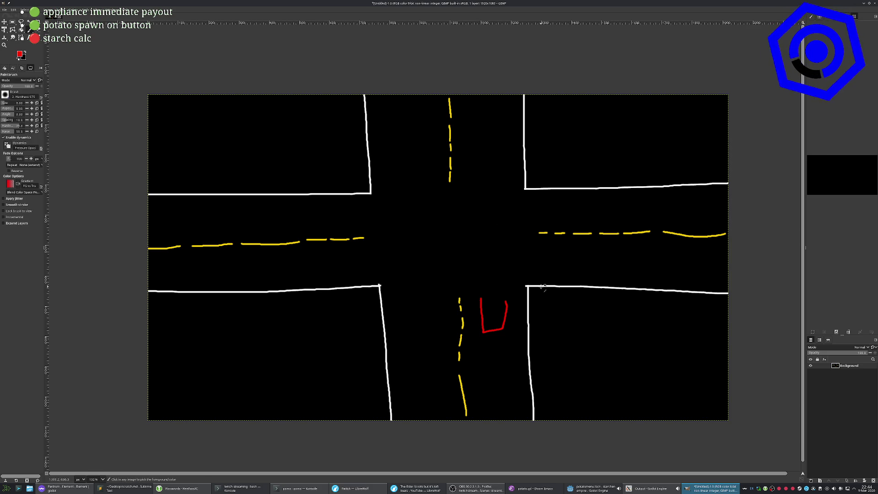
{"action": "key", "text": "ctrl+z"}
{"action": "key", "text": "ctrl+z"}
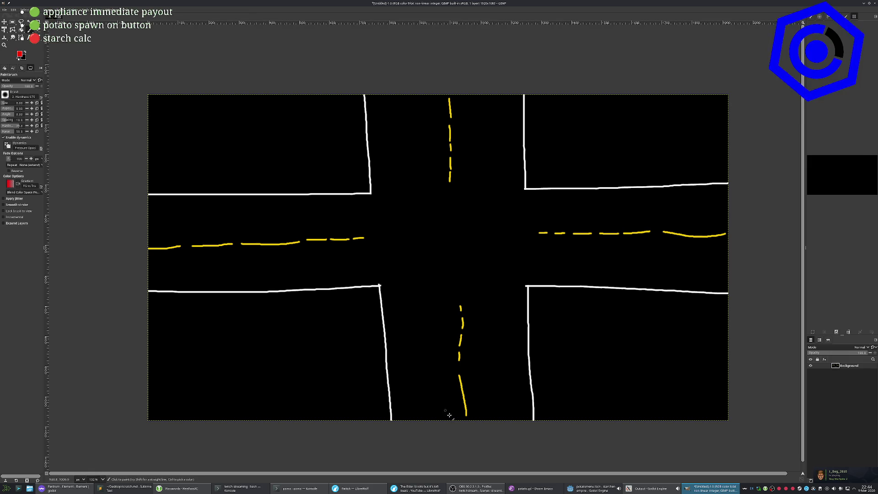
Draw red arrows on the bottom and left roads and a car box at the right curb corner.
{"action": "left_click_drag", "start_coordinate": [497, 406], "coordinate": [499, 390]}
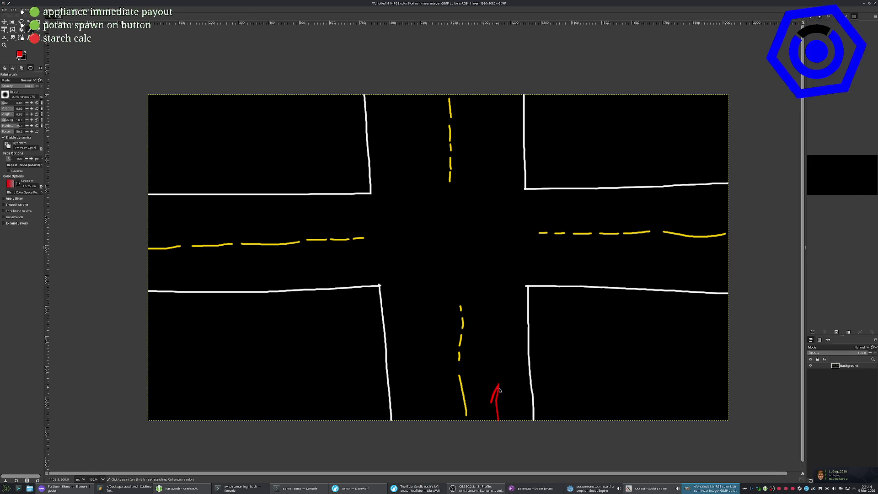
{"action": "key", "text": "ctrl+z"}
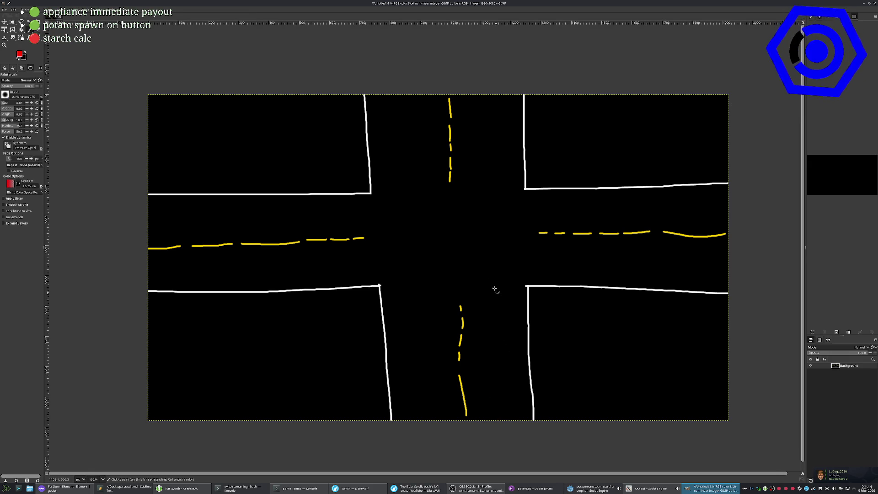
{"action": "mouse_move", "coordinate": [349, 208]}
{"action": "left_mouse_down"}
{"action": "mouse_move", "coordinate": [230, 211]}
{"action": "mouse_move", "coordinate": [241, 224]}
{"action": "mouse_move", "coordinate": [221, 219]}
{"action": "left_mouse_up"}
{"action": "key", "text": "ctrl+z"}
{"action": "left_click", "coordinate": [280, 214], "text": "shift"}
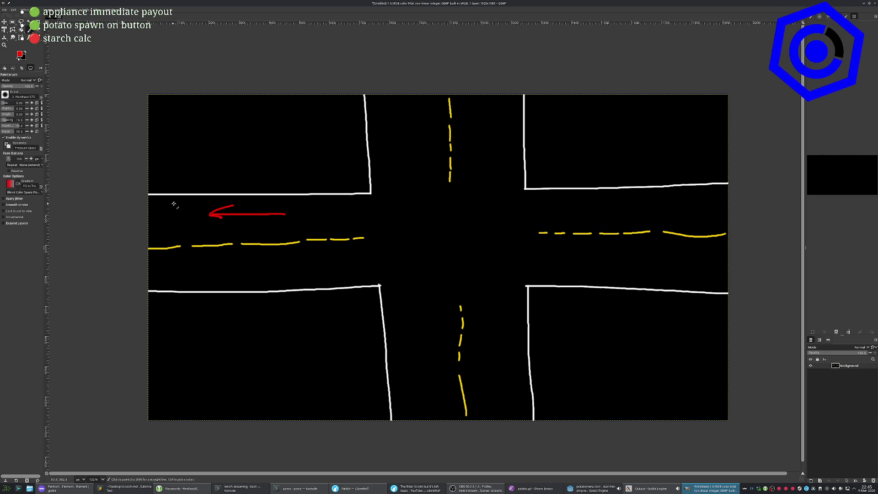
{"action": "mouse_move", "coordinate": [502, 420]}
{"action": "left_mouse_down"}
{"action": "mouse_move", "coordinate": [500, 391]}
{"action": "mouse_move", "coordinate": [490, 406]}
{"action": "mouse_move", "coordinate": [510, 404]}
{"action": "left_mouse_up"}
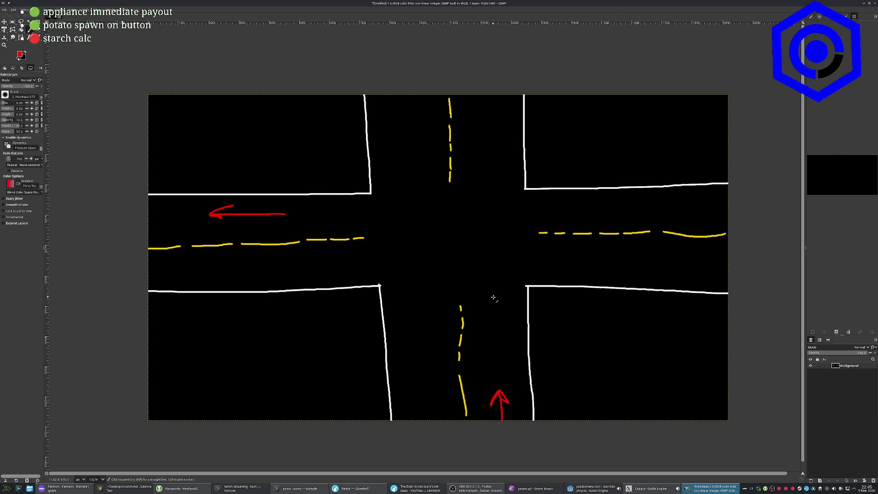
{"action": "mouse_move", "coordinate": [513, 284]}
{"action": "left_mouse_down"}
{"action": "mouse_move", "coordinate": [513, 326]}
{"action": "mouse_move", "coordinate": [562, 327]}
{"action": "mouse_move", "coordinate": [561, 287]}
{"action": "mouse_move", "coordinate": [513, 284]}
{"action": "mouse_move", "coordinate": [508, 234]}
{"action": "mouse_move", "coordinate": [403, 208]}
{"action": "mouse_move", "coordinate": [373, 210]}
{"action": "mouse_move", "coordinate": [379, 225]}
{"action": "left_mouse_up"}
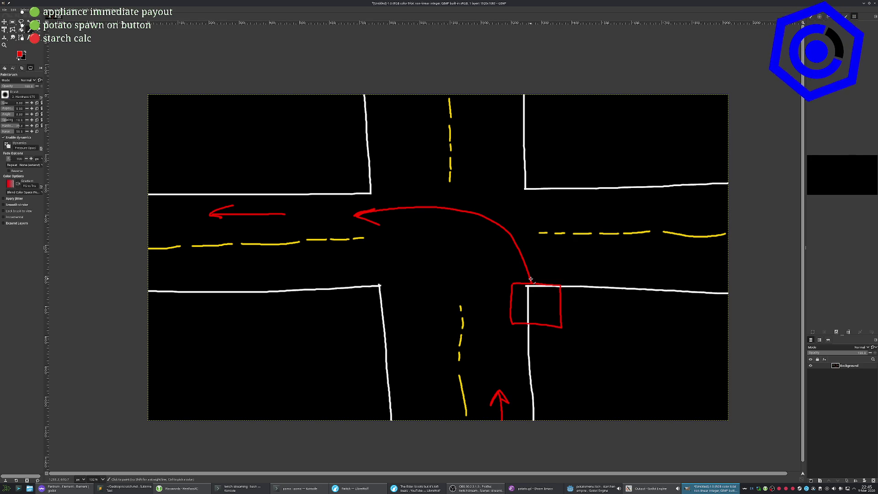
Redo the red car box and draw a curved left-turn arrow plus a straight arrow.
{"action": "key", "text": "ctrl+z"}
{"action": "key", "text": "ctrl+z"}
{"action": "key", "text": "ctrl+z"}
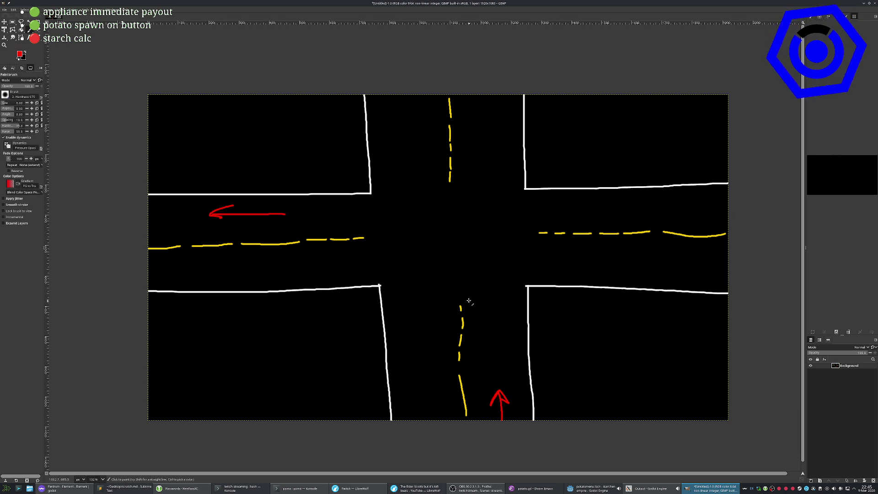
{"action": "mouse_move", "coordinate": [460, 282]}
{"action": "left_mouse_down"}
{"action": "mouse_move", "coordinate": [466, 334]}
{"action": "mouse_move", "coordinate": [482, 303]}
{"action": "mouse_move", "coordinate": [463, 281]}
{"action": "mouse_move", "coordinate": [476, 329]}
{"action": "mouse_move", "coordinate": [487, 307]}
{"action": "mouse_move", "coordinate": [440, 200]}
{"action": "mouse_move", "coordinate": [329, 211]}
{"action": "left_mouse_up"}
{"action": "key", "text": "ctrl+z"}
{"action": "key", "text": "ctrl+z"}
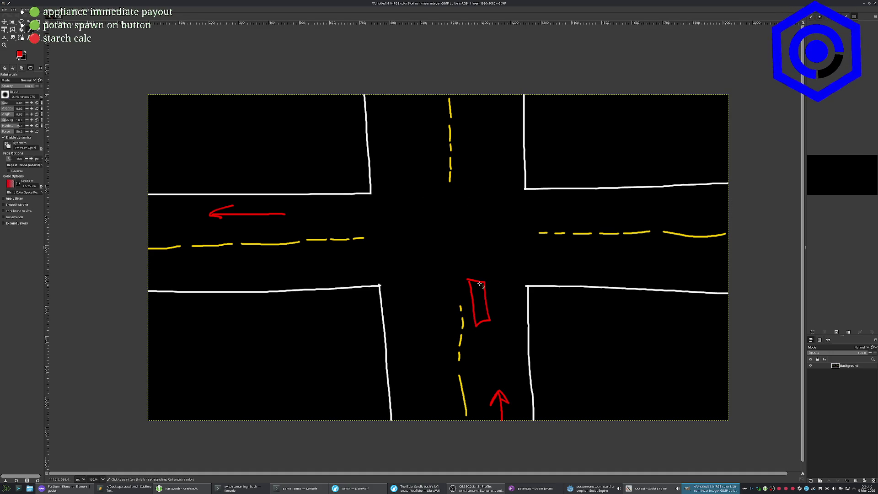
{"action": "mouse_move", "coordinate": [478, 281]}
{"action": "left_mouse_down"}
{"action": "mouse_move", "coordinate": [403, 225]}
{"action": "mouse_move", "coordinate": [366, 220]}
{"action": "mouse_move", "coordinate": [371, 230]}
{"action": "left_mouse_up"}
{"action": "mouse_move", "coordinate": [495, 371]}
{"action": "left_mouse_down"}
{"action": "mouse_move", "coordinate": [509, 323]}
{"action": "mouse_move", "coordinate": [494, 162]}
{"action": "mouse_move", "coordinate": [521, 192]}
{"action": "left_mouse_up"}
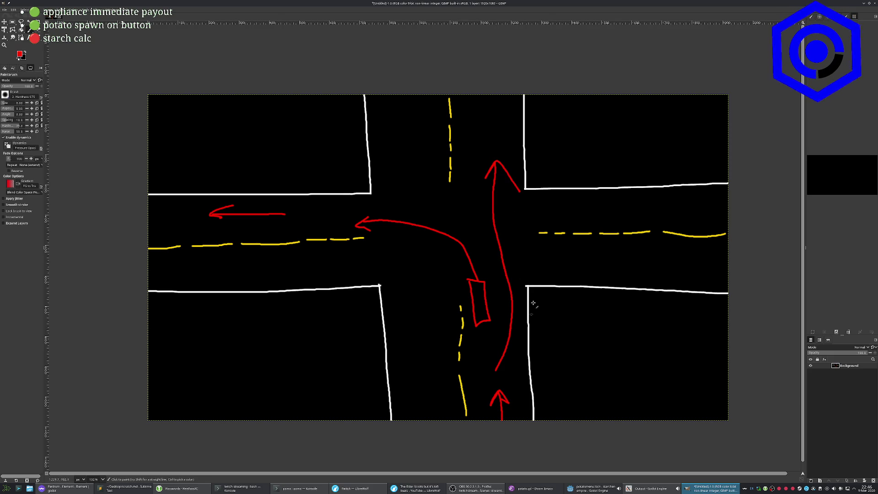
Remove the scribbles and straight arrow, then redraw the car box at the right curb corner.
{"action": "mouse_move", "coordinate": [492, 288]}
{"action": "left_mouse_down"}
{"action": "mouse_move", "coordinate": [526, 316]}
{"action": "mouse_move", "coordinate": [490, 293]}
{"action": "mouse_move", "coordinate": [539, 311]}
{"action": "mouse_move", "coordinate": [489, 273]}
{"action": "mouse_move", "coordinate": [502, 263]}
{"action": "left_mouse_up"}
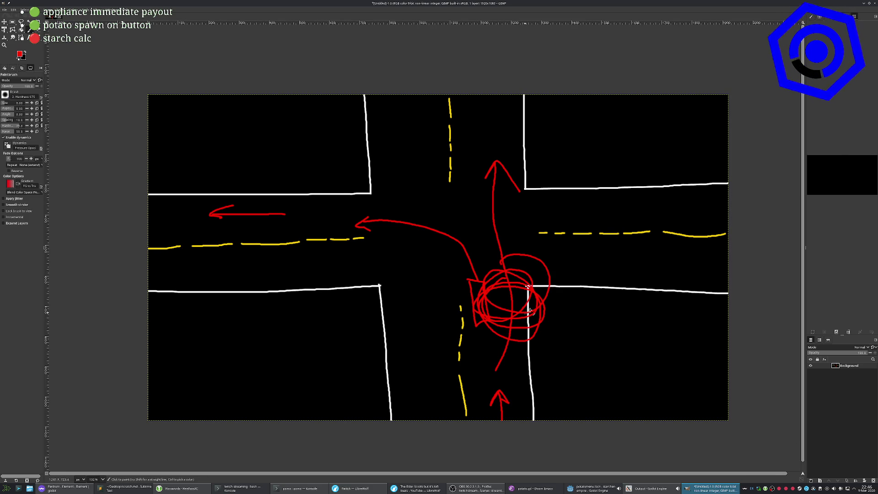
{"action": "key", "text": "ctrl+z"}
{"action": "key", "text": "ctrl+z"}
{"action": "key", "text": "ctrl+z"}
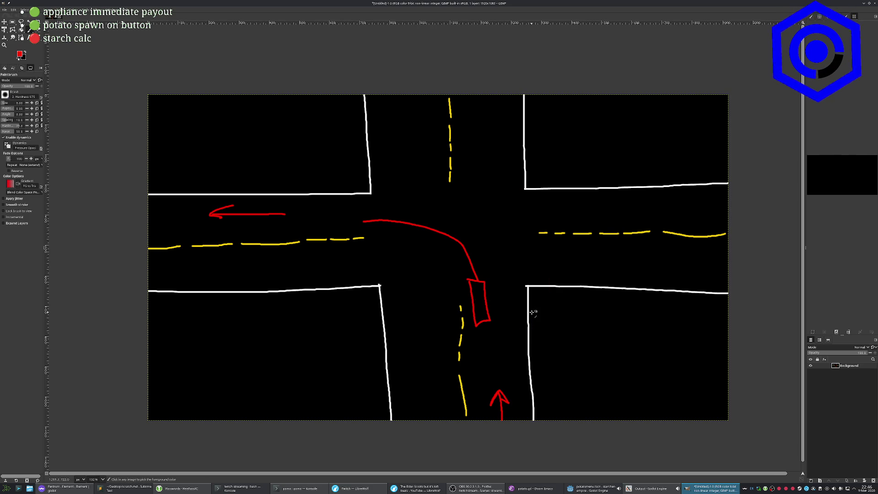
{"action": "key", "text": "ctrl+z"}
{"action": "mouse_move", "coordinate": [505, 286]}
{"action": "left_mouse_down"}
{"action": "mouse_move", "coordinate": [504, 300]}
{"action": "mouse_move", "coordinate": [530, 331]}
{"action": "mouse_move", "coordinate": [521, 283]}
{"action": "mouse_move", "coordinate": [501, 283]}
{"action": "mouse_move", "coordinate": [368, 211]}
{"action": "mouse_move", "coordinate": [329, 213]}
{"action": "mouse_move", "coordinate": [337, 219]}
{"action": "left_mouse_up"}
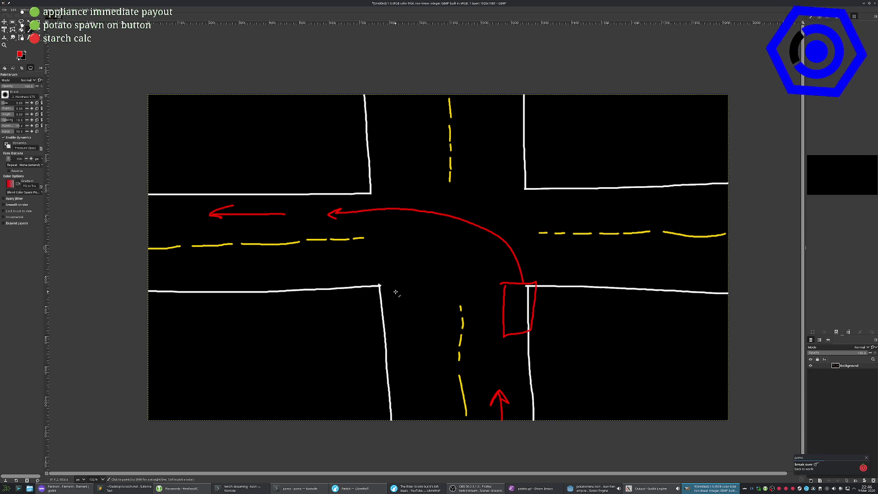
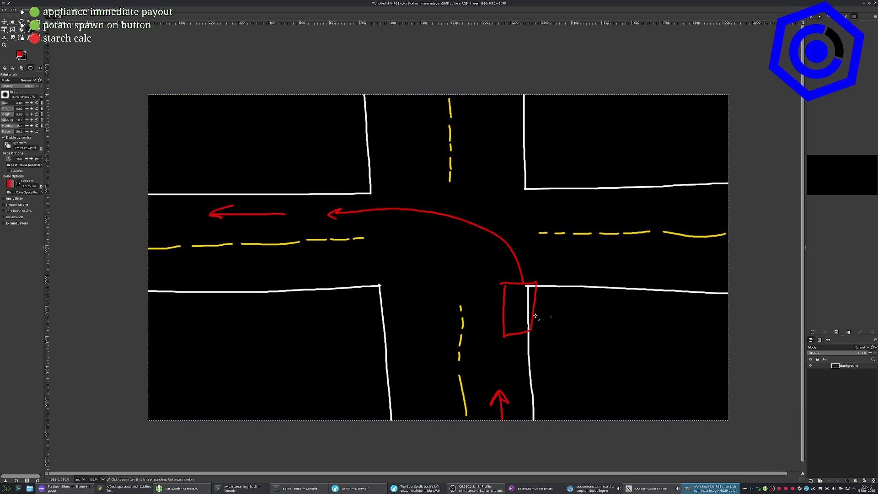
Undo a stray looping scribble and redraw the red car box sides in the lower lane.
{"action": "mouse_move", "coordinate": [490, 301]}
{"action": "left_mouse_down"}
{"action": "mouse_move", "coordinate": [425, 311]}
{"action": "mouse_move", "coordinate": [437, 302]}
{"action": "mouse_move", "coordinate": [468, 318]}
{"action": "mouse_move", "coordinate": [425, 298]}
{"action": "mouse_move", "coordinate": [467, 344]}
{"action": "mouse_move", "coordinate": [476, 320]}
{"action": "mouse_move", "coordinate": [455, 287]}
{"action": "left_mouse_up"}
{"action": "key", "text": "ctrl+z"}
{"action": "key", "text": "ctrl+z"}
{"action": "key", "text": "ctrl+z"}
{"action": "key", "text": "ctrl+z"}
{"action": "key", "text": "ctrl+z"}
{"action": "key", "text": "ctrl+z"}
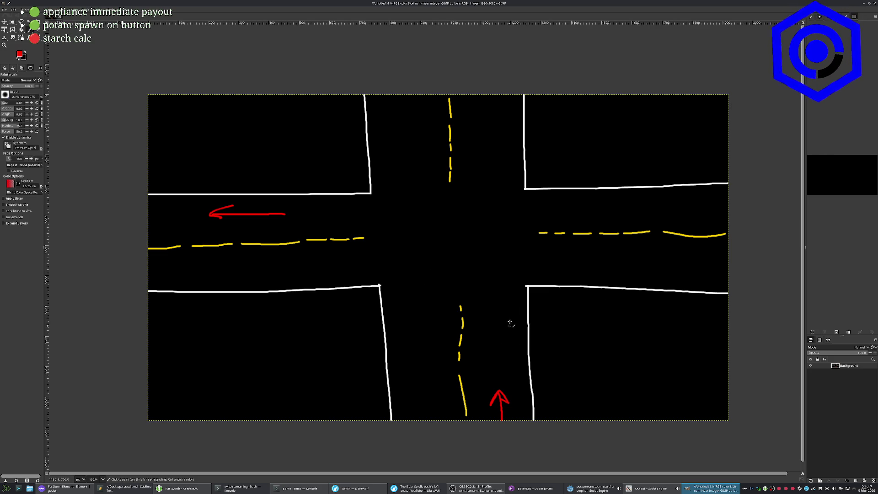
{"action": "mouse_move", "coordinate": [483, 289]}
{"action": "left_mouse_down"}
{"action": "mouse_move", "coordinate": [484, 326]}
{"action": "mouse_move", "coordinate": [498, 321]}
{"action": "mouse_move", "coordinate": [490, 288]}
{"action": "mouse_move", "coordinate": [457, 234]}
{"action": "mouse_move", "coordinate": [380, 217]}
{"action": "mouse_move", "coordinate": [374, 228]}
{"action": "left_mouse_up"}
Undo the trial right, curved-left and right-turn arrows, then draw a small left arrow beside the box.
{"action": "mouse_move", "coordinate": [496, 303]}
{"action": "left_mouse_down"}
{"action": "mouse_move", "coordinate": [517, 300]}
{"action": "mouse_move", "coordinate": [512, 306]}
{"action": "left_mouse_up"}
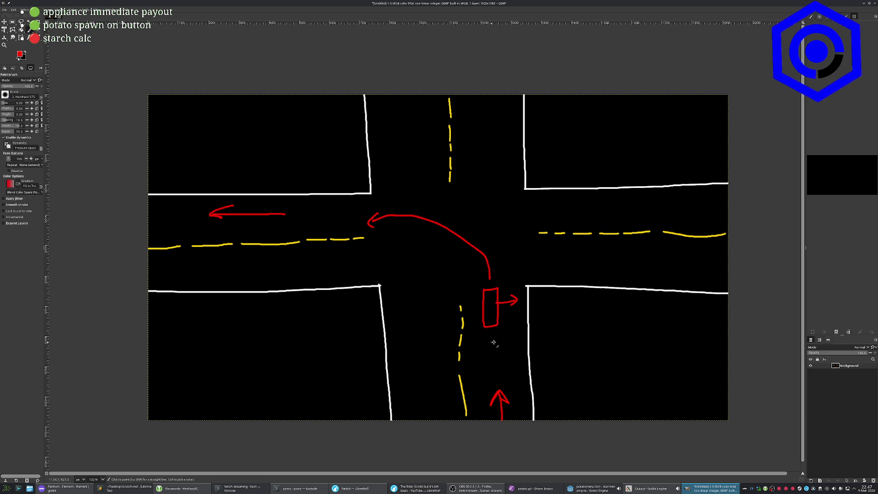
{"action": "key", "text": "ctrl+z"}
{"action": "key", "text": "ctrl+z"}
{"action": "key", "text": "ctrl+z"}
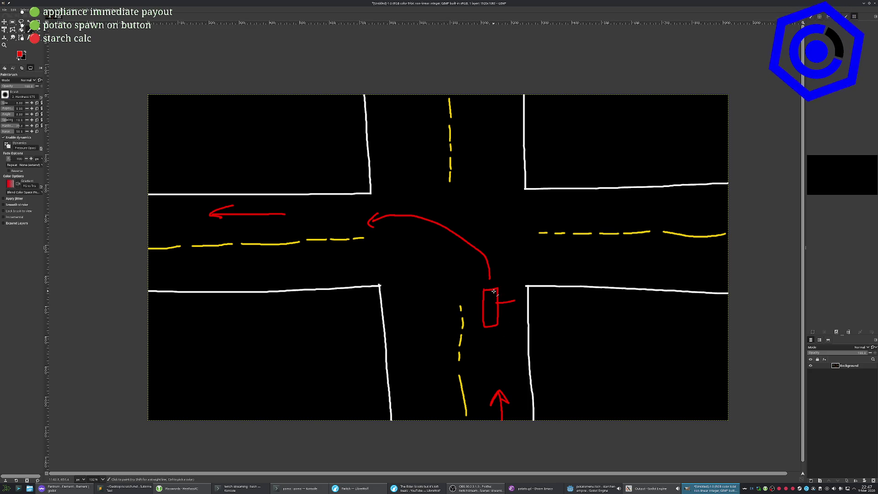
{"action": "key", "text": "ctrl+z"}
{"action": "key", "text": "ctrl+z"}
{"action": "mouse_move", "coordinate": [492, 287]}
{"action": "left_mouse_down"}
{"action": "mouse_move", "coordinate": [500, 266]}
{"action": "mouse_move", "coordinate": [542, 255]}
{"action": "mouse_move", "coordinate": [544, 265]}
{"action": "mouse_move", "coordinate": [520, 275]}
{"action": "left_mouse_up"}
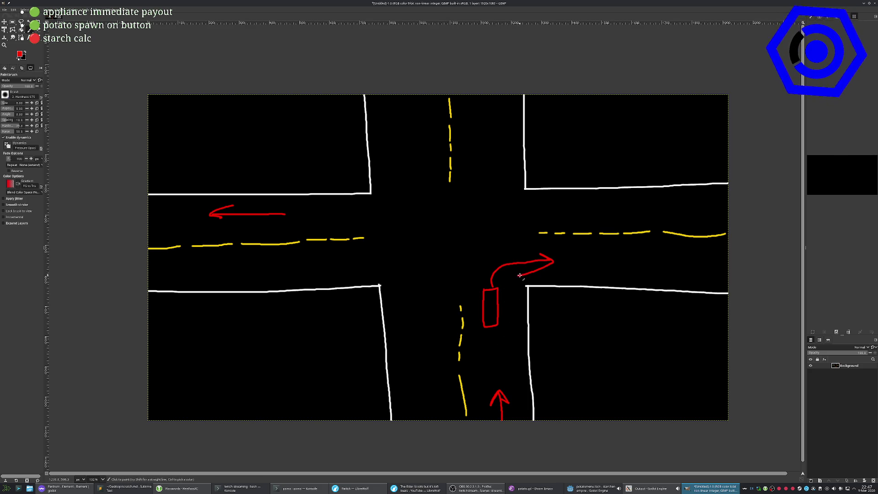
{"action": "key", "text": "ctrl+z"}
{"action": "key", "text": "ctrl+z"}
{"action": "key", "text": "ctrl+z"}
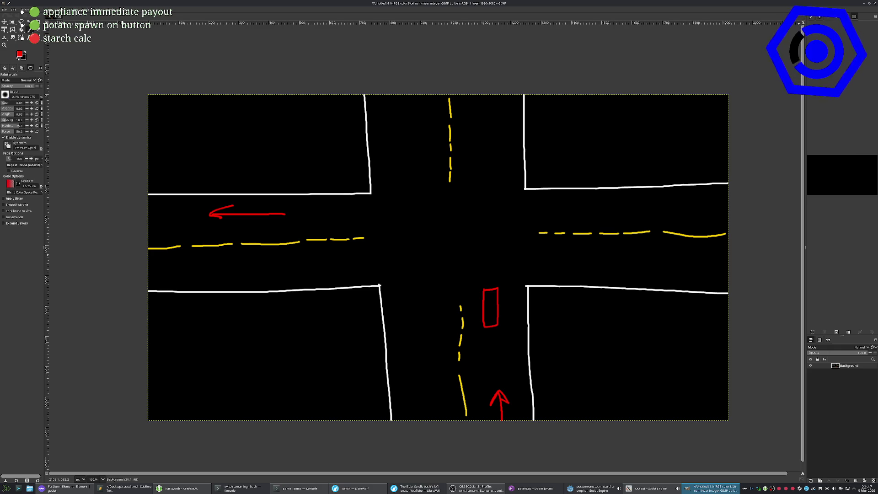
{"action": "mouse_move", "coordinate": [479, 306]}
{"action": "left_mouse_down"}
{"action": "mouse_move", "coordinate": [464, 304]}
{"action": "mouse_move", "coordinate": [474, 314]}
{"action": "left_mouse_up"}
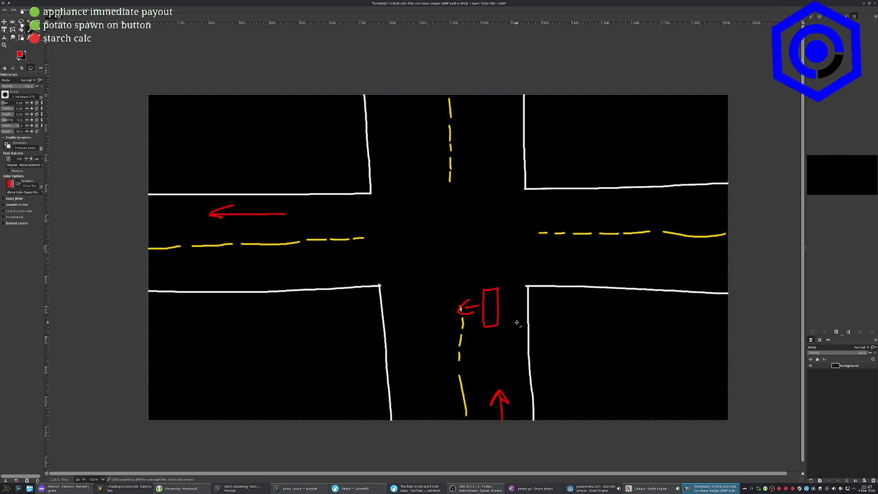
Paint a long red path curving north through the intersection, then quit GIMP.
{"action": "mouse_move", "coordinate": [496, 351]}
{"action": "left_mouse_down"}
{"action": "mouse_move", "coordinate": [512, 222]}
{"action": "mouse_move", "coordinate": [489, 141]}
{"action": "mouse_move", "coordinate": [478, 154]}
{"action": "mouse_move", "coordinate": [499, 151]}
{"action": "left_mouse_up"}
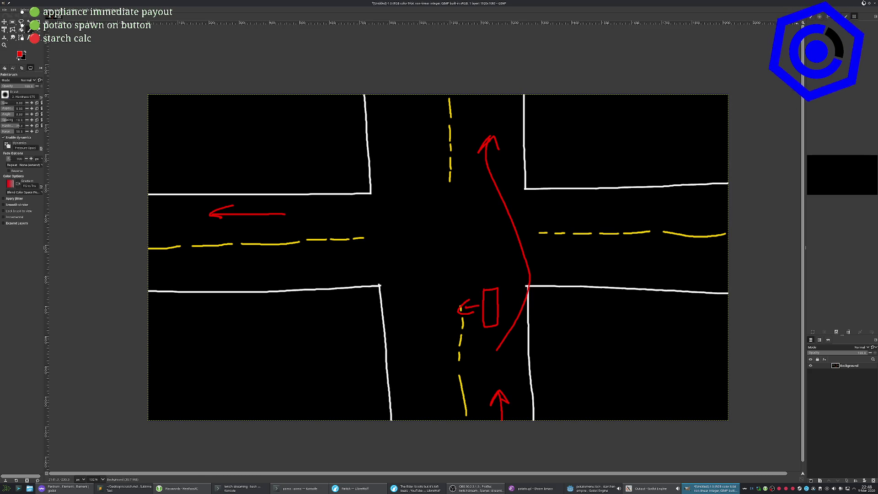
{"action": "left_click", "coordinate": [875, 4]}
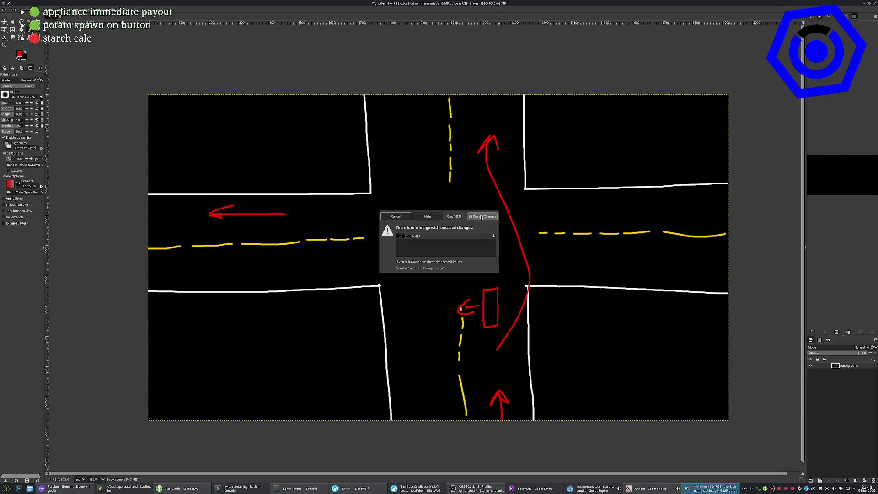
Discard the sketch to close GIMP and bring the Emacs window with potato.gd forward.
{"action": "left_click", "coordinate": [468, 222]}
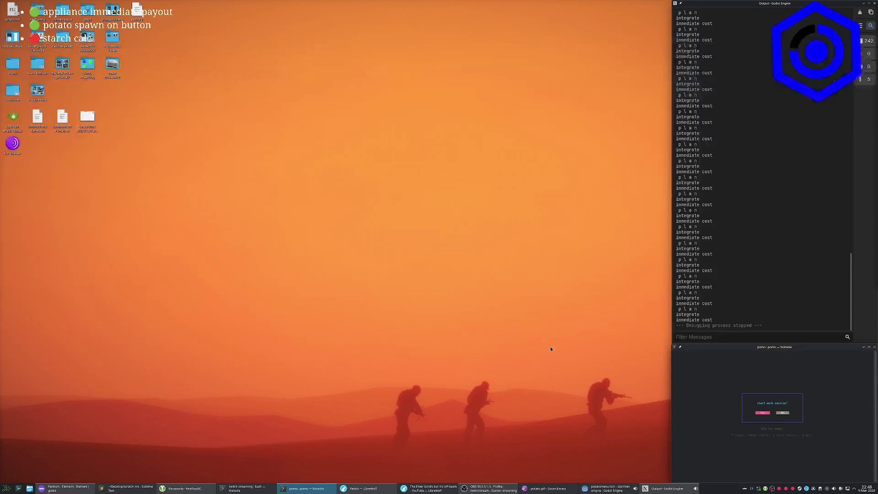
{"action": "left_click", "coordinate": [732, 373]}
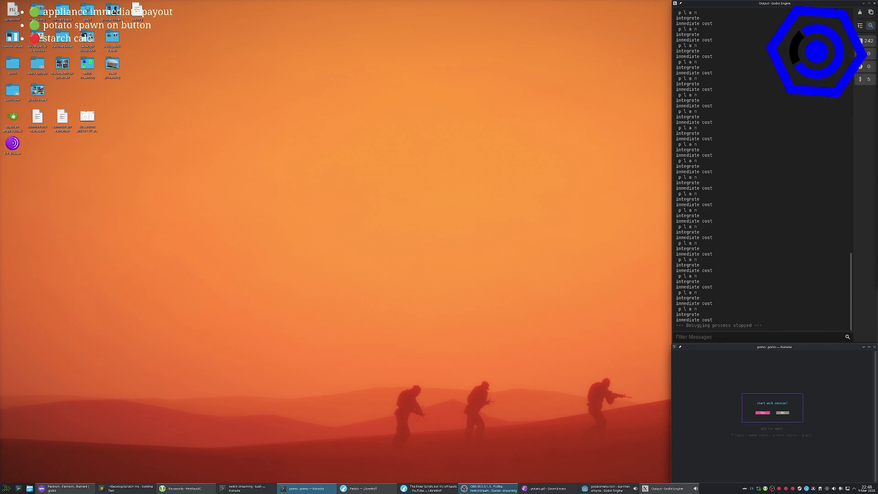
{"action": "left_click", "coordinate": [559, 487]}
{"action": "key", "text": "percent"}
{"action": "key", "text": "Escape"}
{"action": "key", "text": "space"}
{"action": "key", "text": "Tab"}
{"action": "key", "text": "period"}
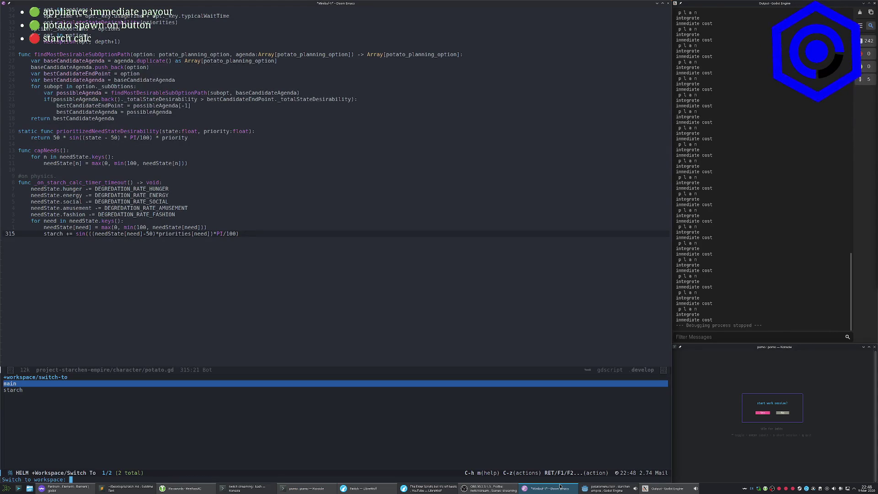
Create a 'twitchstreaming' workspace and open 'twitch streaming/stream overlay.html'.
{"action": "type", "text": "twitch"}
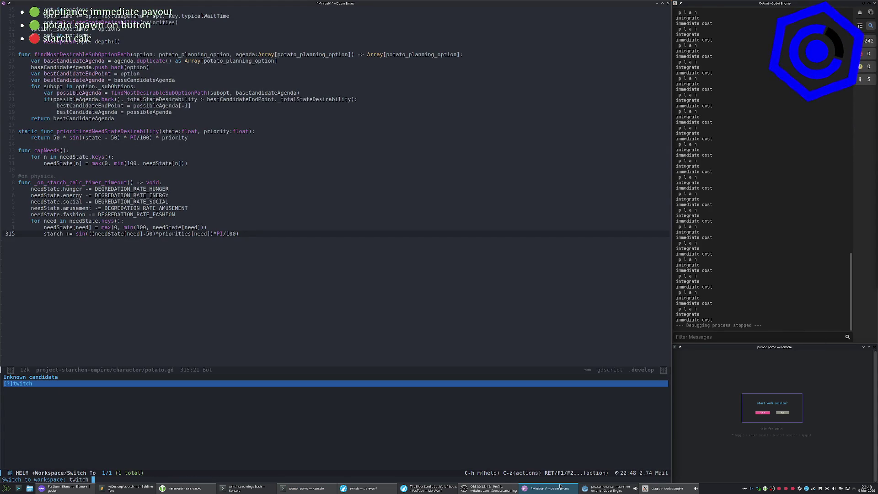
{"action": "type", "text": "streaming"}
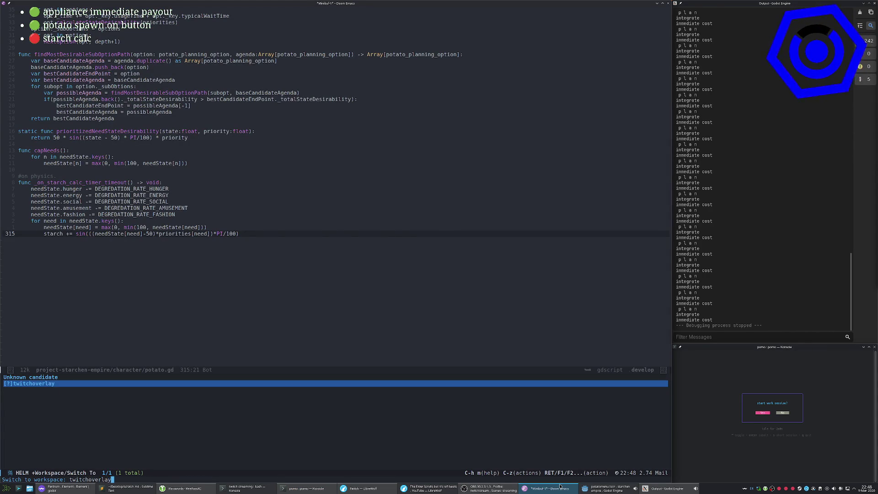
{"action": "key", "text": "Return"}
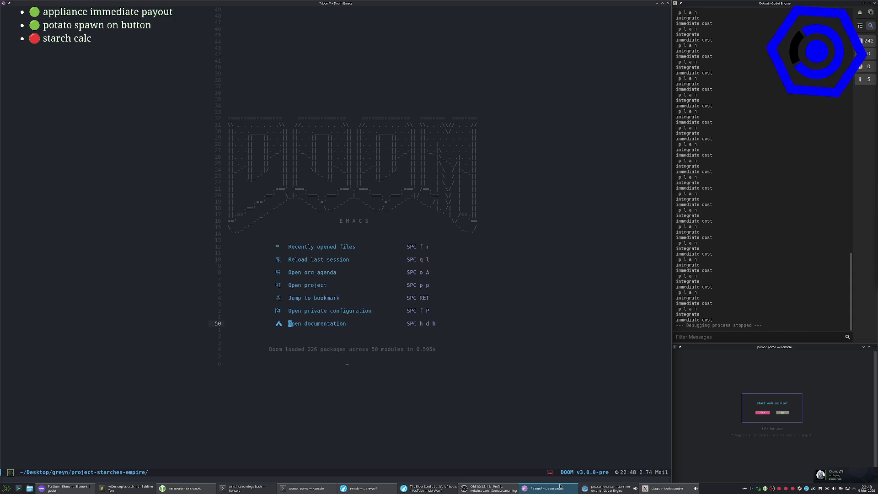
{"action": "key", "text": "space"}
{"action": "key", "text": "period"}
{"action": "key", "text": "BackSpace"}
{"action": "key", "text": "BackSpace"}
{"action": "key", "text": "BackSpace"}
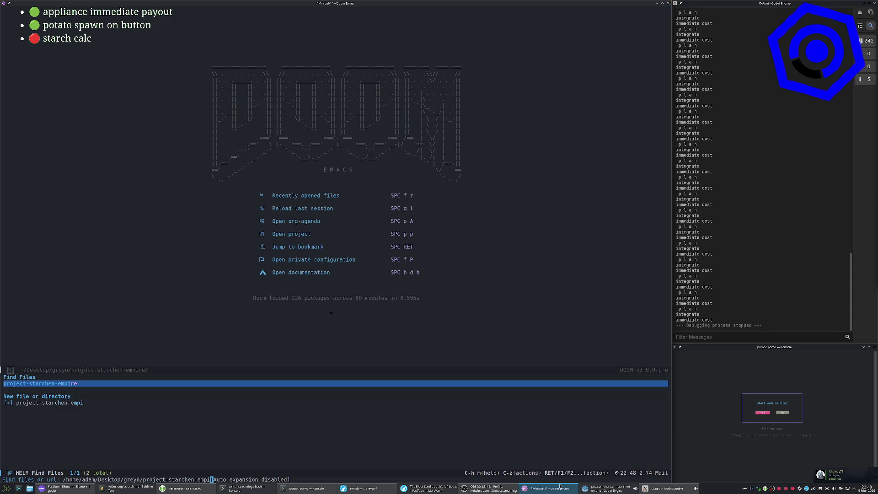
{"action": "key", "text": "BackSpace"}
{"action": "key", "text": "BackSpace"}
{"action": "key", "text": "BackSpace"}
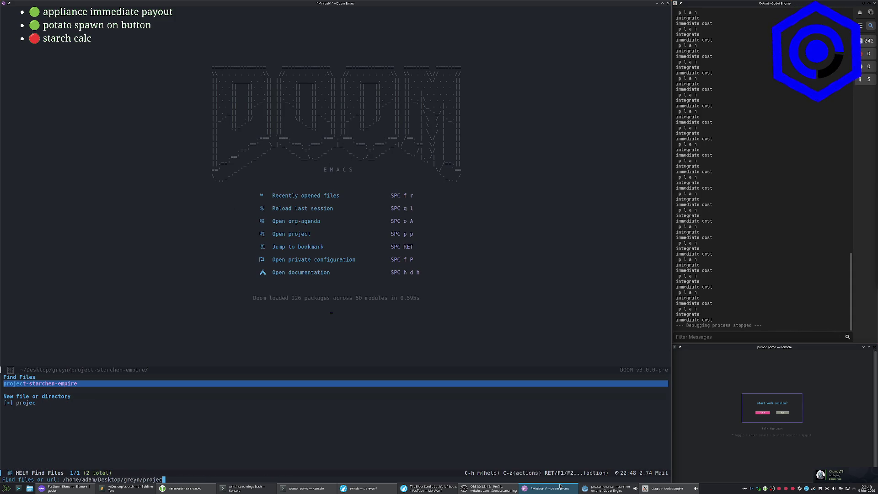
{"action": "key", "text": "BackSpace"}
{"action": "key", "text": "BackSpace"}
{"action": "key", "text": "BackSpace"}
{"action": "type", "text": "twitch streaming/"}
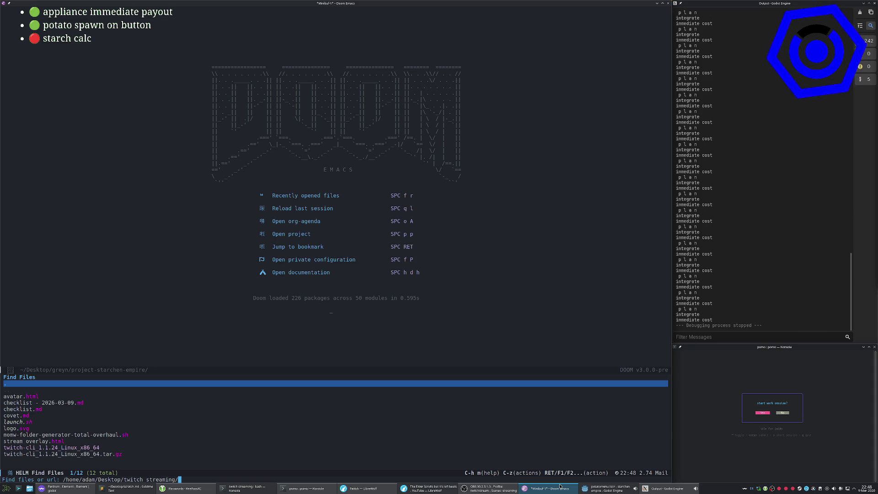
{"action": "type", "text": "stream overlay"}
{"action": "key", "text": "Return"}
Replace the red marker before starch calc with a green 🟢 and save with :w.
{"action": "key", "text": "j"}
{"action": "key", "text": "j"}
{"action": "key", "text": "j"}
{"action": "key", "text": "j"}
{"action": "key", "text": "j"}
{"action": "key", "text": "l"}
{"action": "key", "text": "l"}
{"action": "key", "text": "l"}
{"action": "key", "text": "x"}
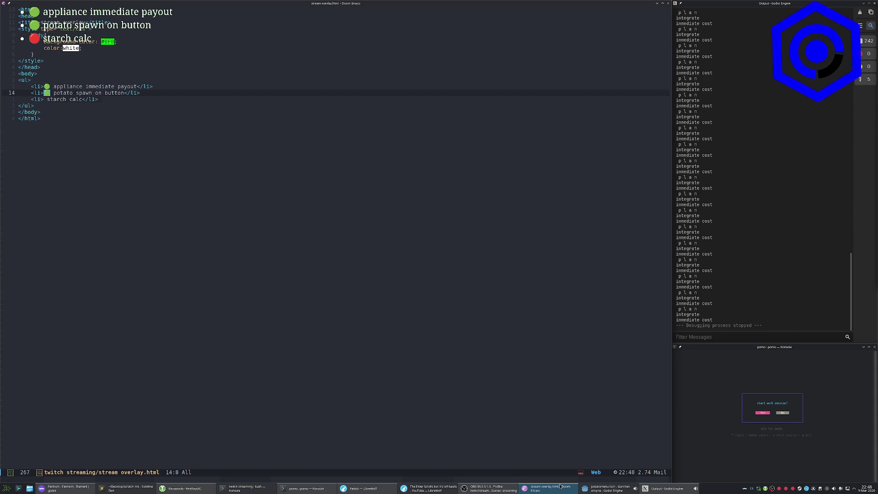
{"action": "type", "text": "i>🟢"}
{"action": "key", "text": "Escape"}
{"action": "type", "text": ":w"}
{"action": "key", "text": "Return"}
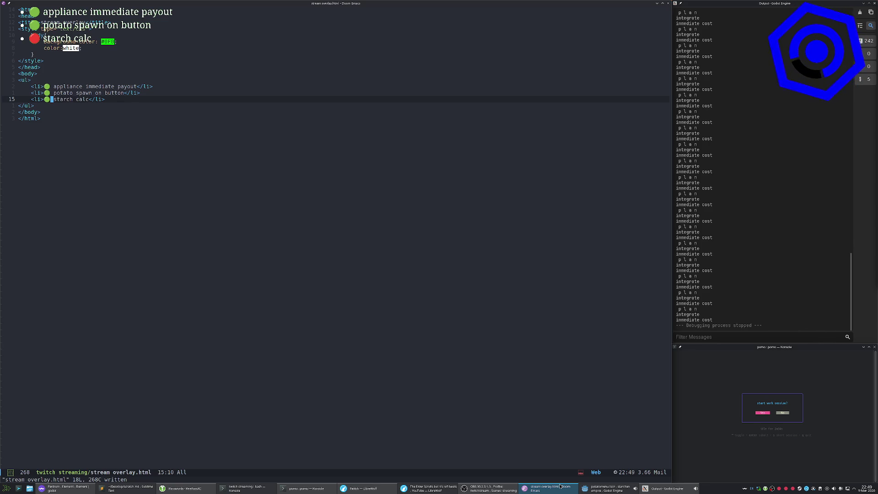
Flip to another virtual desktop and back, then delete the workspace to return to potato.gd.
{"action": "key", "text": "k"}
{"action": "key", "text": "k"}
{"action": "key", "text": "k"}
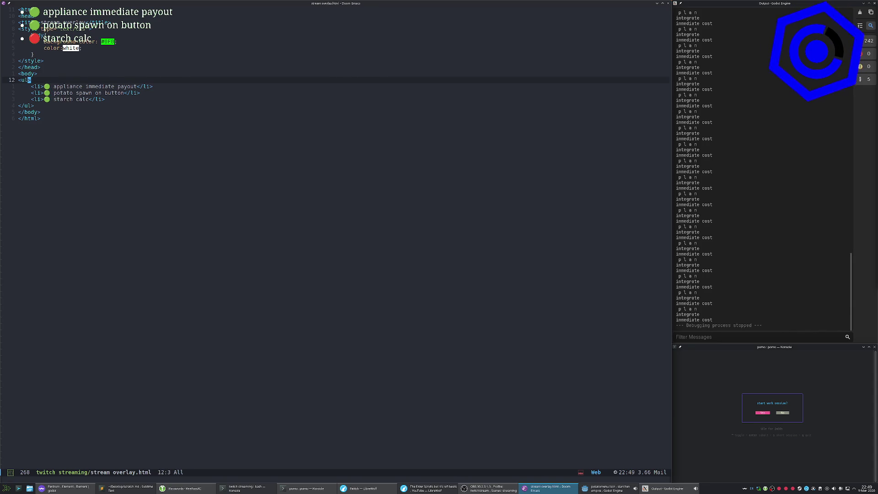
{"action": "key", "text": "ctrl+F2"}
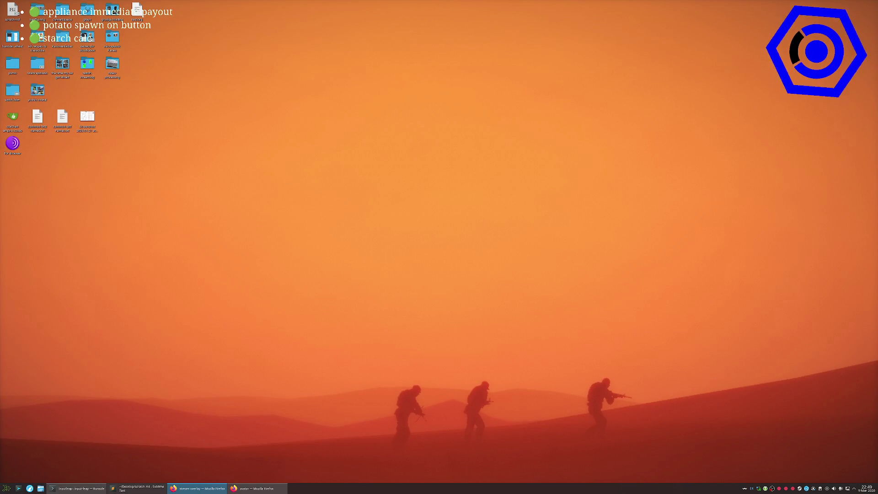
{"action": "key", "text": "ctrl+F1"}
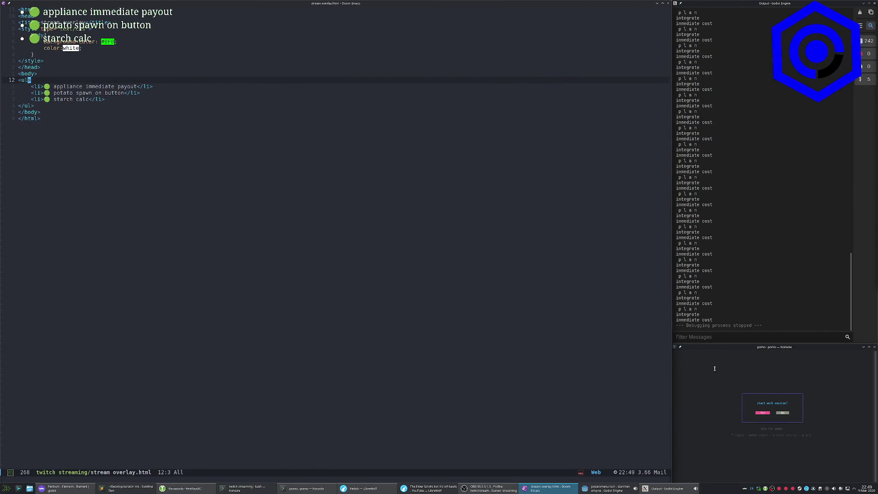
{"action": "key", "text": "ctrl+End"}
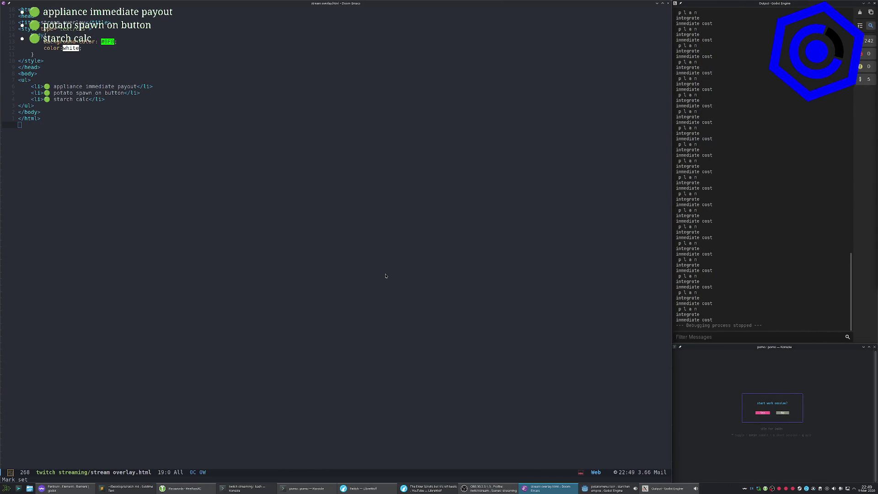
{"action": "key", "text": "space"}
{"action": "key", "text": "Tab"}
{"action": "key", "text": "d"}
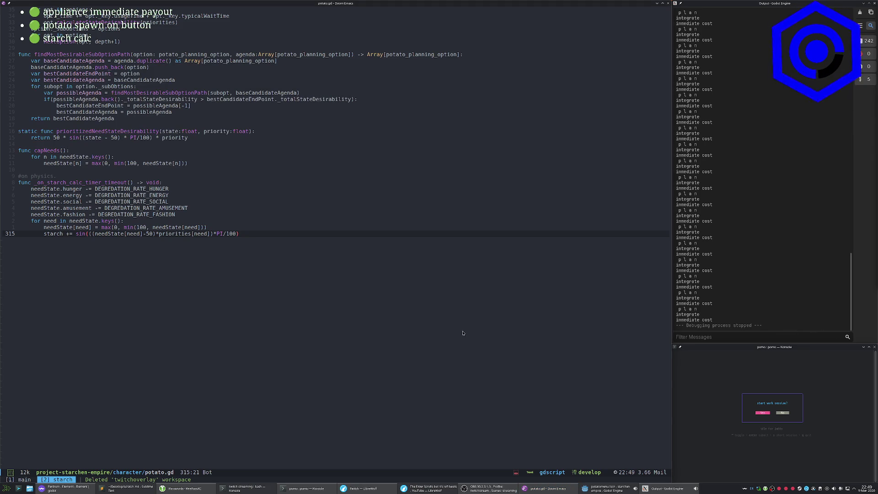
Start the 25-minute pomodoro work session in the pomo terminal.
{"action": "left_click", "coordinate": [305, 294]}
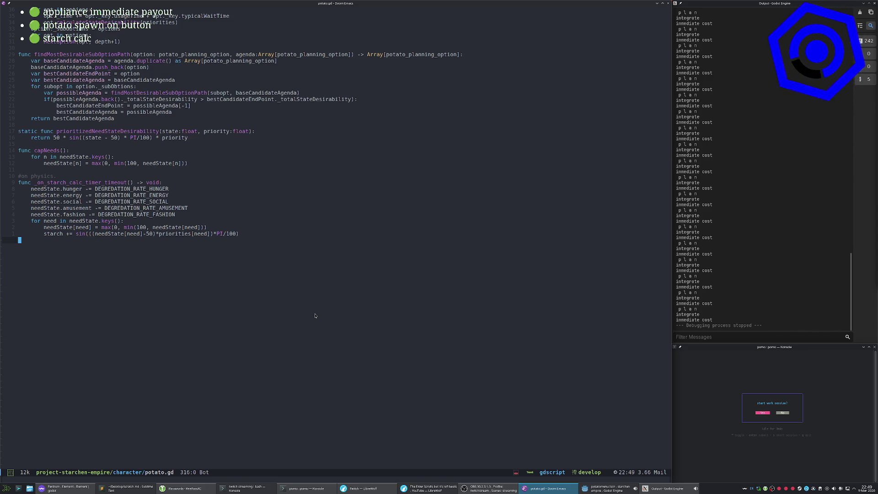
{"action": "left_click", "coordinate": [817, 452]}
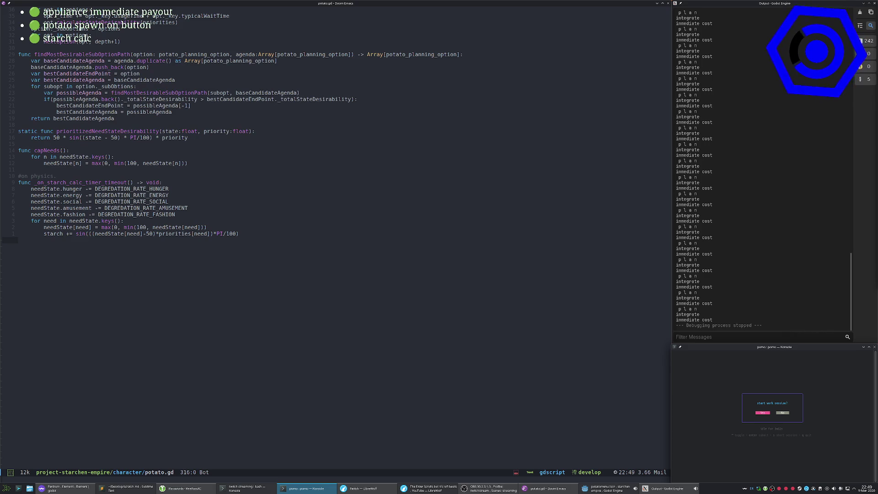
{"action": "key", "text": "Return"}
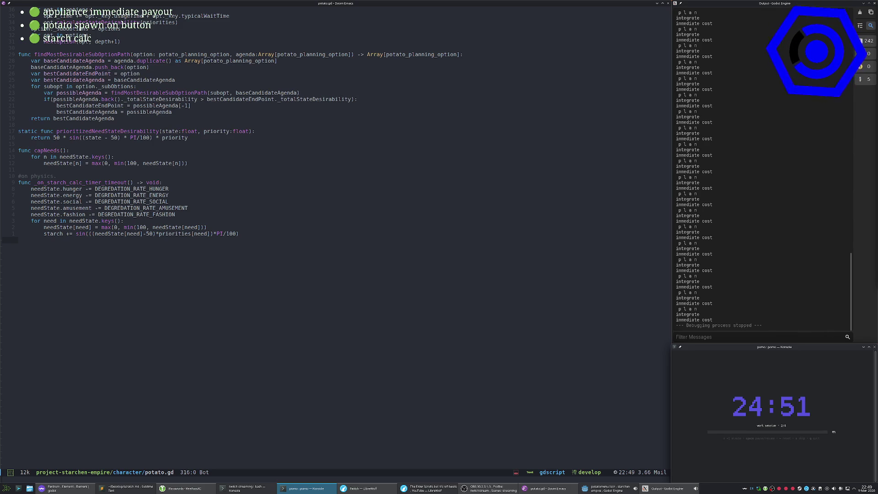
Switch Emacs to the main workspace and open the project's file finder.
{"action": "left_click", "coordinate": [305, 300]}
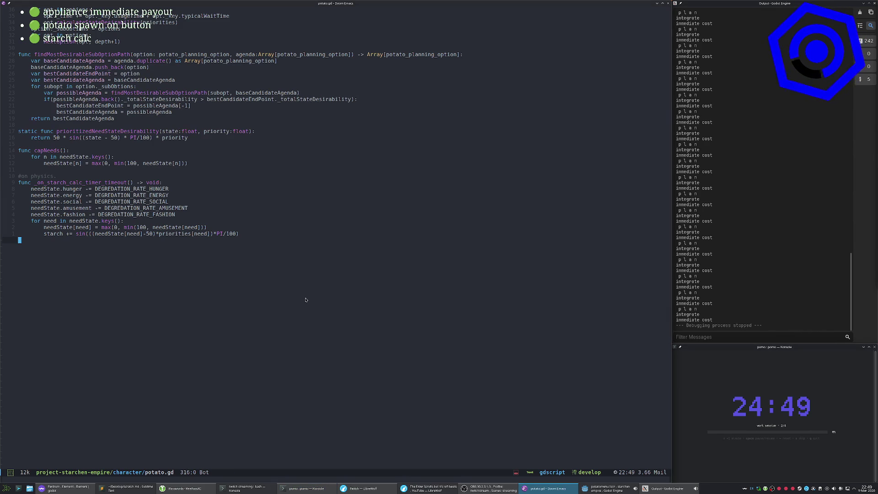
{"action": "key", "text": "space"}
{"action": "key", "text": "Tab"}
{"action": "key", "text": "period"}
{"action": "key", "text": "Return"}
{"action": "key", "text": "space"}
{"action": "key", "text": "period"}
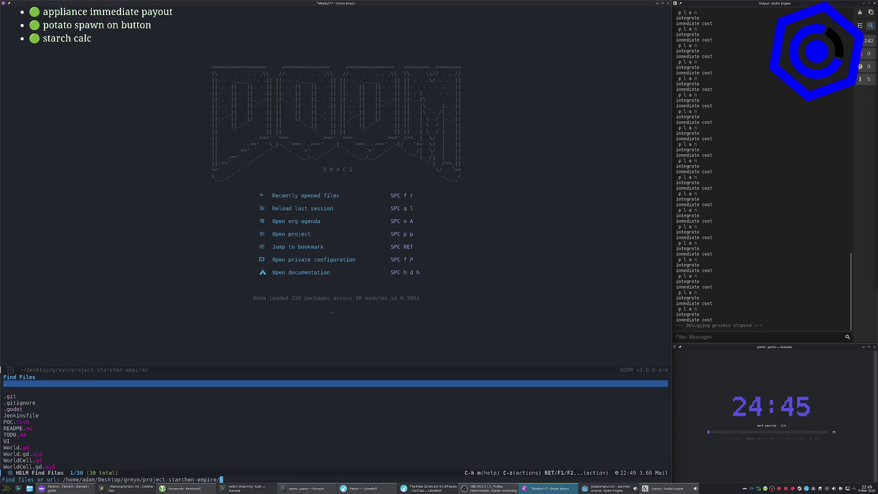
Open scratch.md from recent files, then open the ruthlist.org task list.
{"action": "key", "text": "Escape"}
{"action": "key", "text": "space"}
{"action": "type", "text": "frscratch"}
{"action": "key", "text": "Return"}
{"action": "key", "text": "space"}
{"action": "key", "text": "o"}
{"action": "key", "text": "p"}
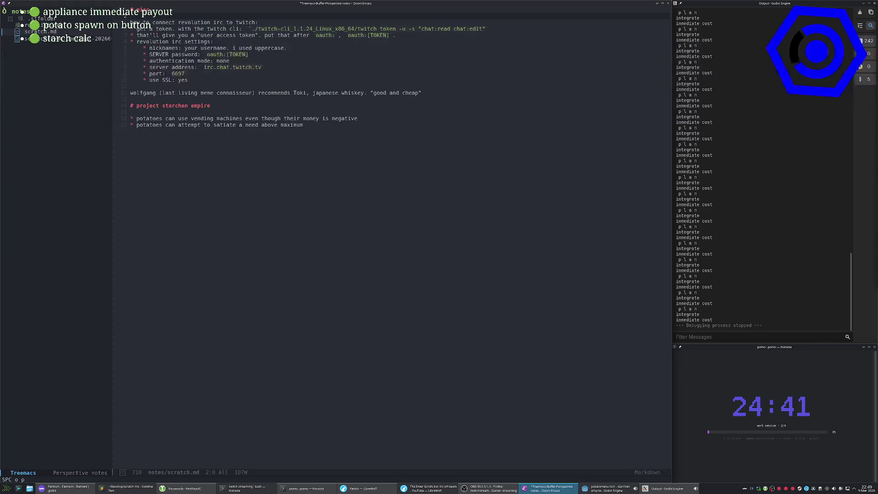
{"action": "key", "text": "k"}
{"action": "key", "text": "Return"}
Hide the project tree, save ruthlist.org, and jump to its line 4.
{"action": "key", "text": "space"}
{"action": "key", "text": "o"}
{"action": "key", "text": "p"}
{"action": "key", "text": "j"}
{"action": "key", "text": "j"}
{"action": "key", "text": "Escape"}
{"action": "type", "text": ":w"}
{"action": "key", "text": "Return"}
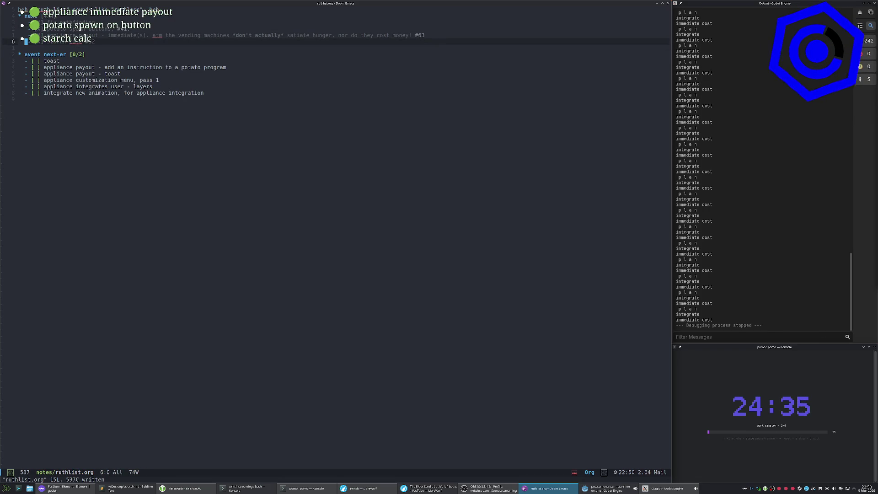
{"action": "type", "text": ":4"}
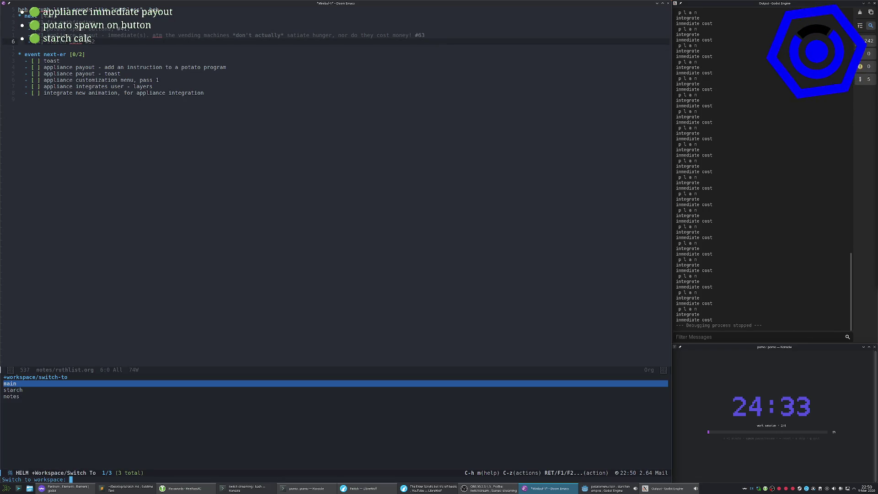
{"action": "key", "text": "Return"}
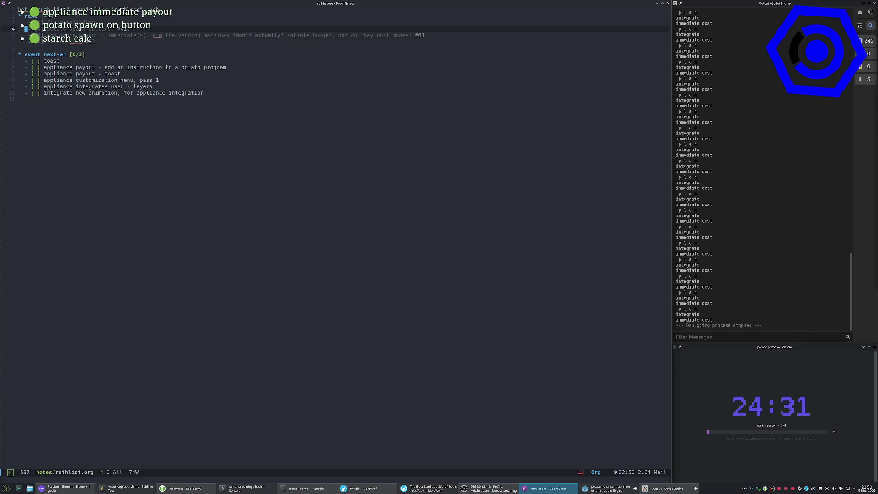
Move to the empty last line and toggle the project sidebar open and closed.
{"action": "left_click", "coordinate": [190, 200]}
{"action": "key", "text": "space"}
{"action": "key", "text": "o"}
{"action": "key", "text": "p"}
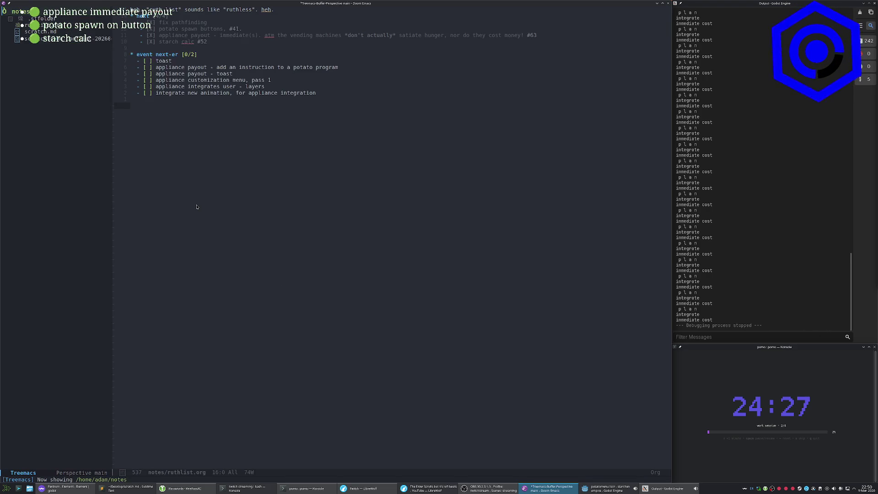
{"action": "key", "text": "space"}
{"action": "key", "text": "o"}
{"action": "key", "text": "p"}
Review the workspace list (main, starch, notes) without switching.
{"action": "key", "text": "space"}
{"action": "key", "text": "Tab"}
{"action": "key", "text": "period"}
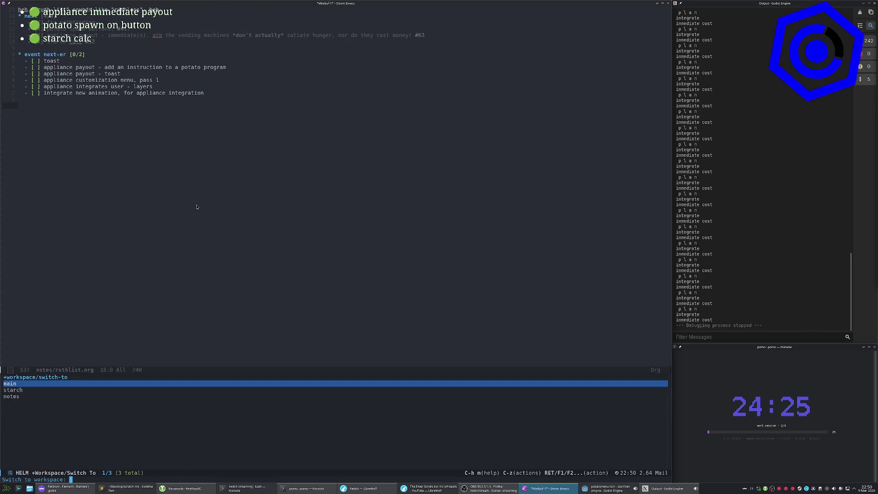
{"action": "key", "text": "Escape"}
{"action": "key", "text": "space"}
{"action": "key", "text": "Tab"}
{"action": "key", "text": "period"}
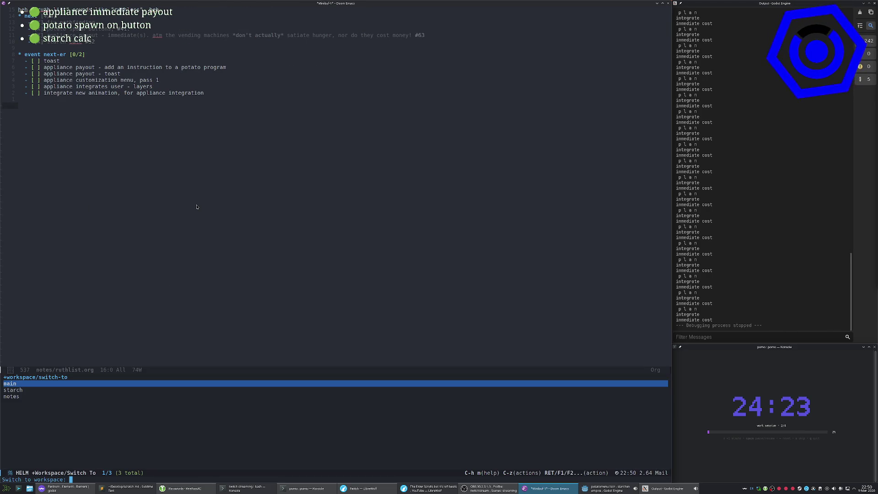
{"action": "key", "text": "Return"}
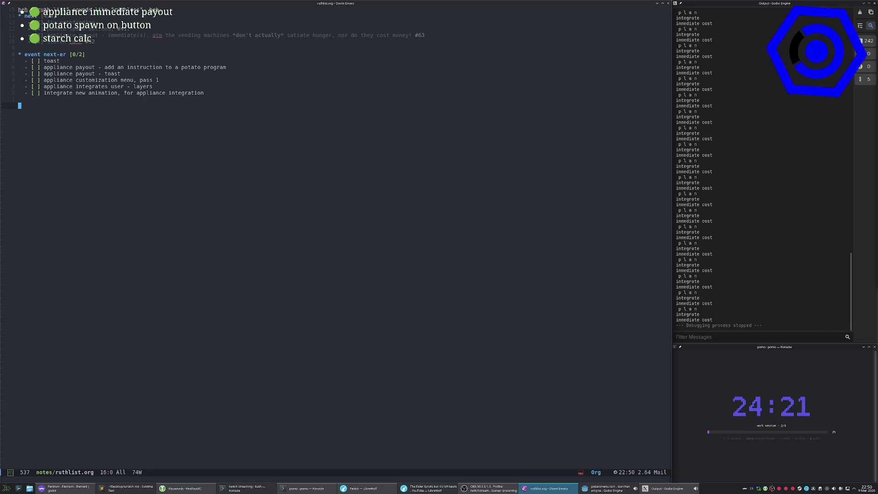
Kill the ruthlist.org buffer with SPC b k.
{"action": "key", "text": "space"}
{"action": "key", "text": "b"}
{"action": "key", "text": "k"}
{"action": "key", "text": "space"}
{"action": "key", "text": "b"}
{"action": "key", "text": "k"}
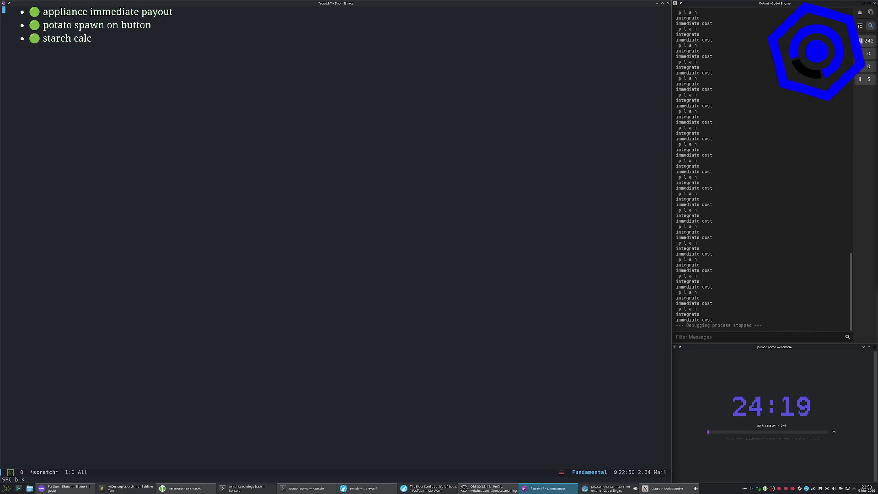
Filter the workspace list for 'no' to find notes, then back out.
{"action": "key", "text": "space"}
{"action": "key", "text": "Tab"}
{"action": "key", "text": "period"}
{"action": "type", "text": "no"}
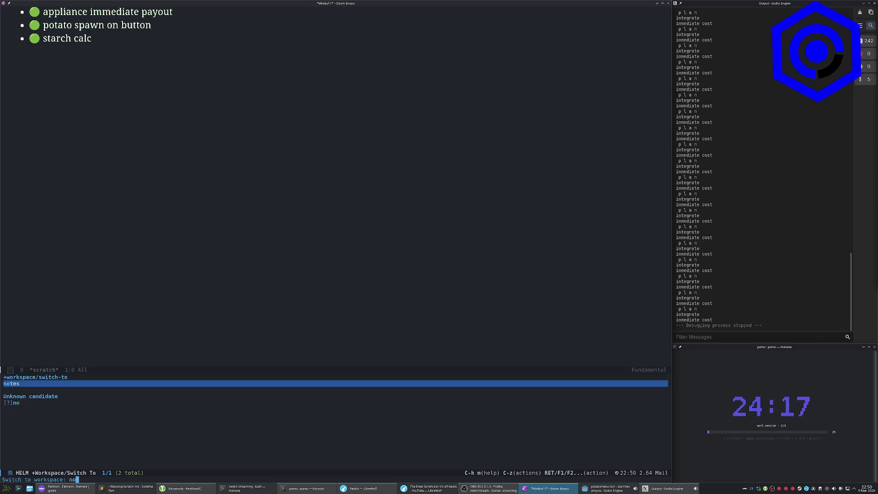
{"action": "key", "text": "Escape"}
{"action": "key", "text": "space"}
{"action": "key", "text": "b"}
{"action": "key", "text": "BackSpace"}
{"action": "key", "text": "space"}
{"action": "key", "text": "Tab"}
{"action": "key", "text": "period"}
{"action": "key", "text": "Escape"}
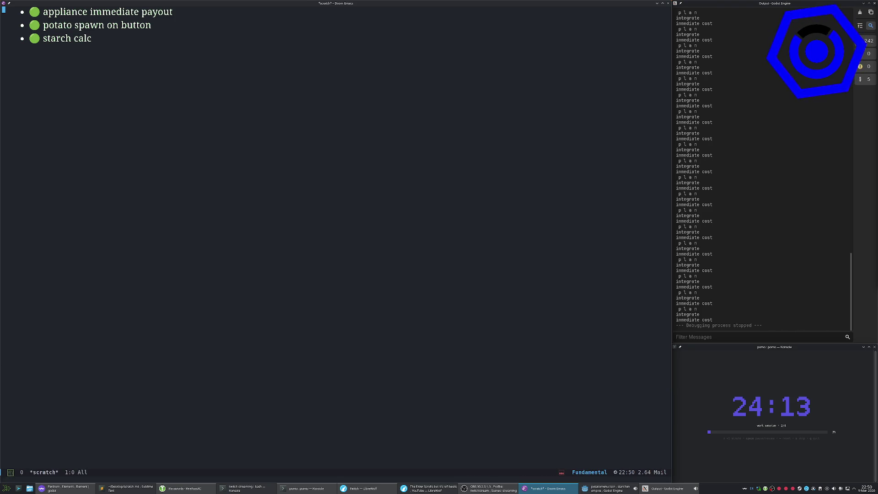
Leave scratch for the Doom dashboard and begin deleting the main workspace.
{"action": "key", "text": "space"}
{"action": "key", "text": "Tab"}
{"action": "key", "text": "n"}
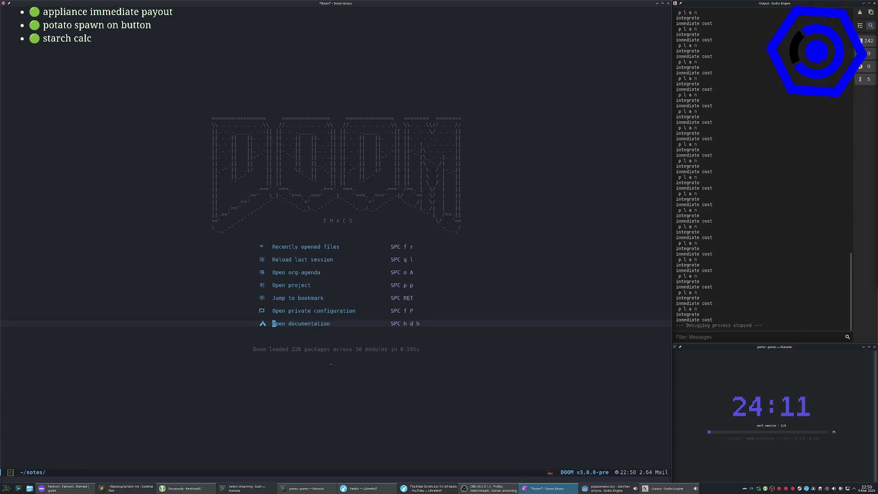
{"action": "key", "text": "space"}
{"action": "key", "text": "Tab"}
{"action": "key", "text": "period"}
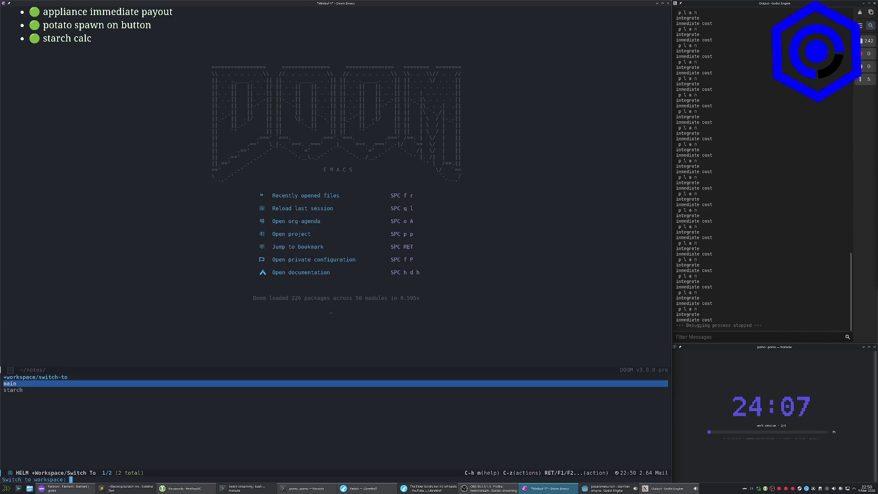
{"action": "key", "text": "Escape"}
{"action": "key", "text": "space"}
{"action": "key", "text": "Tab"}
Land in starch on potato.gd line 283, then pause and resume the pomodoro timer.
{"action": "key", "text": "d"}
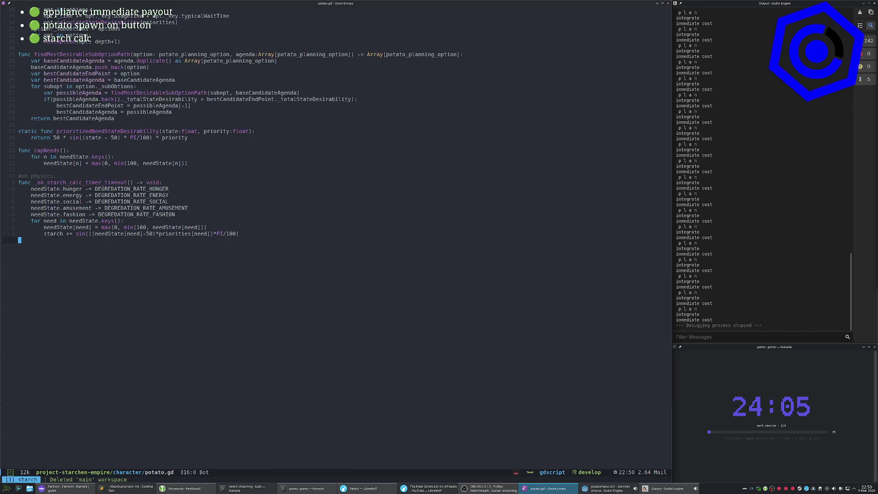
{"action": "key", "text": "k"}
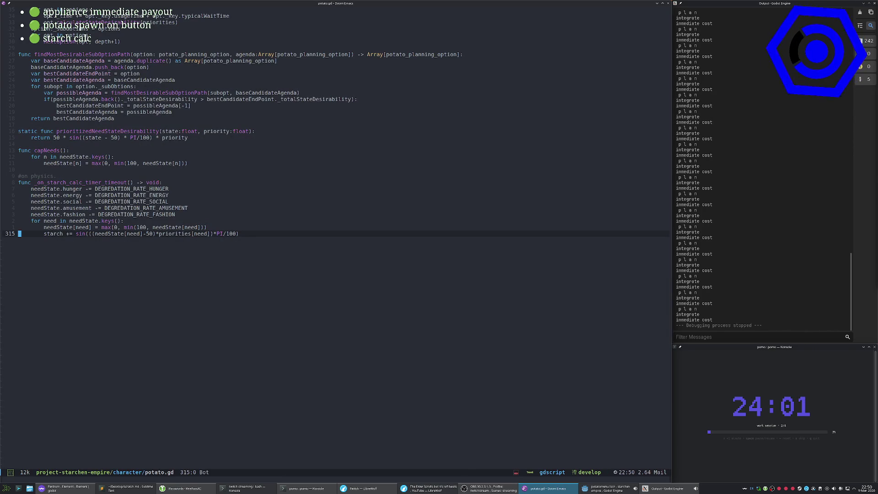
{"action": "left_click", "coordinate": [116, 29]}
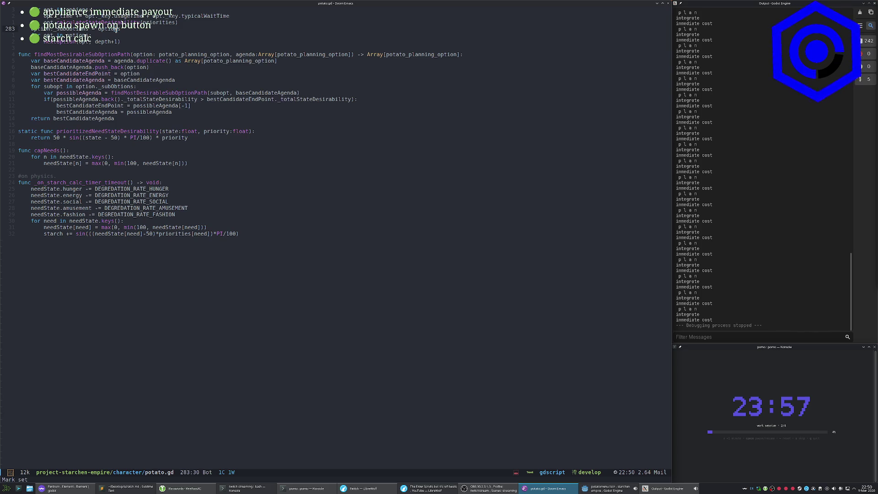
{"action": "left_click", "coordinate": [775, 413]}
{"action": "key", "text": "space"}
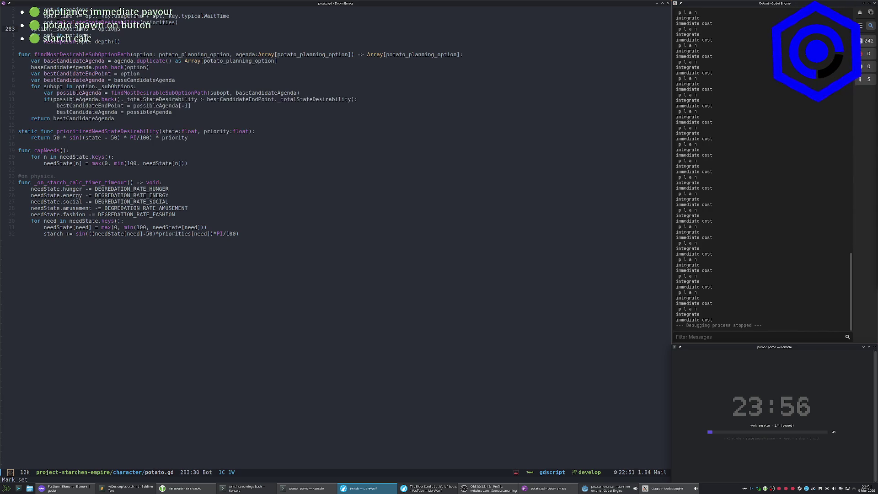
{"action": "left_click", "coordinate": [504, 302]}
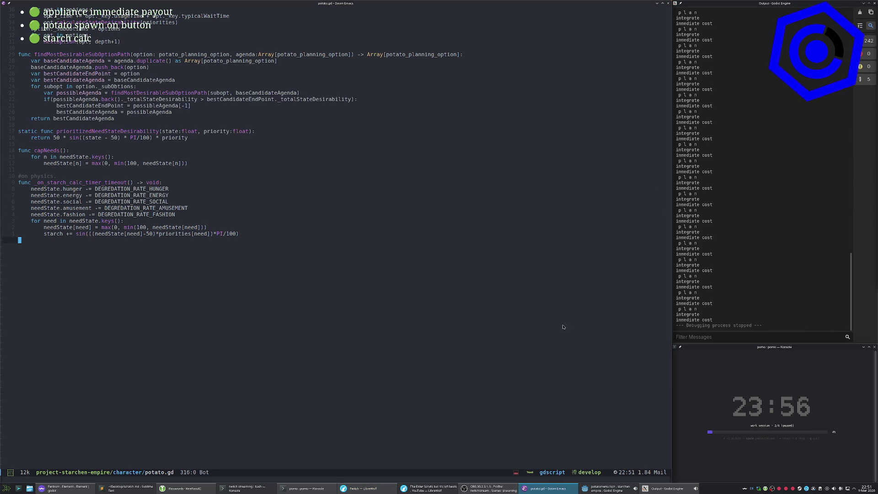
{"action": "key", "text": "space"}
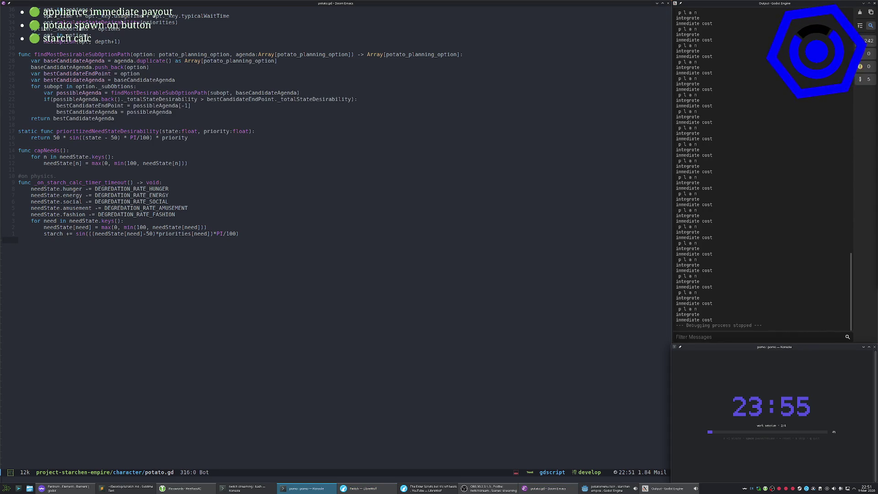
{"action": "left_click", "coordinate": [323, 341]}
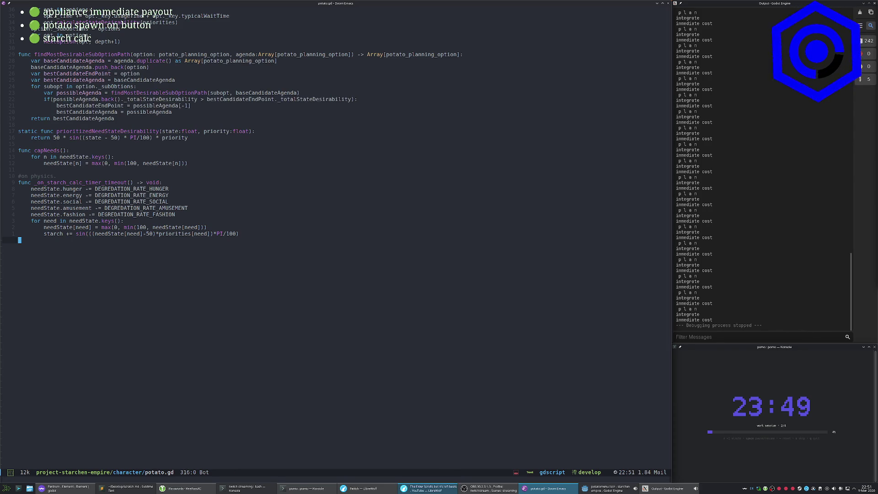
Glance at the YouTube browser, then delete potato.gd's empty last line and add one below 315.
{"action": "left_click", "coordinate": [429, 489]}
{"action": "left_click", "coordinate": [411, 370]}
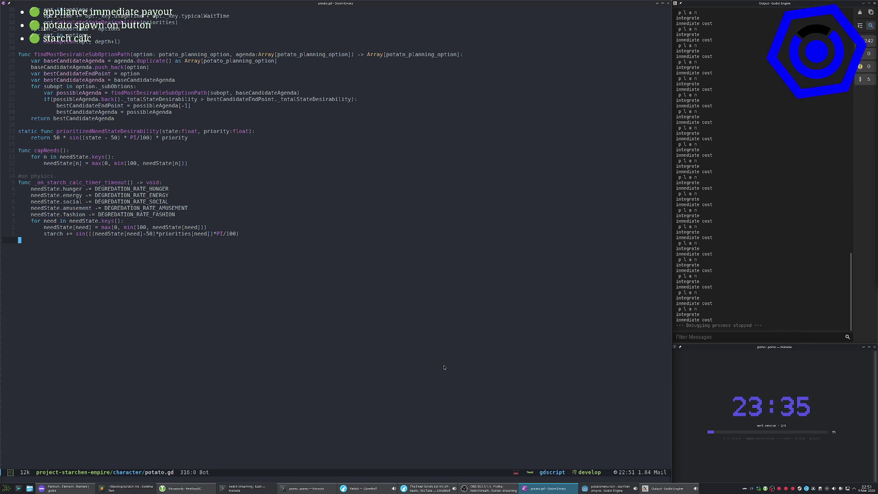
{"action": "key", "text": "BackSpace"}
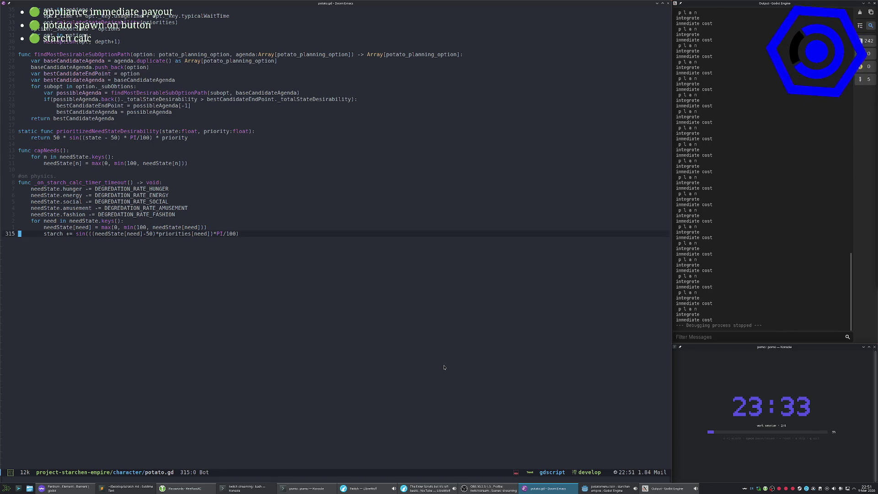
{"action": "key", "text": "Escape"}
{"action": "key", "text": "o"}
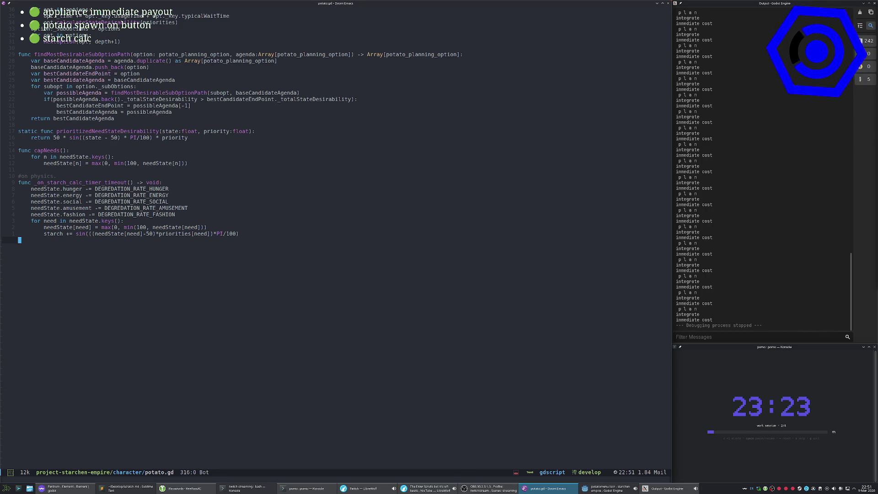
{"action": "key", "text": "k"}
{"action": "key", "text": "k"}
{"action": "key", "text": "k"}
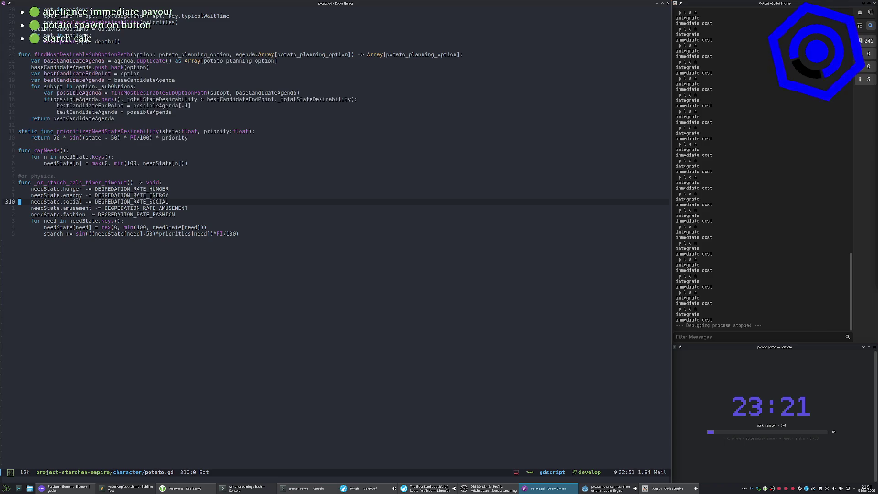
{"action": "key", "text": "k"}
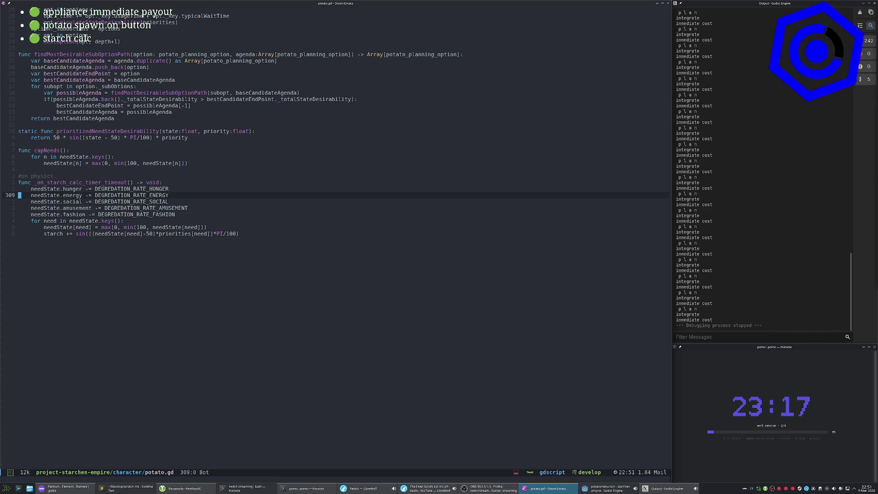
{"action": "key", "text": "space"}
Open vterm and agree to compile it (fails, libtool missing), then open a Konsole window.
{"action": "key", "text": "o"}
{"action": "key", "text": "t"}
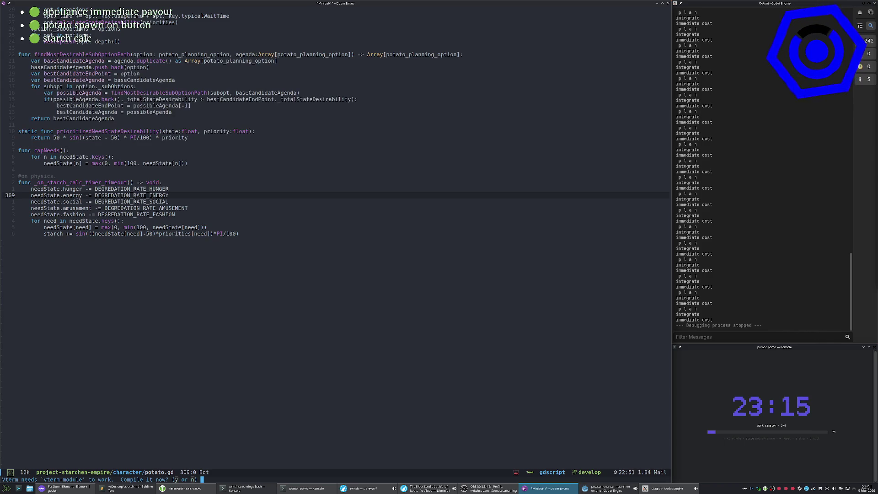
{"action": "key", "text": "y"}
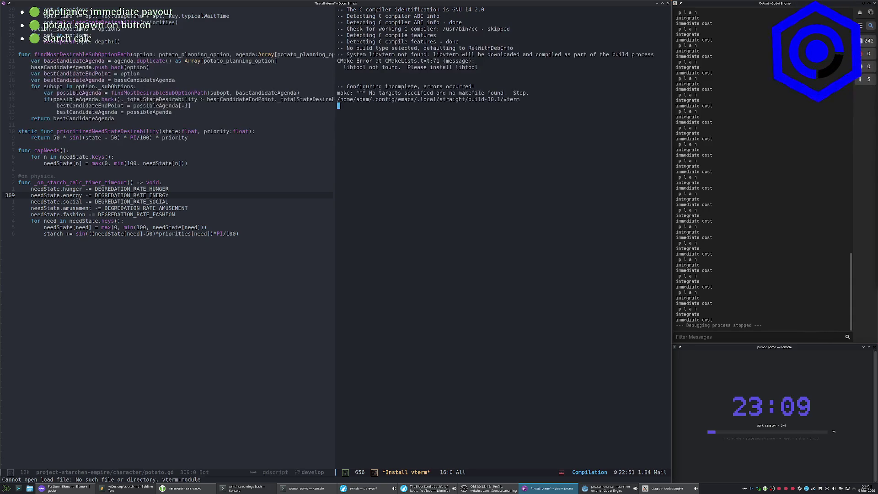
{"action": "key", "text": "ctrl+alt+t"}
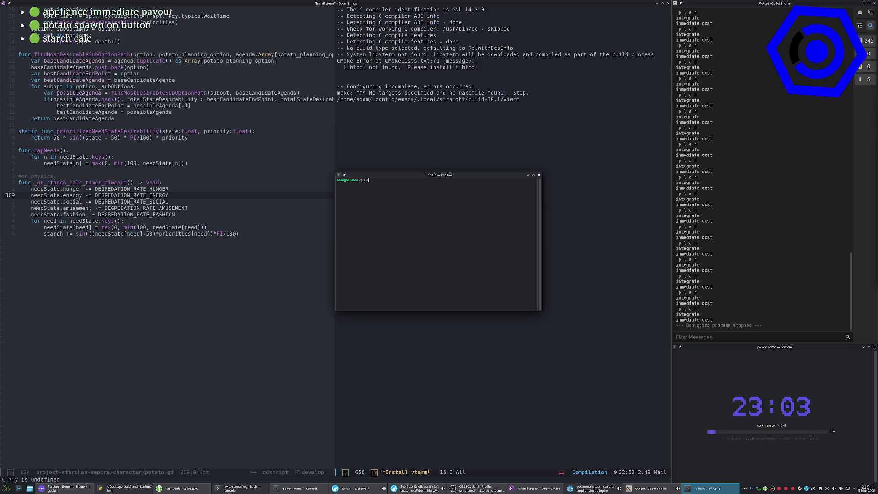
Run 'apt search ol', quit the results, and close that apt terminal.
{"action": "type", "text": "apt search "}
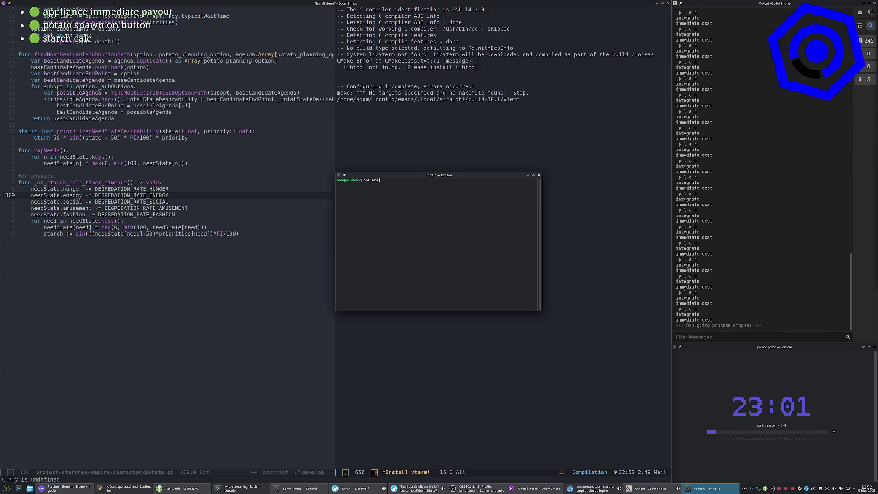
{"action": "type", "text": "ol"}
{"action": "key", "text": "Return"}
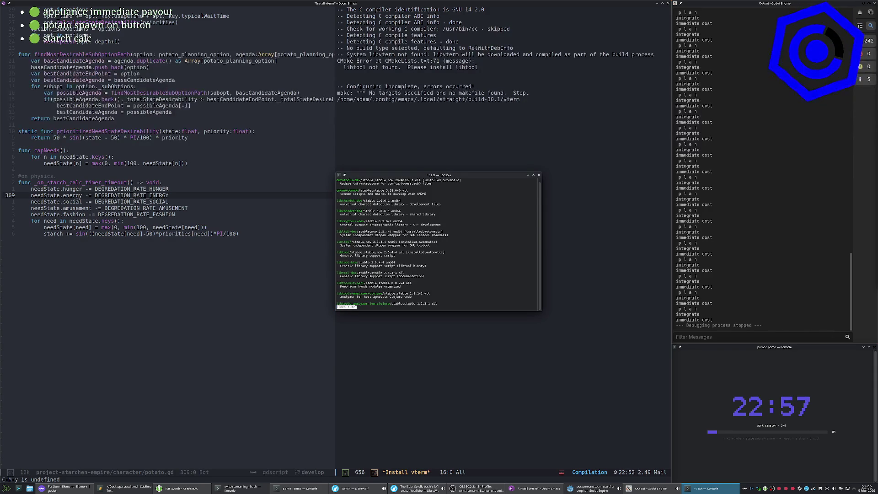
{"action": "key", "text": "q"}
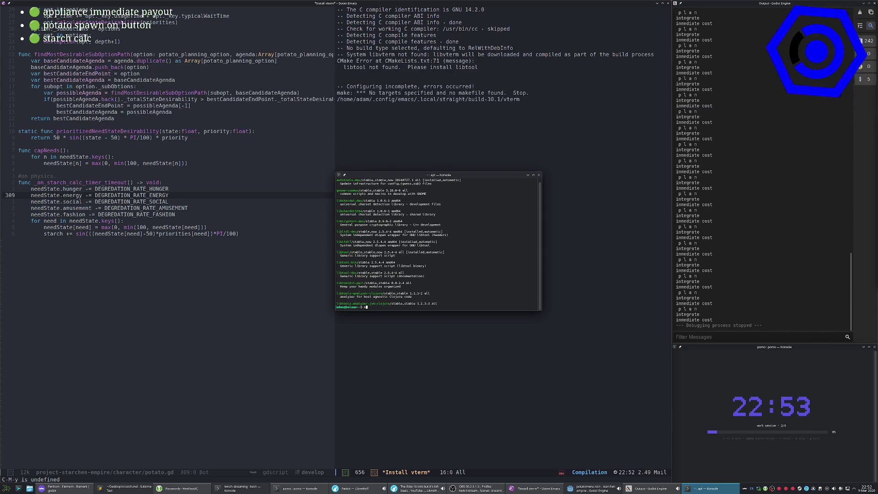
{"action": "key", "text": "ctrl+d"}
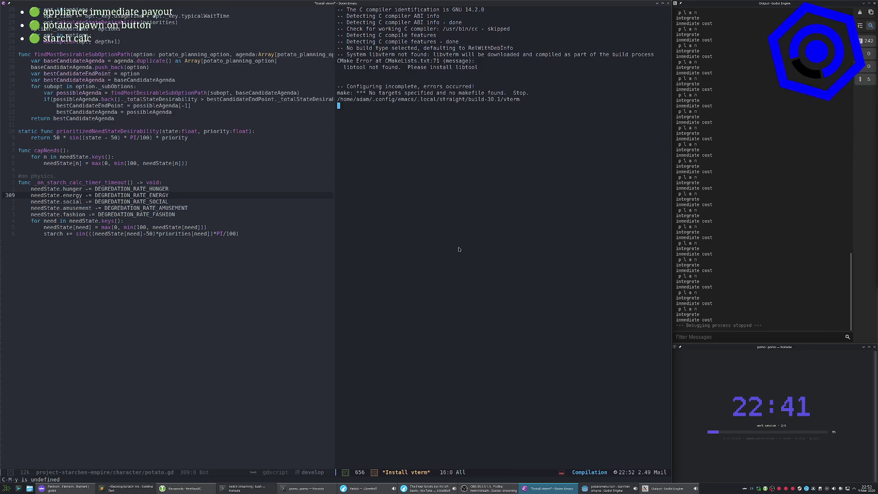
In a fresh terminal, confirm libtool is missing and list packages with 'apt search libtool'.
{"action": "key", "text": "ctrl+alt+t"}
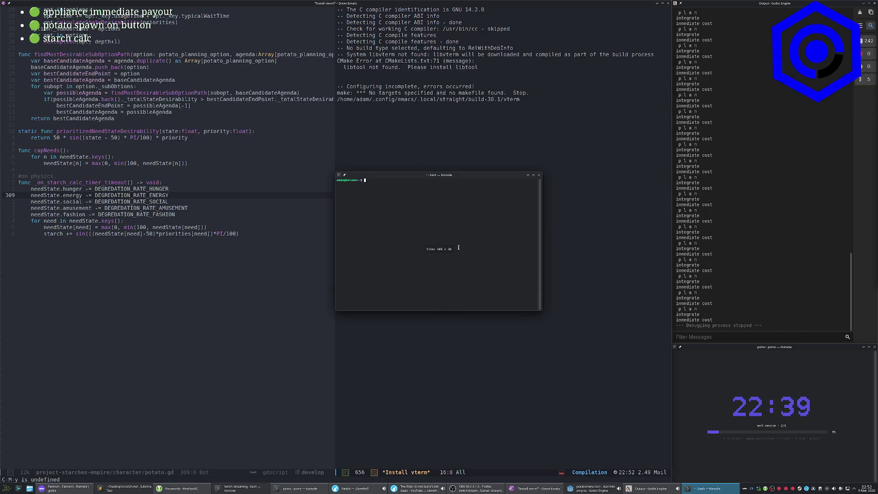
{"action": "type", "text": "libtool"}
{"action": "key", "text": "Return"}
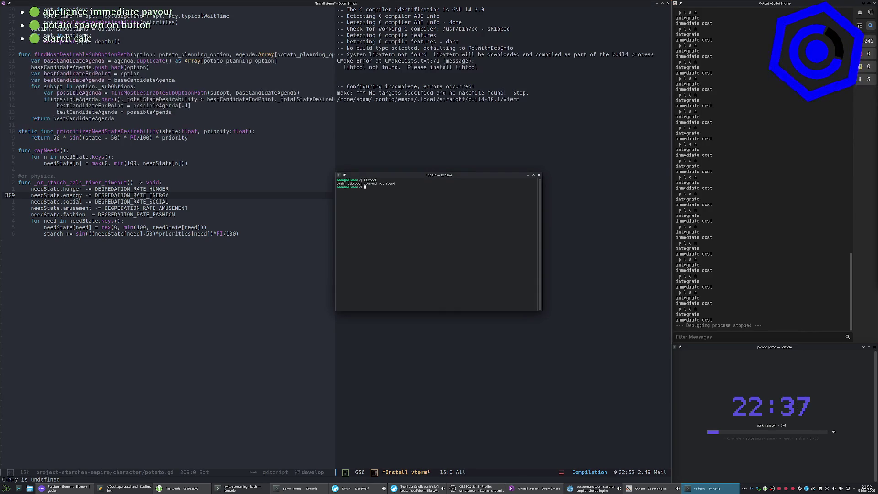
{"action": "type", "text": "apt search libtool"}
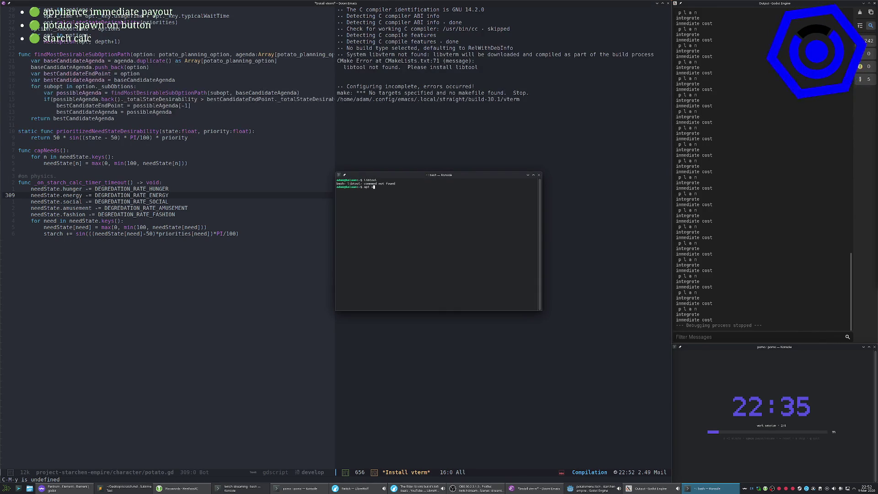
{"action": "key", "text": "Return"}
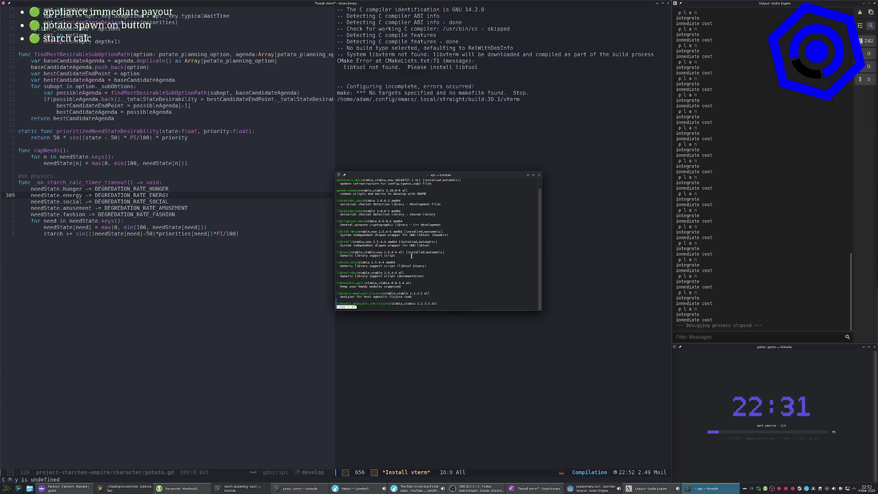
{"action": "double_click", "coordinate": [414, 252]}
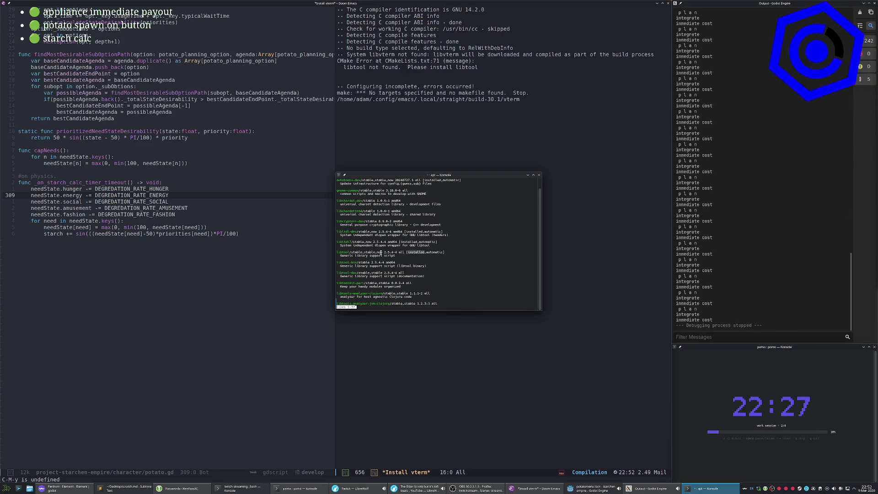
{"action": "left_click", "coordinate": [388, 253]}
{"action": "key", "text": "q"}
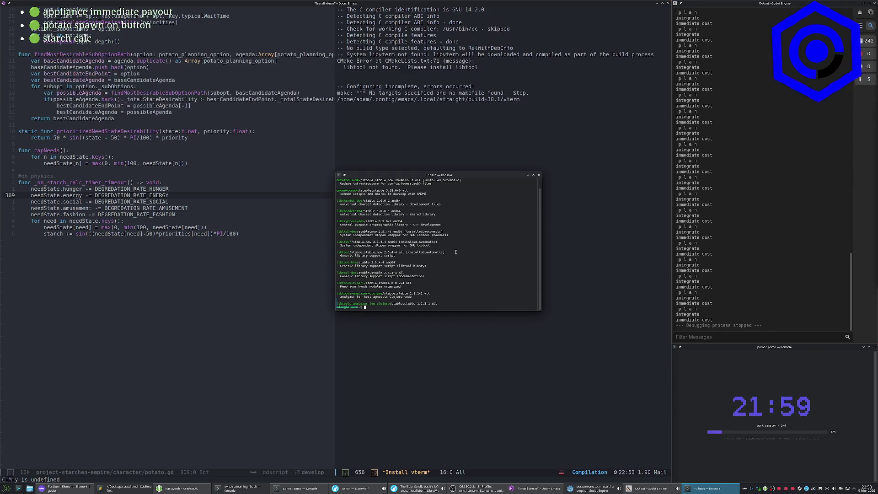
Run 'sudo apt-get install libtool-bin', try the sudo password, then cancel the pending command.
{"action": "type", "text": "s"}
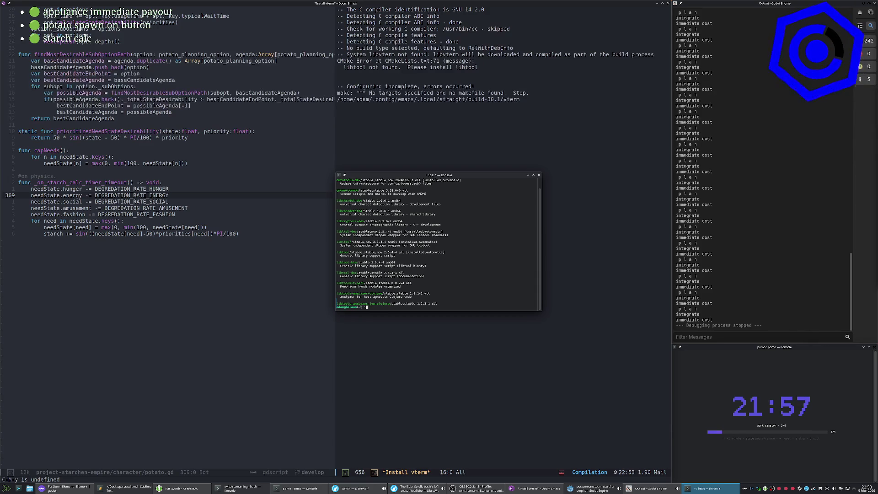
{"action": "type", "text": "sudo apt"}
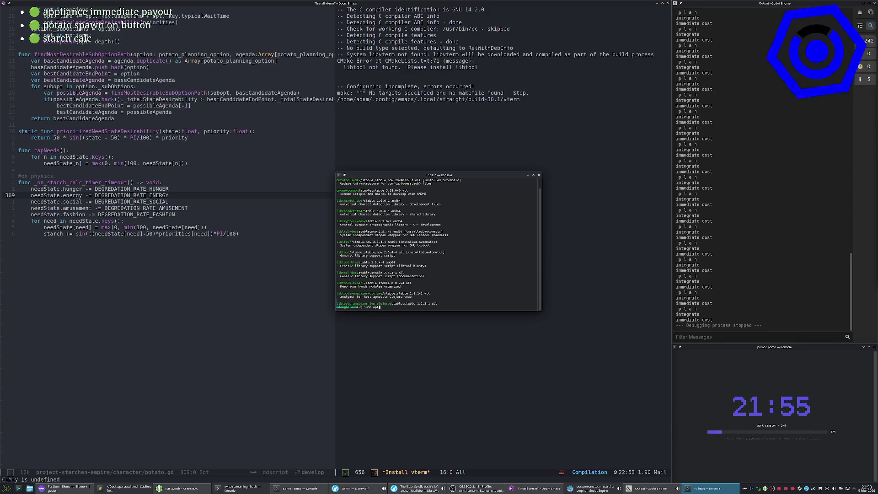
{"action": "type", "text": "-get install "}
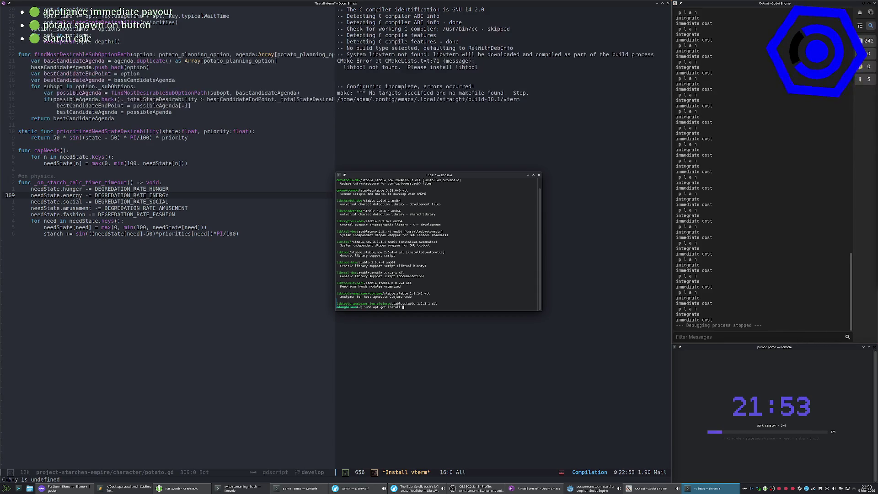
{"action": "type", "text": "libtool-bin"}
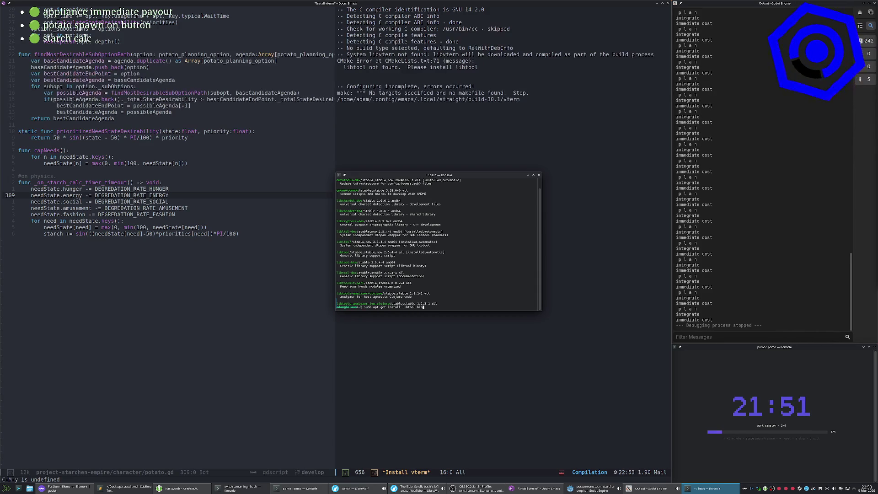
{"action": "key", "text": "Return"}
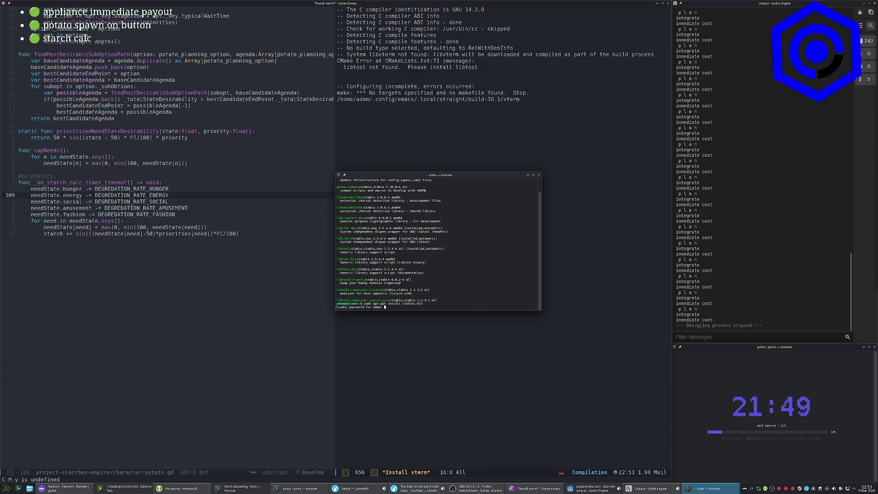
{"action": "key", "text": "alt+Tab"}
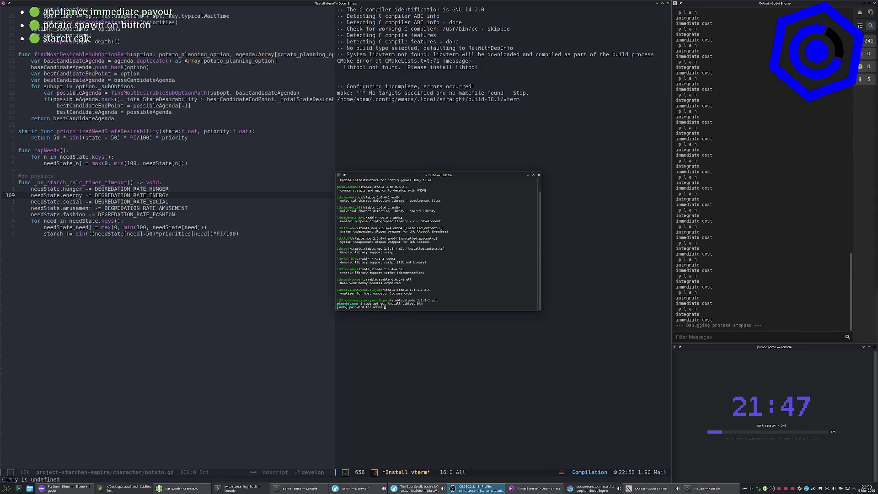
{"action": "left_click", "coordinate": [418, 266]}
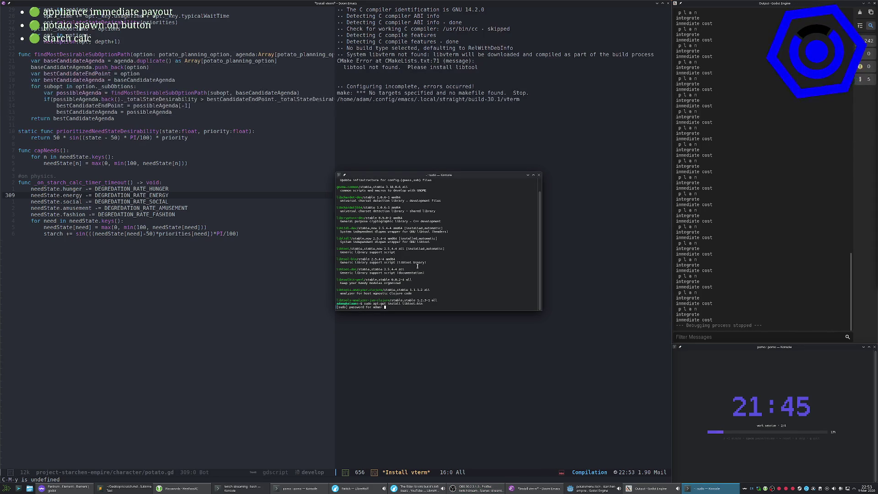
{"action": "key", "text": "Return"}
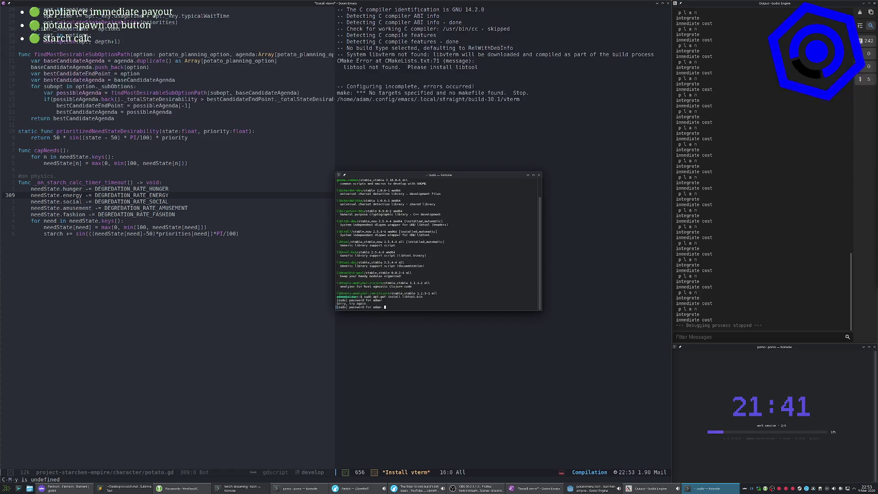
{"action": "key", "text": "alt+Tab"}
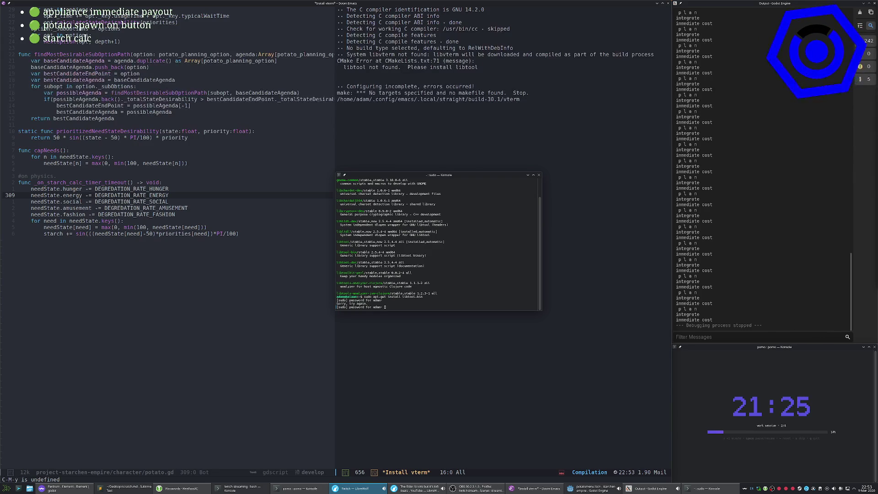
{"action": "left_click", "coordinate": [412, 253]}
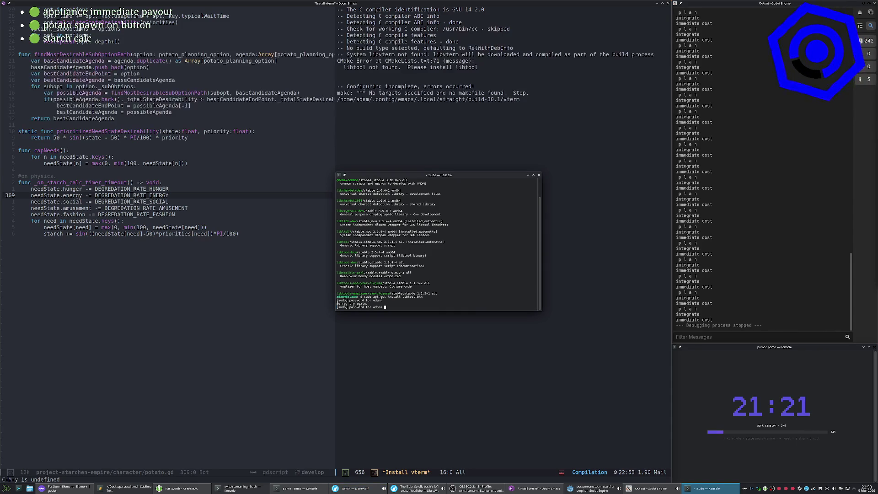
{"action": "key", "text": "Return"}
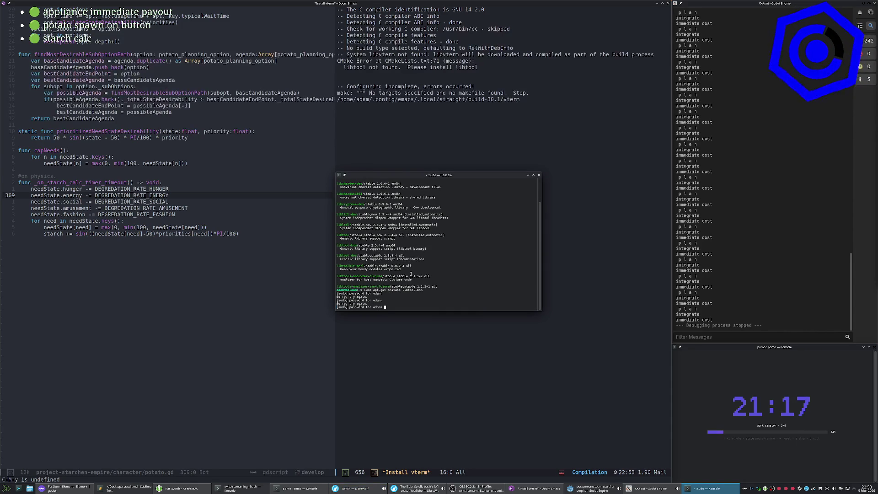
{"action": "key", "text": "alt+Tab"}
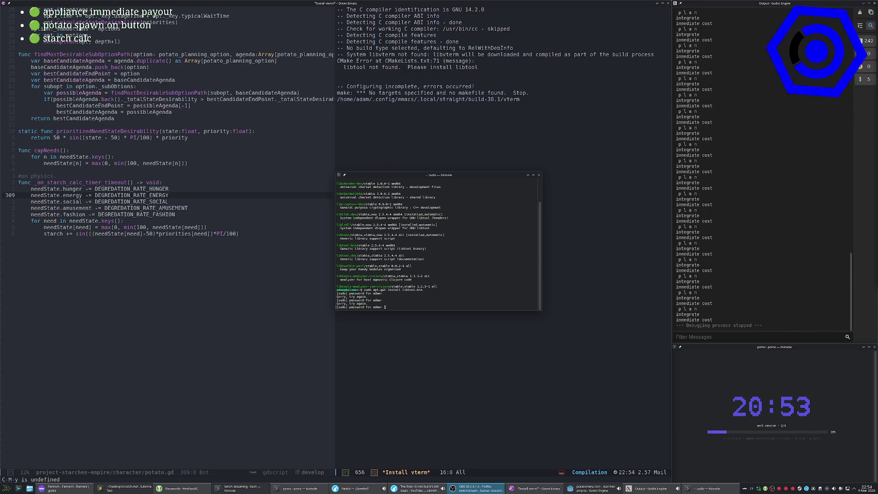
{"action": "left_click", "coordinate": [358, 258]}
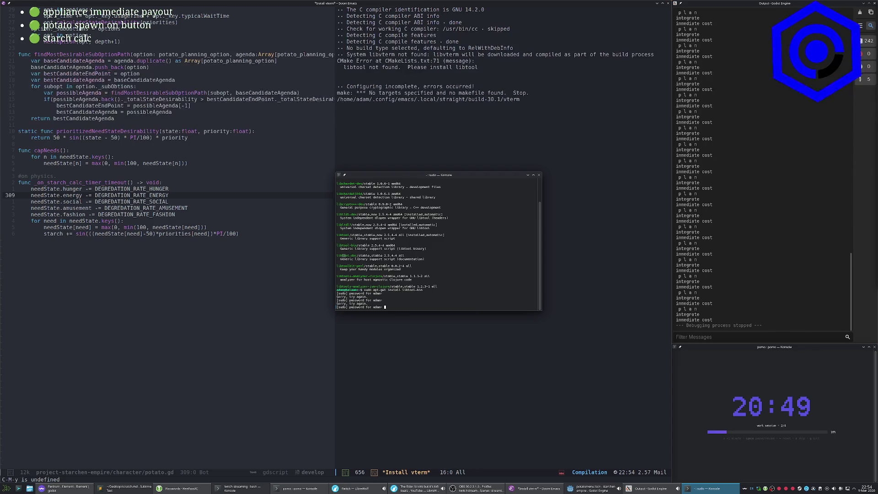
{"action": "key", "text": "Return"}
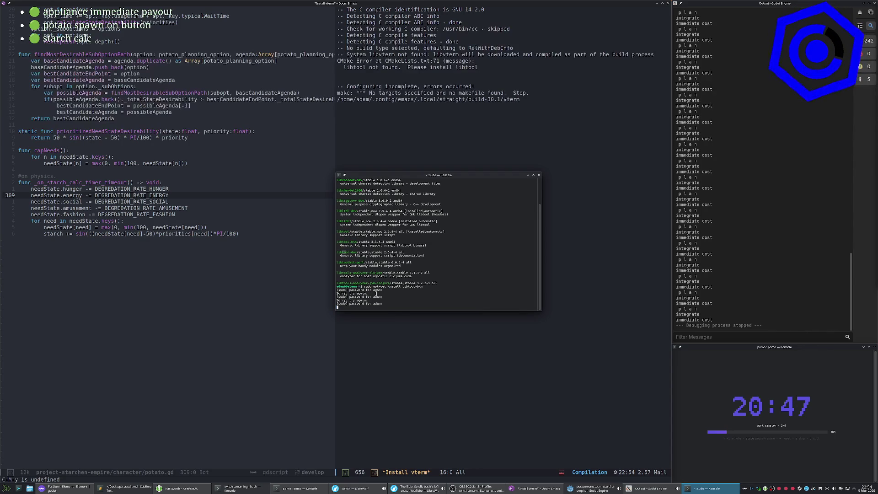
{"action": "key", "text": "ctrl+c"}
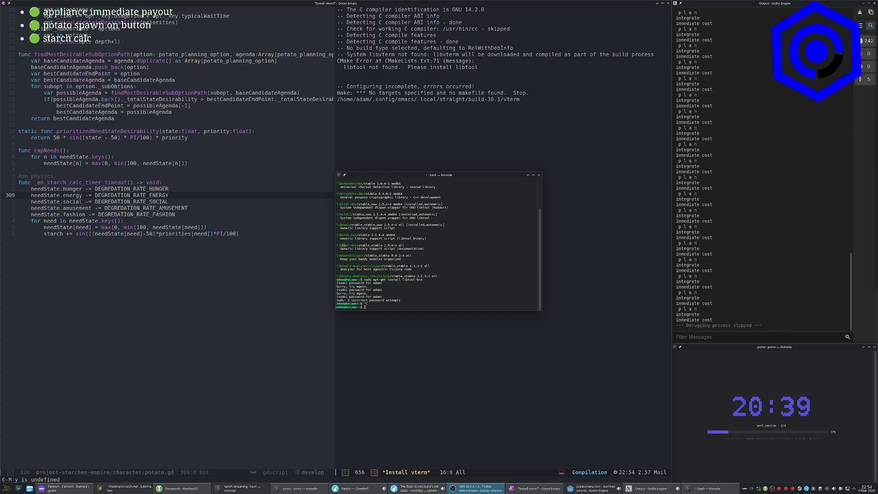
Rerun the libtool-bin install, enter the sudo password, and close the terminal.
{"action": "left_click", "coordinate": [453, 252]}
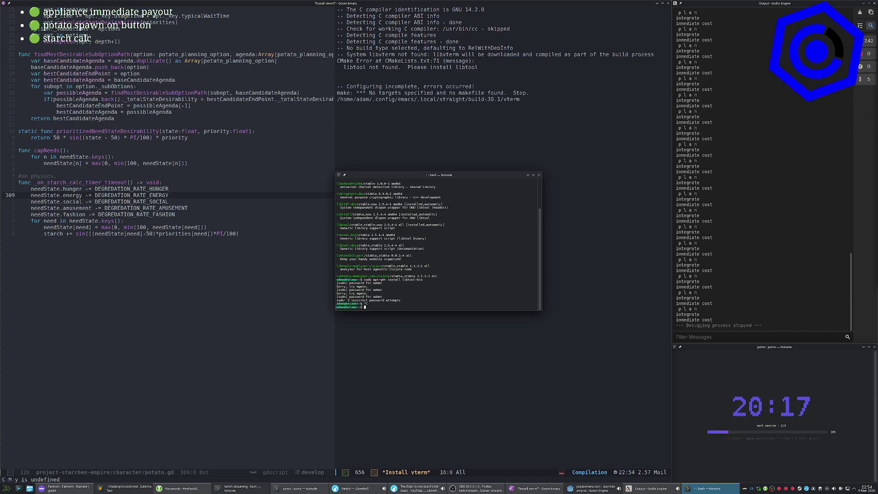
{"action": "key", "text": "Up"}
{"action": "key", "text": "Return"}
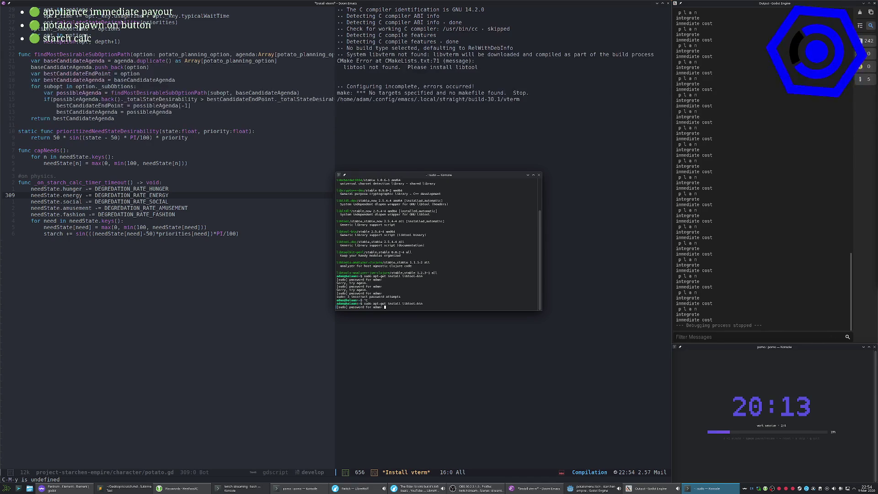
{"action": "key", "text": "Return"}
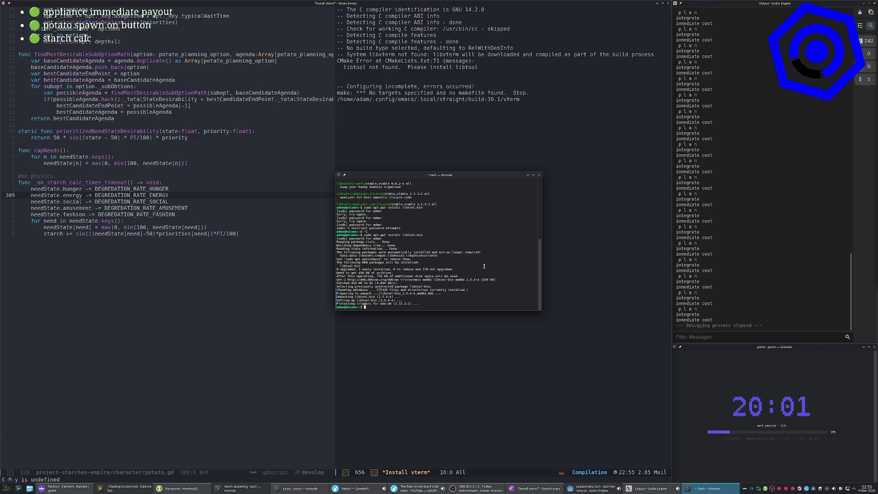
{"action": "key", "text": "ctrl+d"}
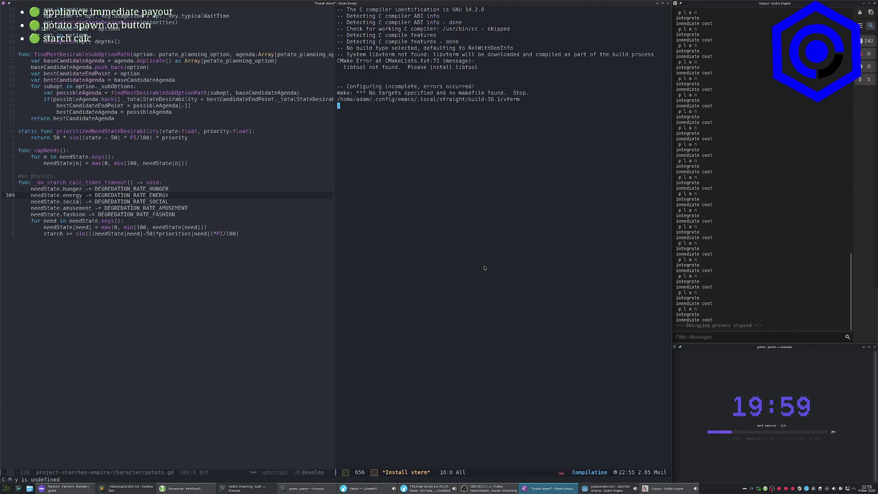
Answer y to compile the vterm module and let the build reach 100% vterm-module.
{"action": "key", "text": "q"}
{"action": "key", "text": "space"}
{"action": "key", "text": "o"}
{"action": "key", "text": "t"}
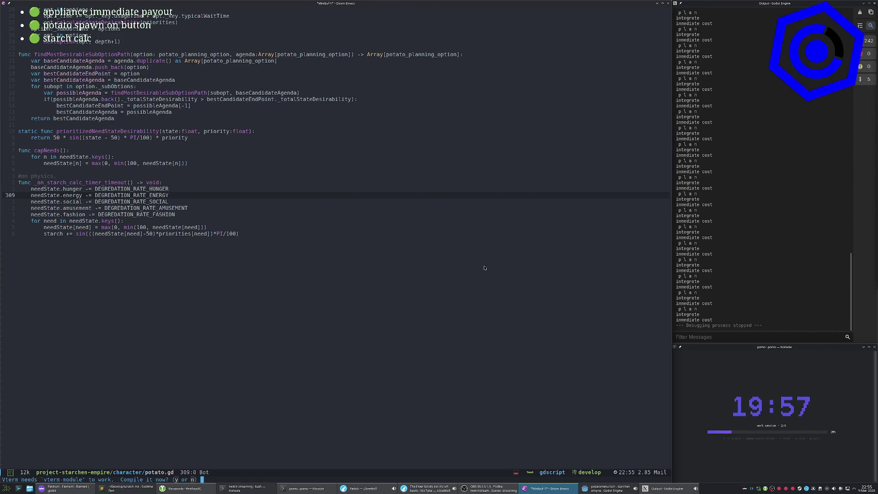
{"action": "key", "text": "y"}
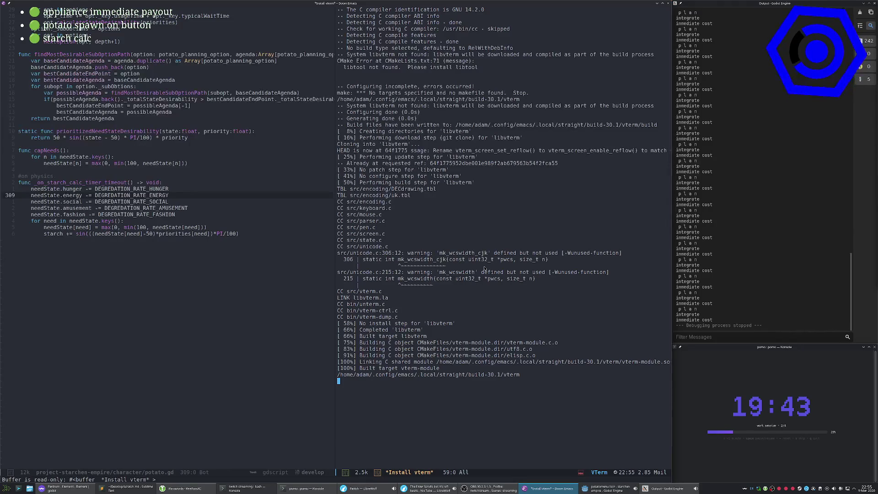
{"action": "key", "text": "Escape"}
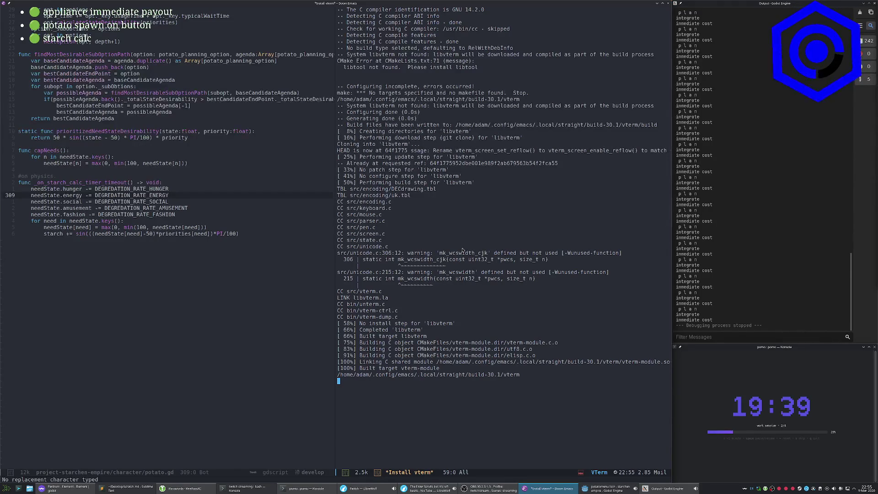
{"action": "key", "text": "q"}
{"action": "key", "text": "q"}
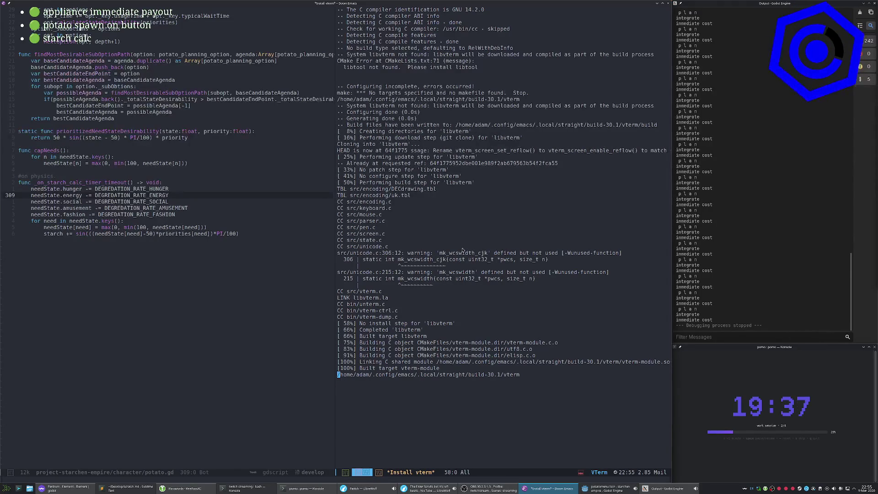
{"action": "key", "text": "q"}
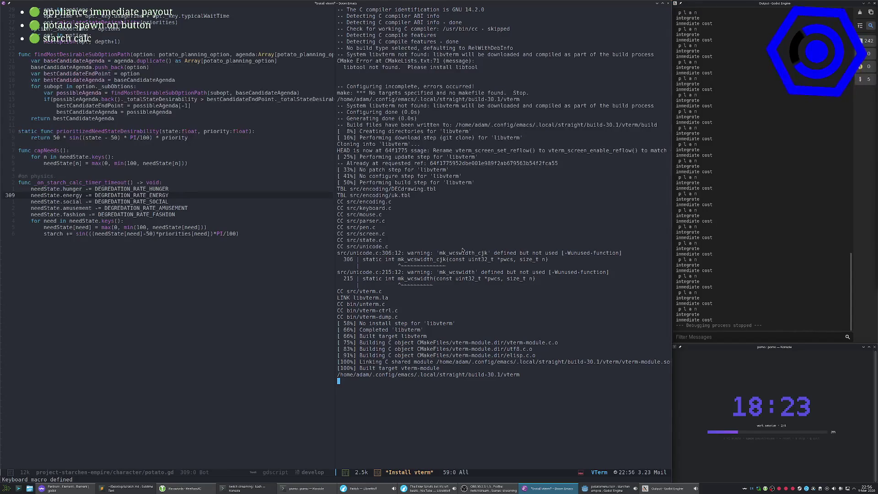
{"action": "key", "text": "ctrl+g"}
{"action": "key", "text": "k"}
{"action": "key", "text": "q"}
{"action": "key", "text": "q"}
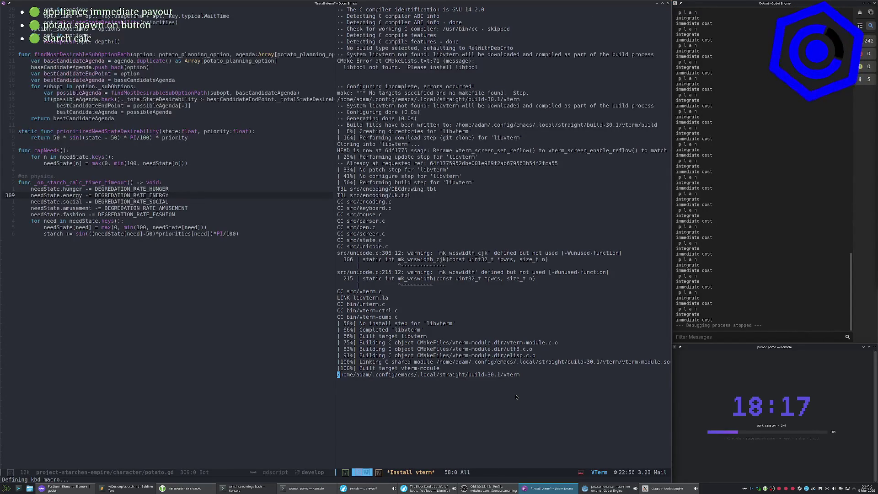
{"action": "key", "text": "space"}
{"action": "key", "text": "q"}
{"action": "key", "text": "w"}
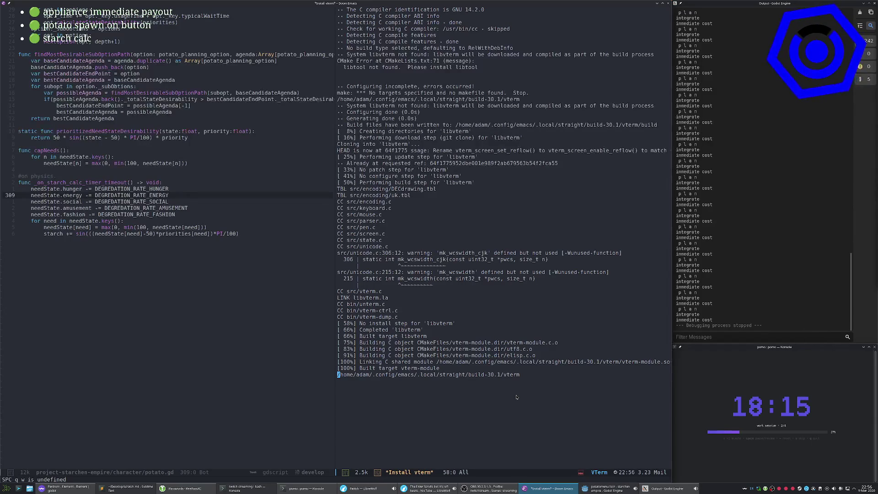
{"action": "key", "text": "space"}
{"action": "key", "text": "w"}
{"action": "key", "text": "d"}
Open a vterm popup with SPC o t, list files with ls, and exit it.
{"action": "key", "text": "space"}
{"action": "key", "text": "o"}
{"action": "key", "text": "t"}
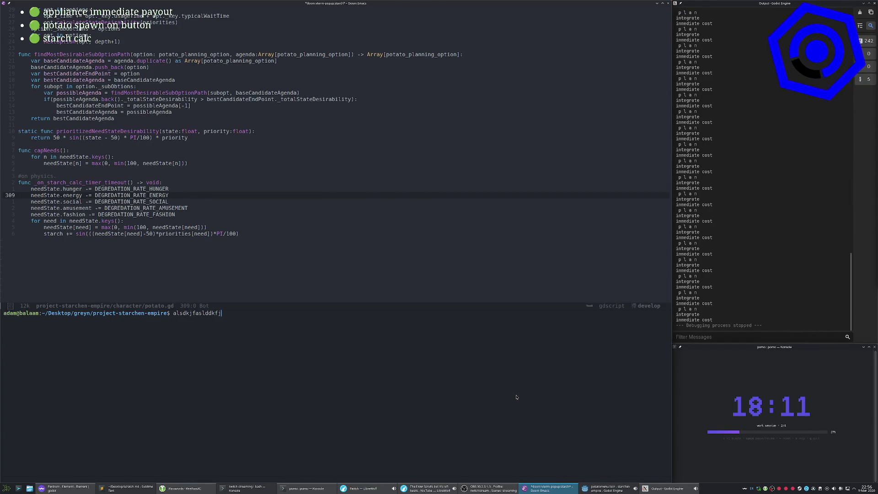
{"action": "type", "text": "ls"}
{"action": "key", "text": "Return"}
{"action": "type", "text": "exit"}
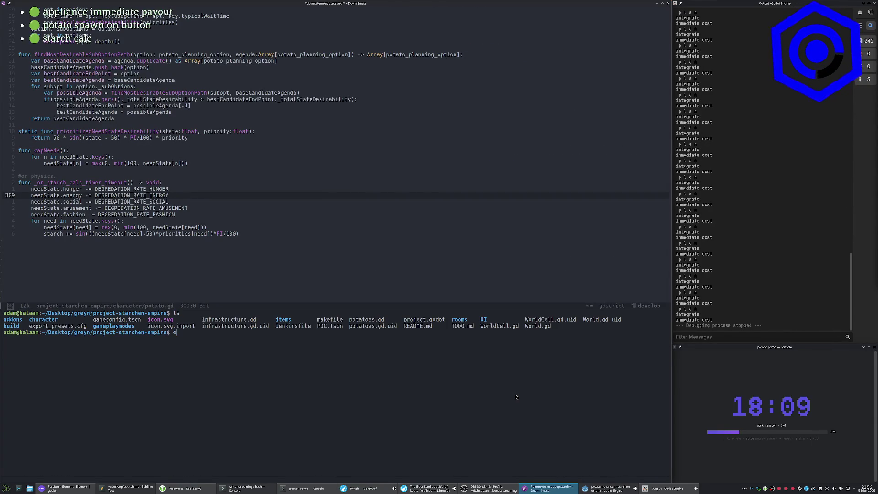
{"action": "key", "text": "Return"}
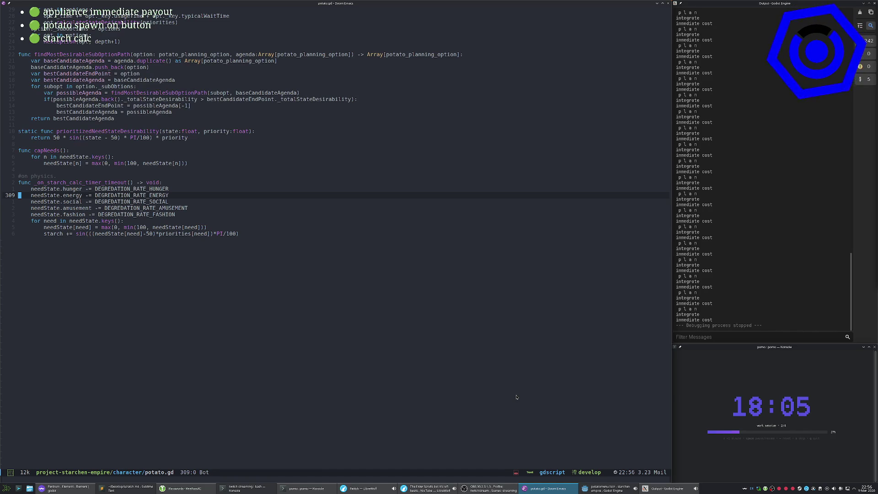
Run 'make collect-todos' in a terminal popup to regenerate TODO.md.
{"action": "key", "text": "space"}
{"action": "type", "text": "ot"}
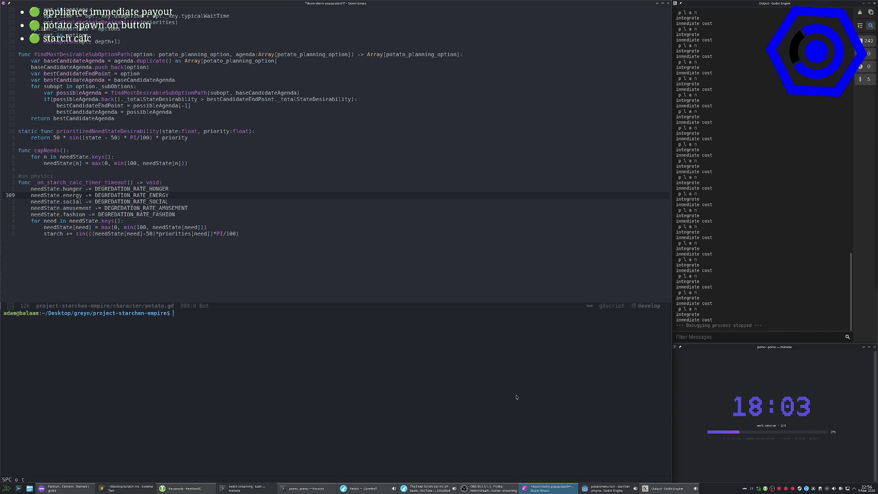
{"action": "type", "text": "make colelct"}
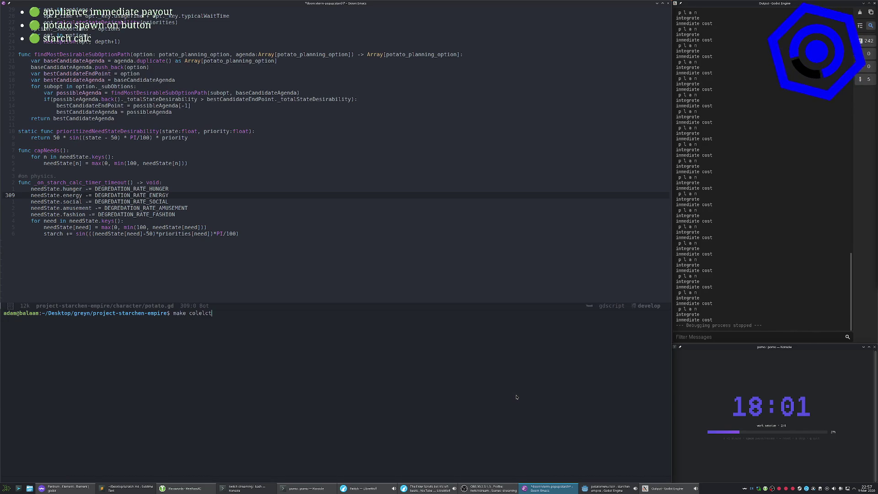
{"action": "key", "text": "BackSpace"}
{"action": "key", "text": "BackSpace"}
{"action": "key", "text": "BackSpace"}
{"action": "key", "text": "BackSpace"}
{"action": "type", "text": "lect-t"}
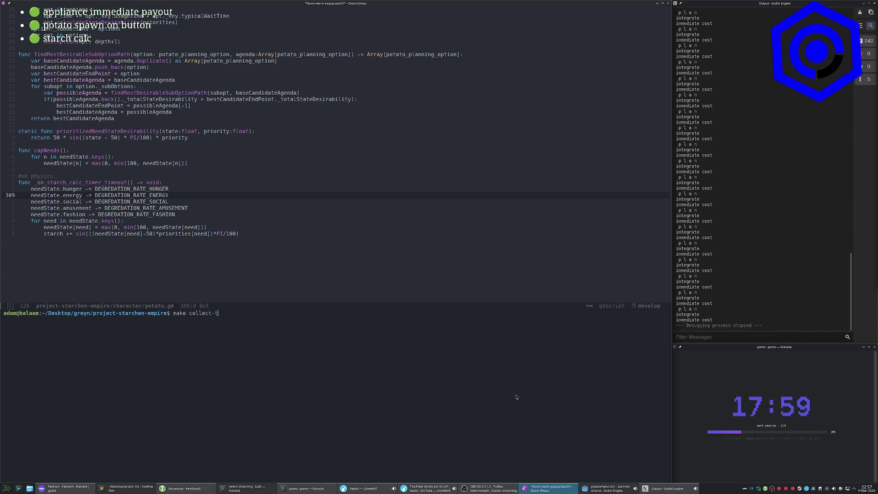
{"action": "type", "text": "odos"}
{"action": "key", "text": "Return"}
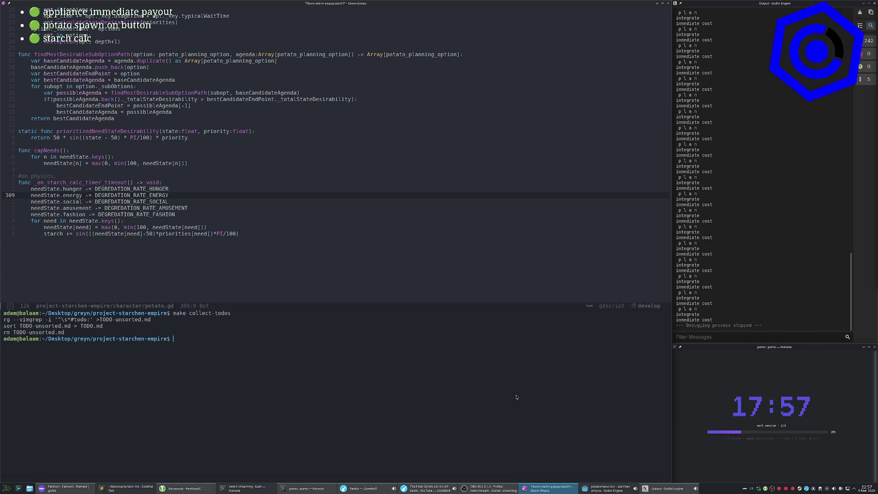
Open TODO.md from the Treemacs project tree, then toggle the tree off.
{"action": "key", "text": "Escape"}
{"action": "key", "text": "space"}
{"action": "key", "text": "o"}
{"action": "key", "text": "p"}
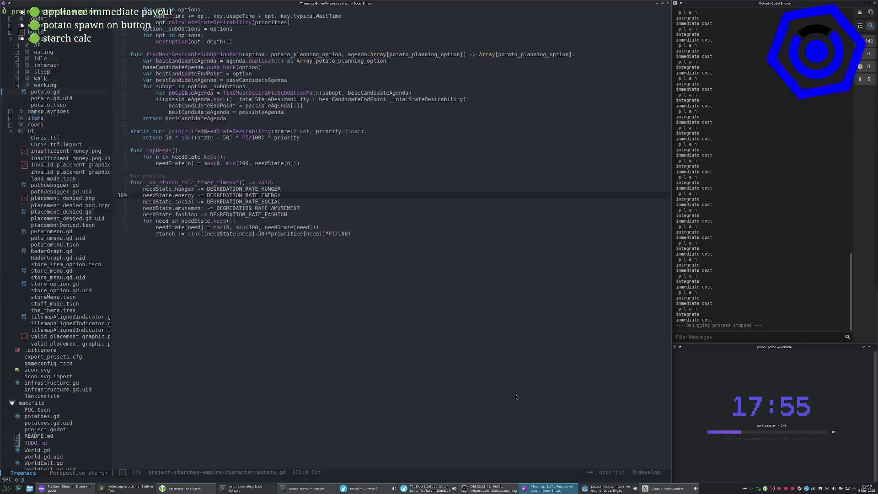
{"action": "key", "text": "h"}
{"action": "key", "text": "h"}
{"action": "key", "text": "j"}
{"action": "key", "text": "j"}
{"action": "key", "text": "j"}
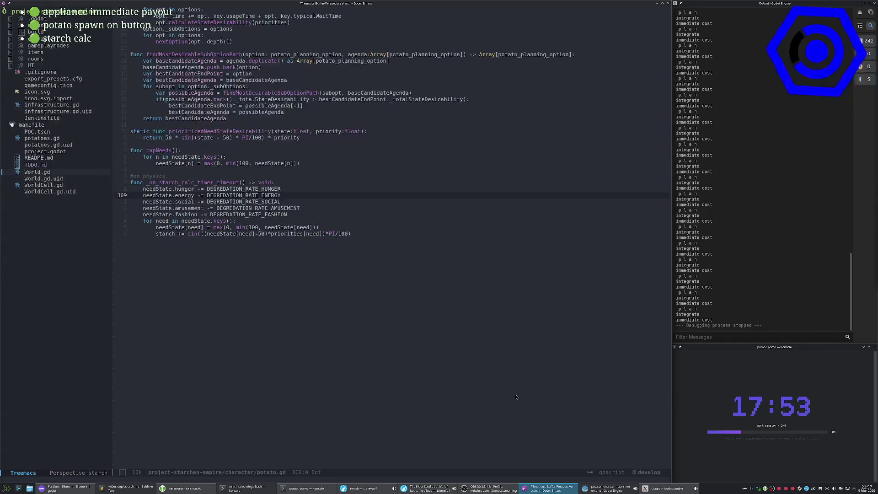
{"action": "key", "text": "Return"}
{"action": "key", "text": "space"}
{"action": "key", "text": "o"}
{"action": "key", "text": "p"}
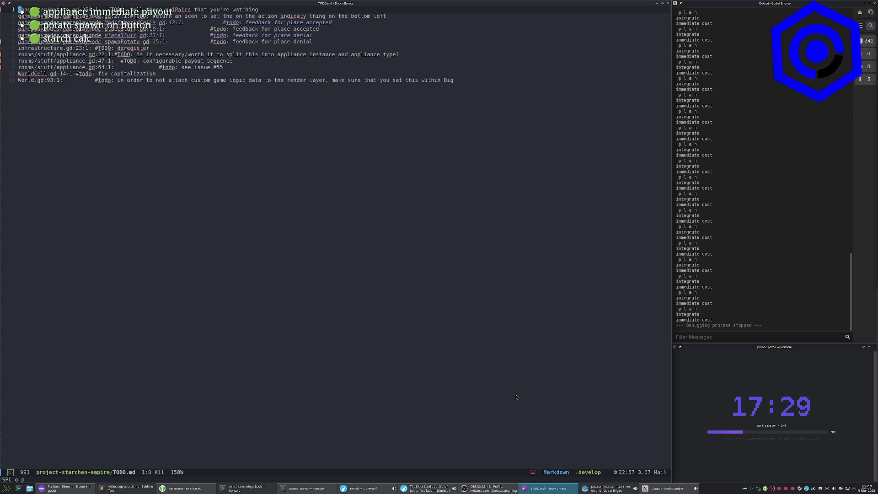
Move through the TODO.md lines, then bring the Godot editor to the front.
{"action": "key", "text": "j"}
{"action": "key", "text": "j"}
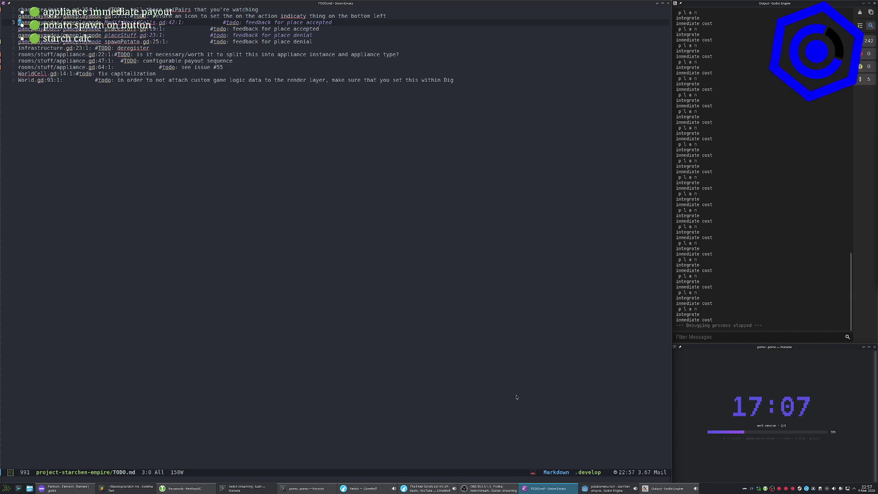
{"action": "key", "text": "w"}
{"action": "key", "text": "w"}
{"action": "key", "text": "w"}
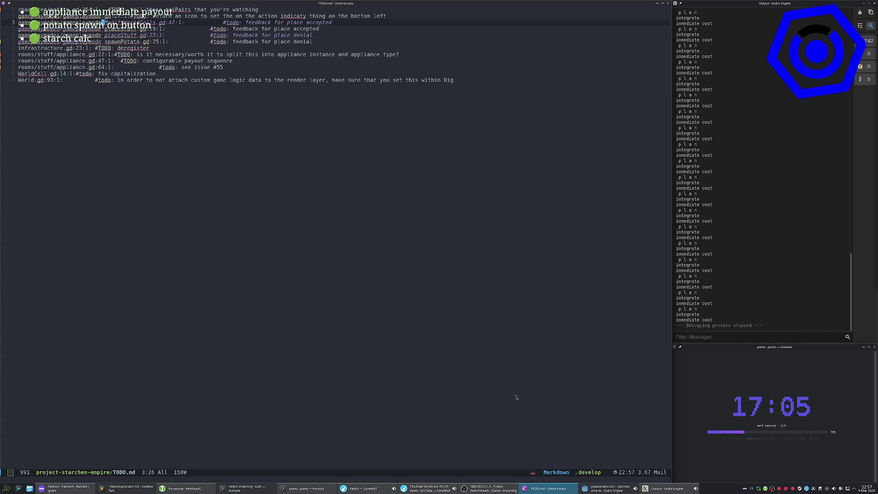
{"action": "key", "text": "w"}
{"action": "key", "text": "w"}
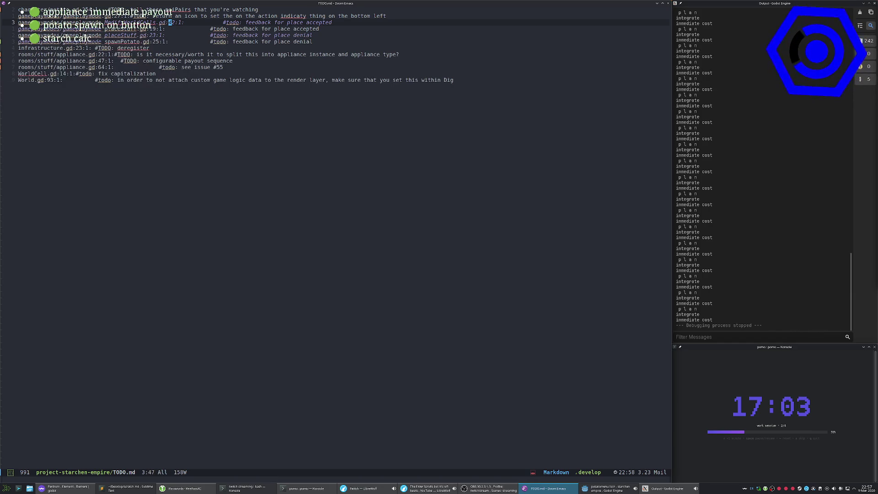
{"action": "key", "text": "k"}
{"action": "key", "text": "k"}
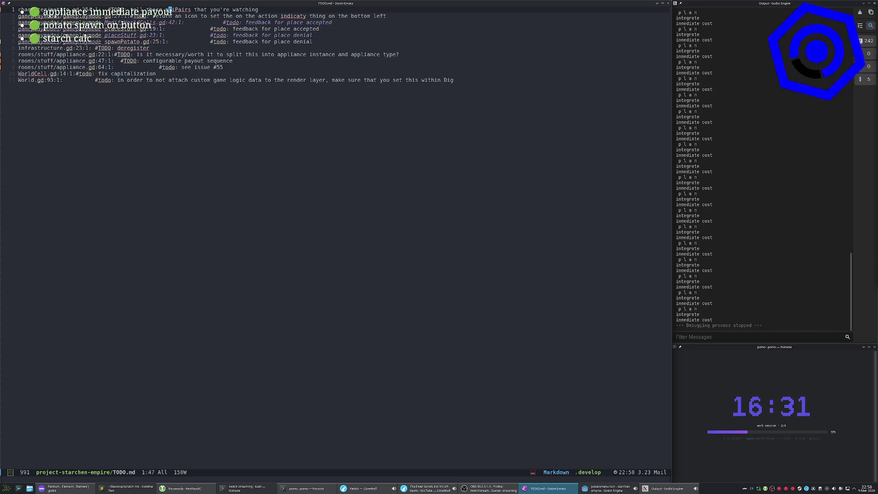
{"action": "left_click", "coordinate": [608, 488]}
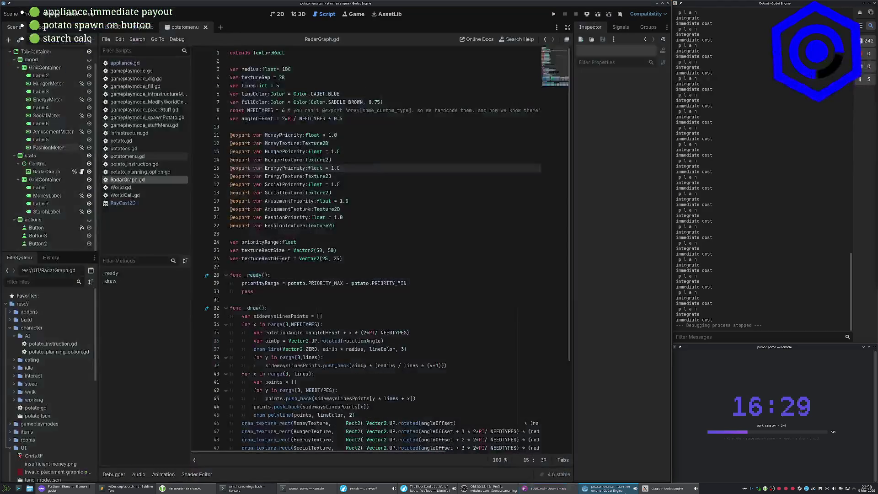
Run the game with F5, view a potato's mood and actions tabs, close it, and pan around.
{"action": "key", "text": "F5"}
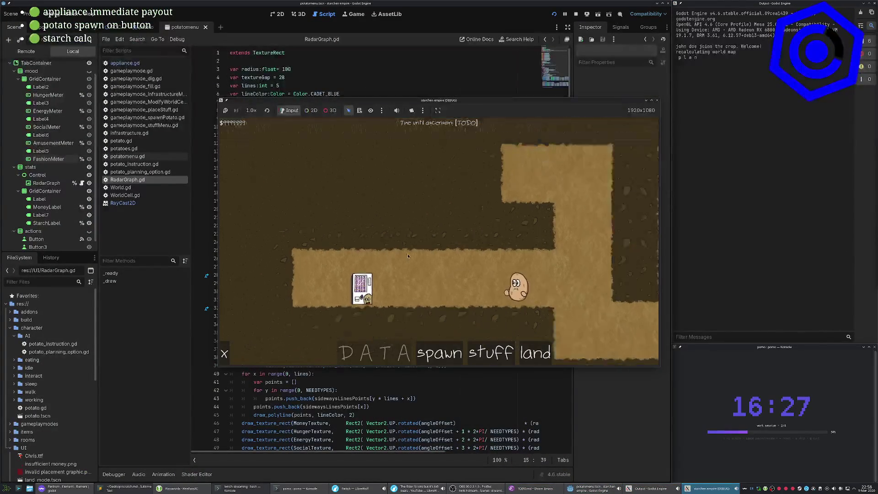
{"action": "left_click", "coordinate": [359, 231]}
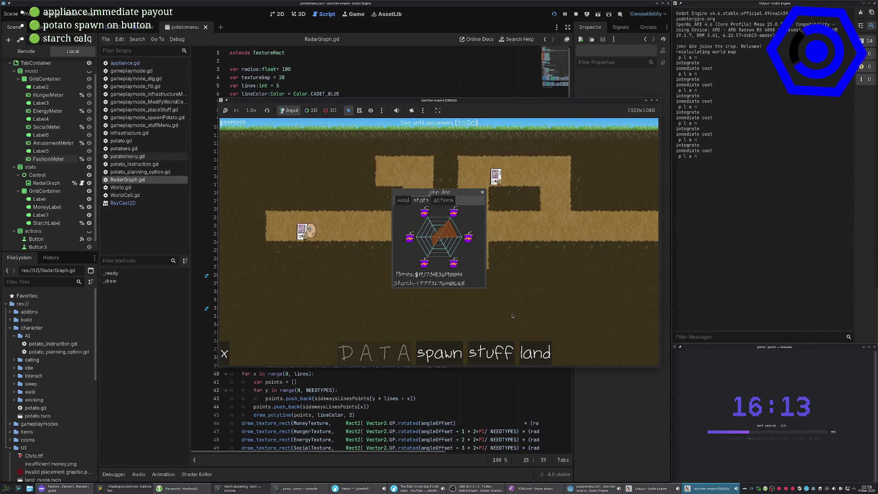
{"action": "left_click", "coordinate": [410, 202]}
{"action": "left_click", "coordinate": [416, 202]}
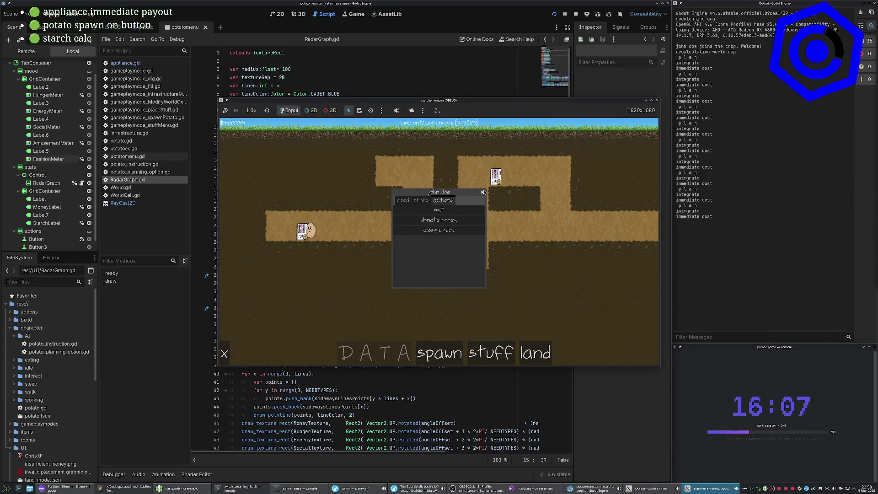
{"action": "left_click", "coordinate": [449, 233]}
{"action": "key", "text": "Right"}
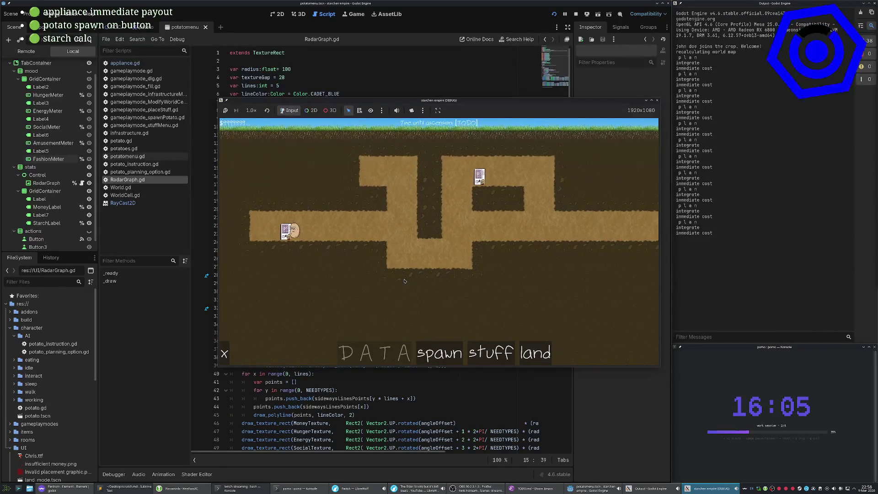
{"action": "key", "text": "Left"}
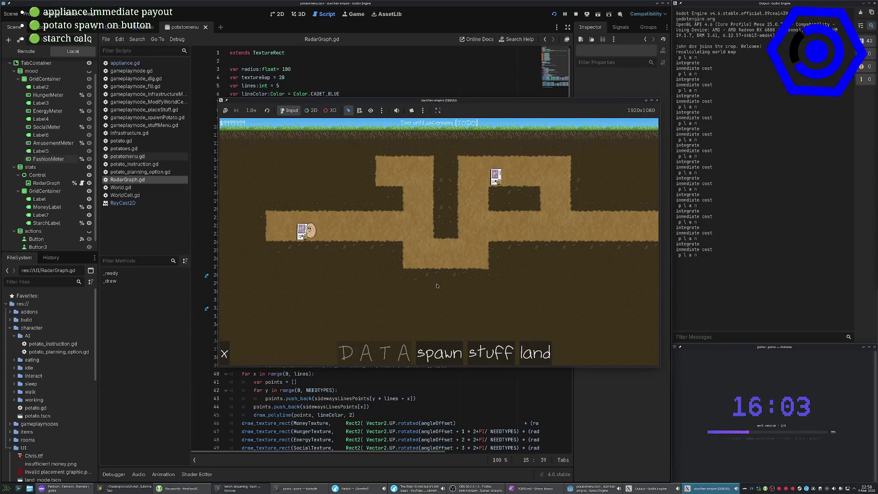
{"action": "scroll", "coordinate": [365, 229], "scroll_direction": "down", "scroll_amount": 1}
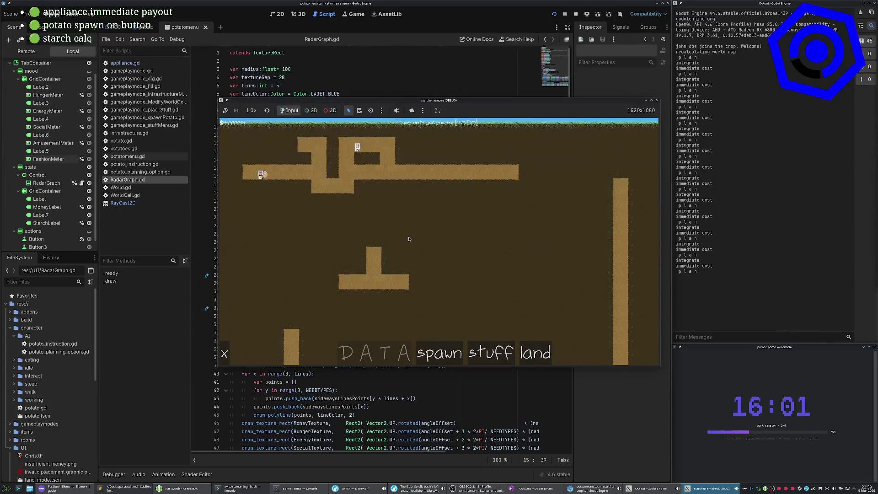
{"action": "scroll", "coordinate": [271, 208], "scroll_direction": "up", "scroll_amount": 1}
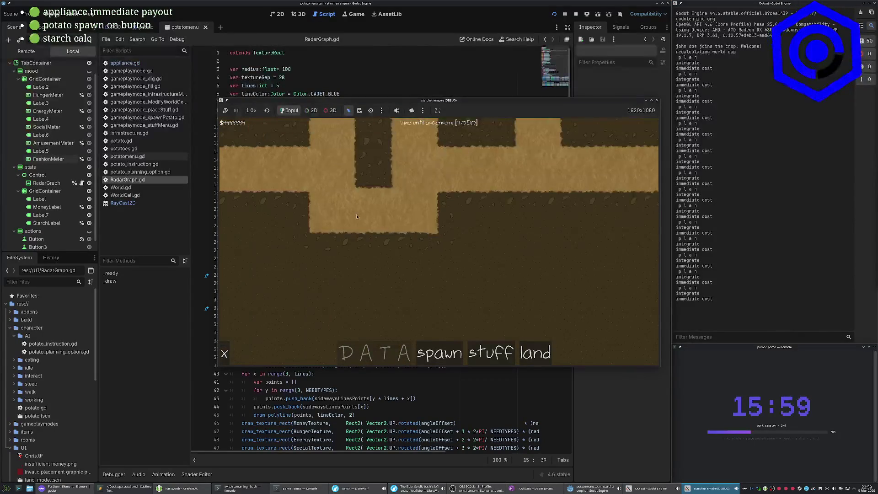
Pan the game map and place two ladders in the tunnel.
{"action": "mouse_move", "coordinate": [456, 259]}
{"action": "left_mouse_down"}
{"action": "mouse_move", "coordinate": [427, 230]}
{"action": "mouse_move", "coordinate": [410, 230]}
{"action": "left_mouse_up"}
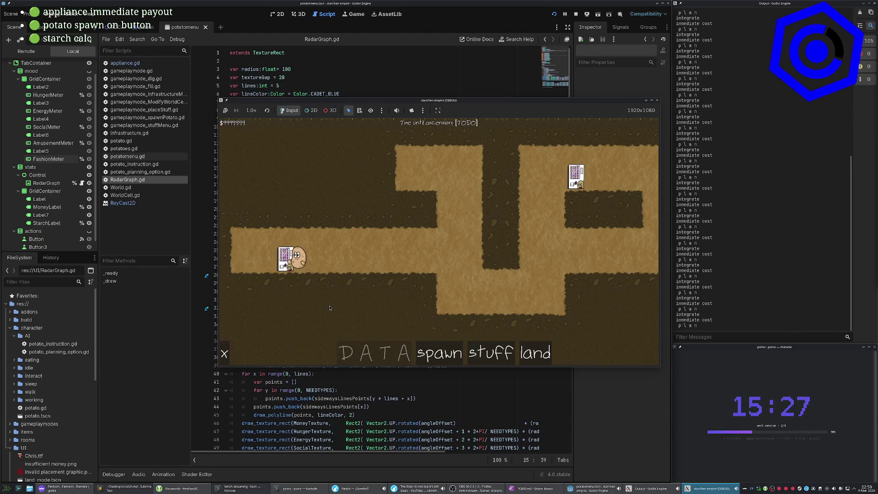
{"action": "left_click_drag", "start_coordinate": [326, 307], "coordinate": [277, 297]}
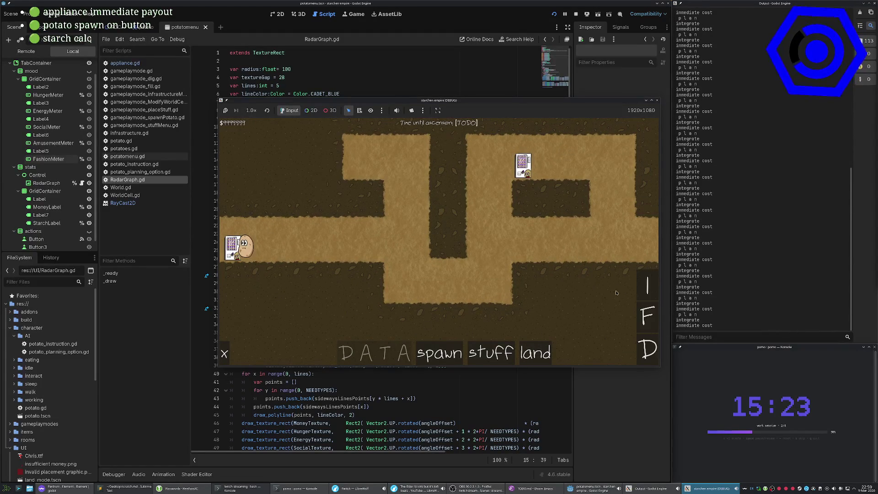
{"action": "left_click", "coordinate": [650, 291]}
{"action": "left_click", "coordinate": [377, 181]}
{"action": "left_click", "coordinate": [404, 282]}
{"action": "left_click", "coordinate": [487, 292]}
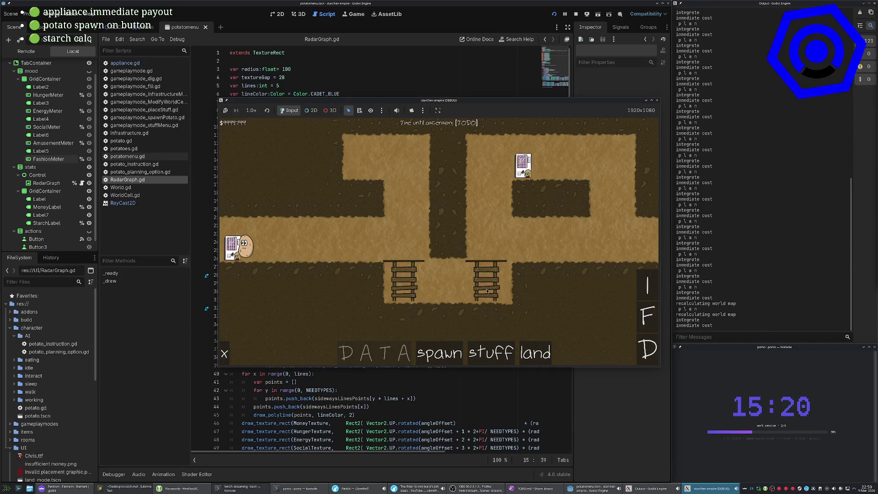
Place a second vending machine in the tunnel, pan the view, then stop the game.
{"action": "left_click", "coordinate": [647, 315]}
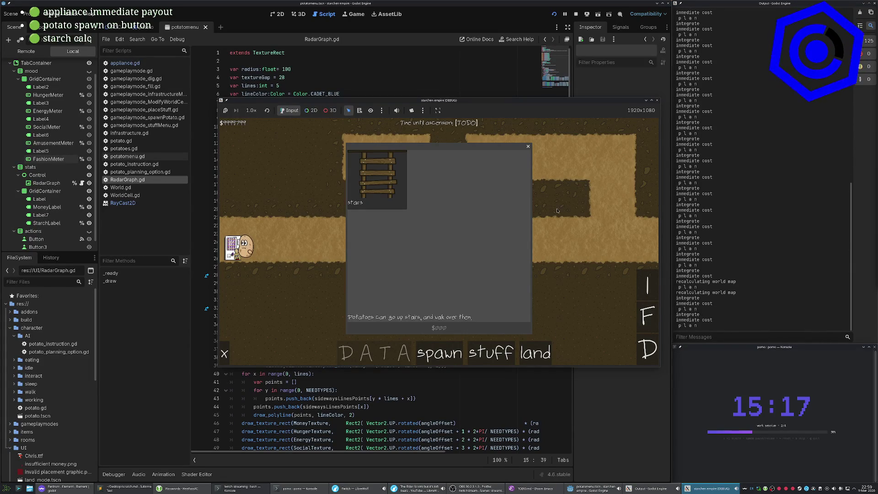
{"action": "left_click", "coordinate": [484, 352]}
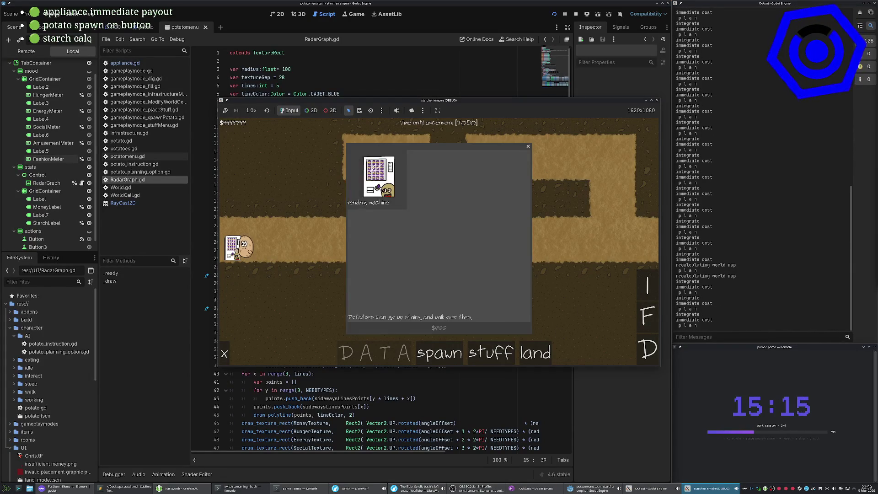
{"action": "left_click", "coordinate": [378, 179]}
{"action": "left_click", "coordinate": [519, 238]}
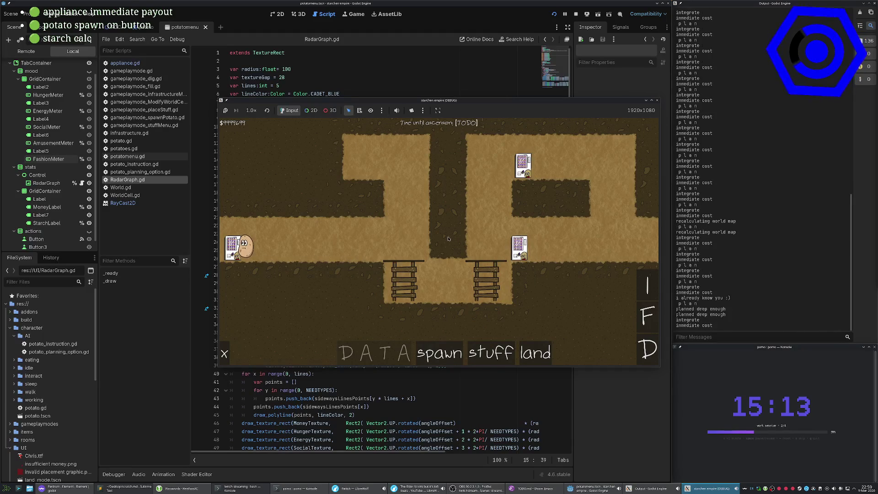
{"action": "key", "text": "Left"}
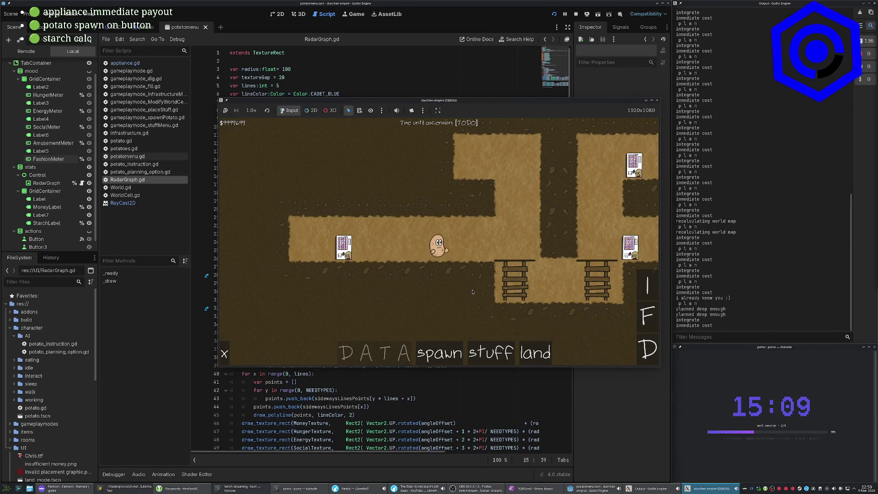
{"action": "left_click_drag", "start_coordinate": [471, 292], "coordinate": [388, 296]}
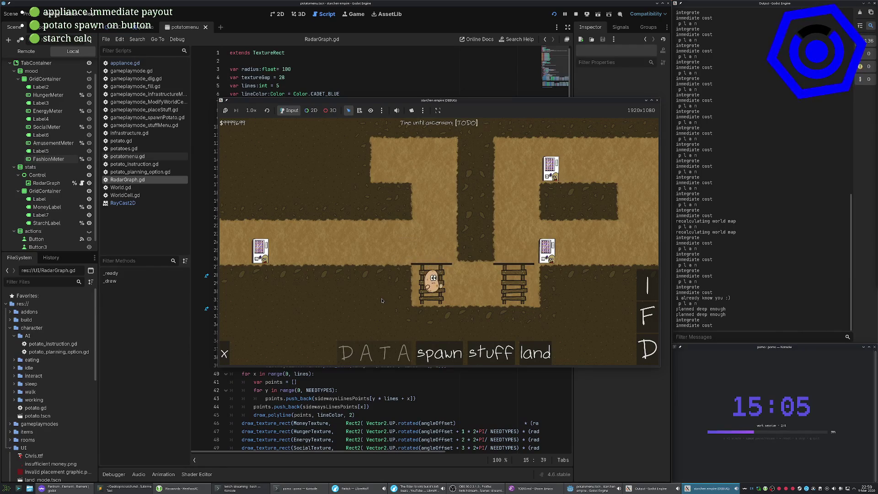
{"action": "left_click_drag", "start_coordinate": [367, 299], "coordinate": [345, 298]}
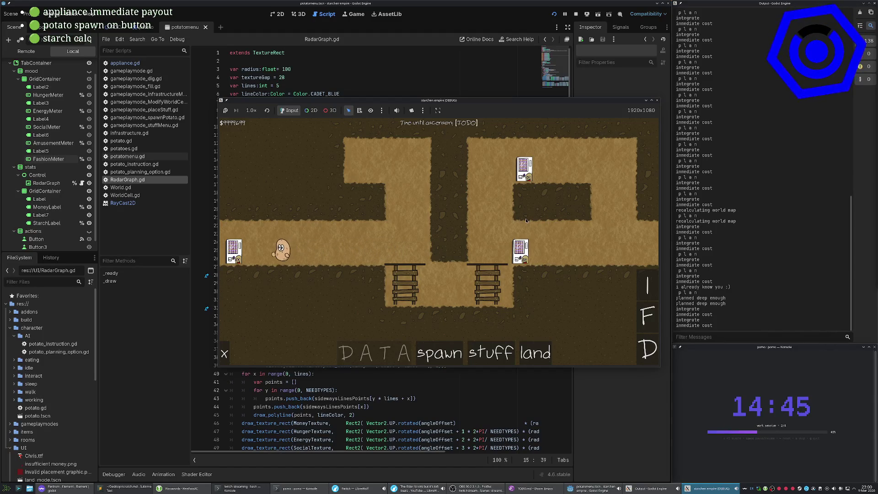
{"action": "left_click", "coordinate": [657, 100]}
Select HungerPriority in RadarGraph.gd, then show the POC world scene in 2D.
{"action": "left_click", "coordinate": [350, 178]}
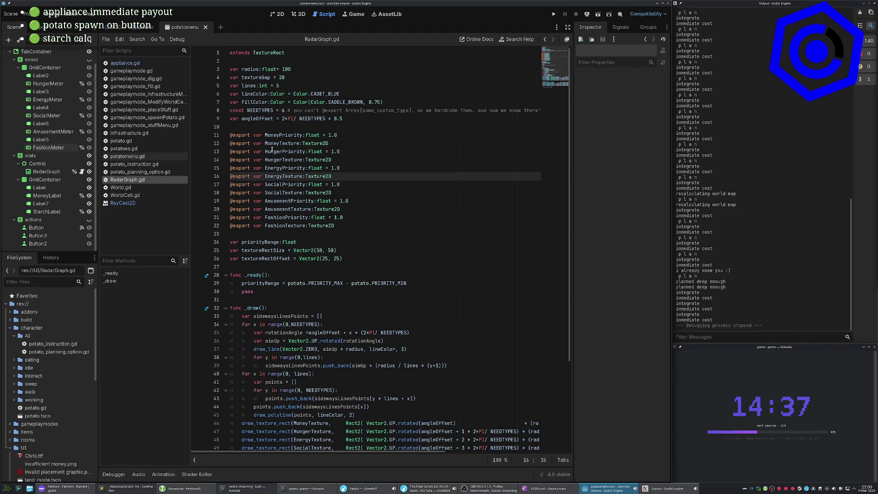
{"action": "double_click", "coordinate": [271, 152]}
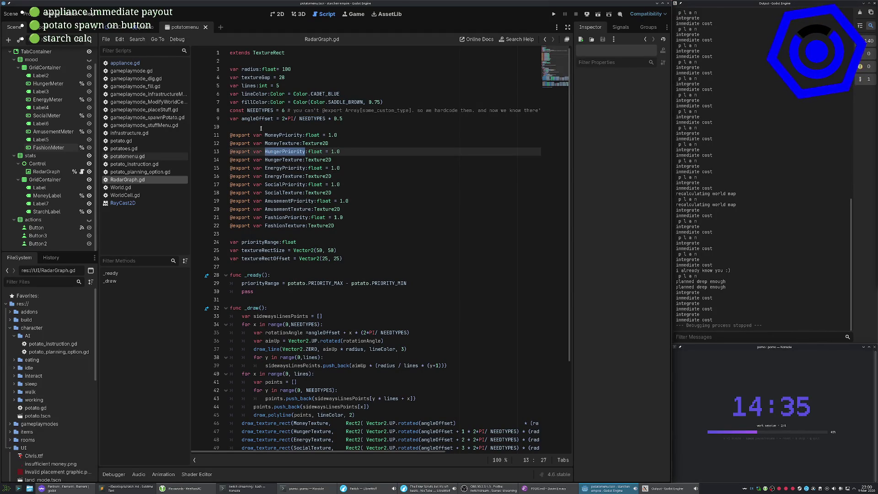
{"action": "left_click", "coordinate": [120, 27]}
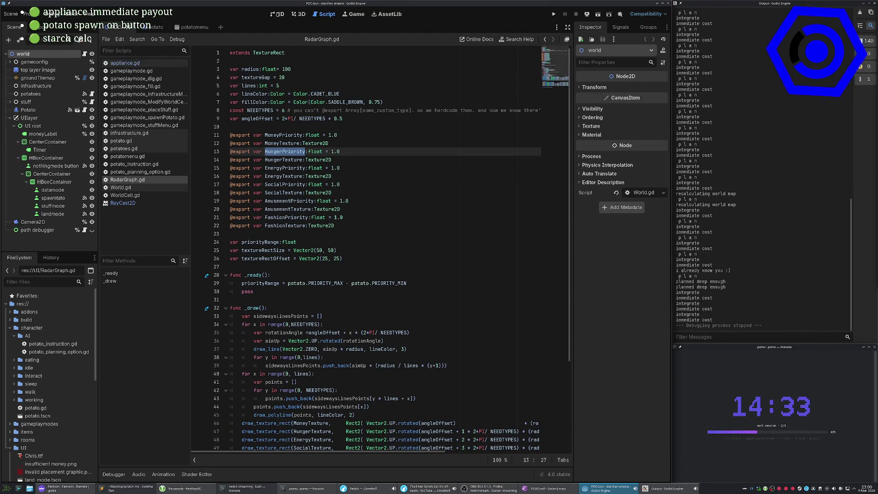
{"action": "left_click", "coordinate": [277, 14]}
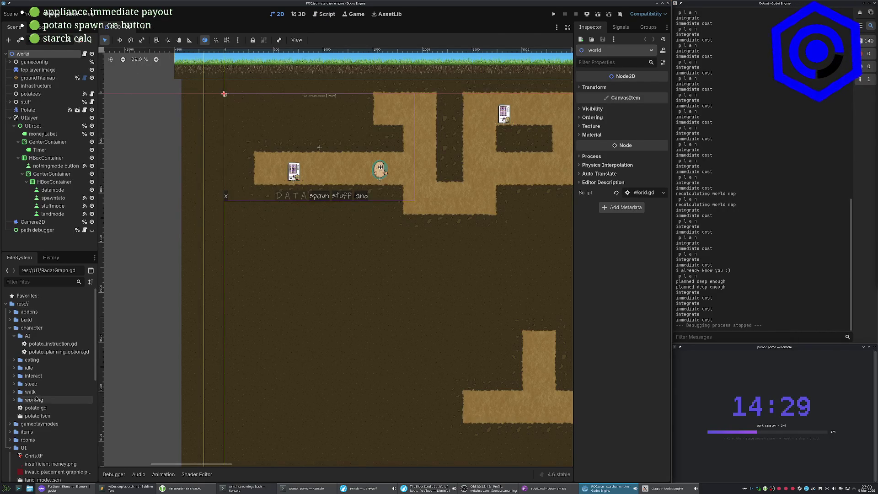
Expand the rooms folder in FileSystem and open appliance.tscn.
{"action": "scroll", "coordinate": [41, 370], "scroll_direction": "down", "scroll_amount": 2}
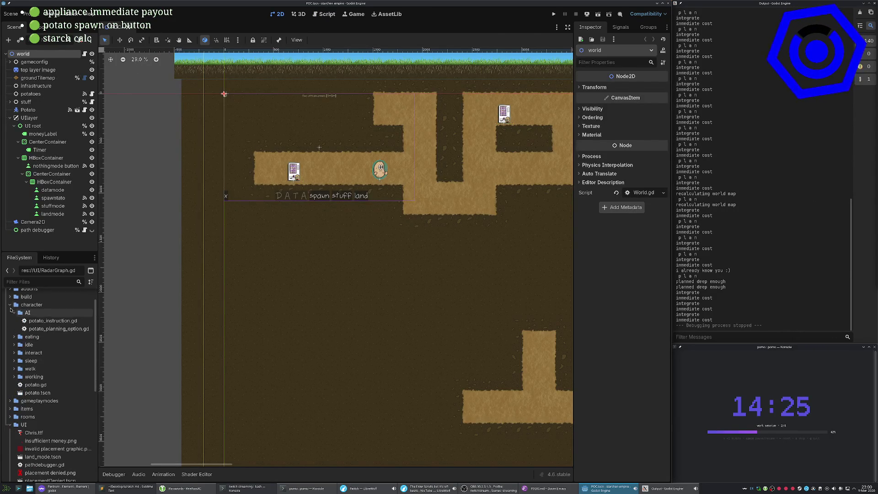
{"action": "left_click", "coordinate": [10, 305]}
{"action": "double_click", "coordinate": [27, 329]}
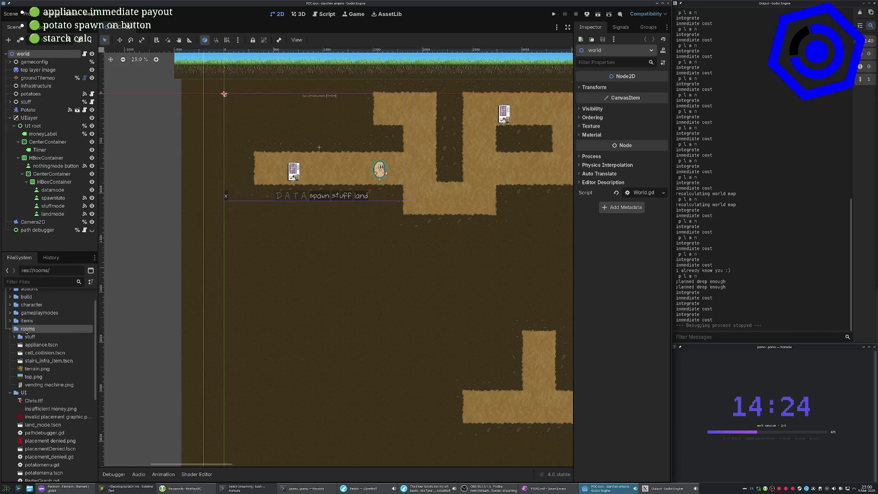
{"action": "double_click", "coordinate": [49, 346]}
{"action": "scroll", "coordinate": [320, 352], "scroll_direction": "down", "scroll_amount": 4}
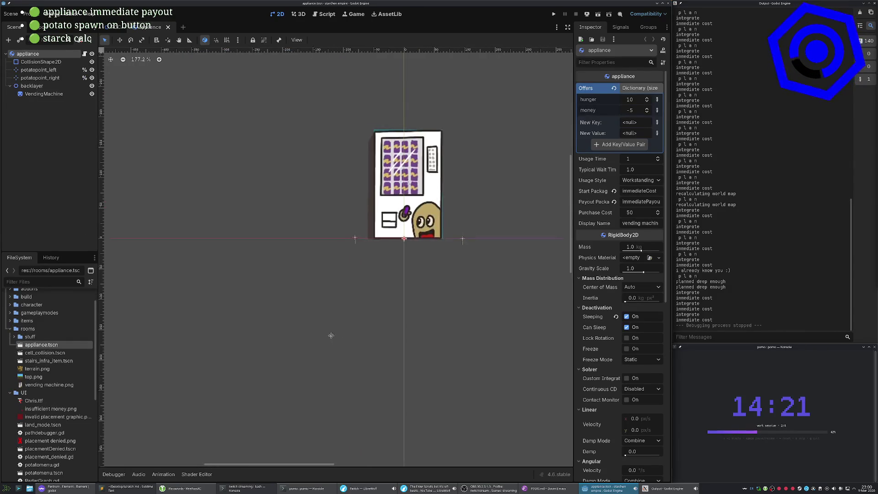
Duplicate appliance.tscn as 'debugotron-amusement' and open the new scene.
{"action": "scroll", "coordinate": [304, 358], "scroll_direction": "down", "scroll_amount": 2}
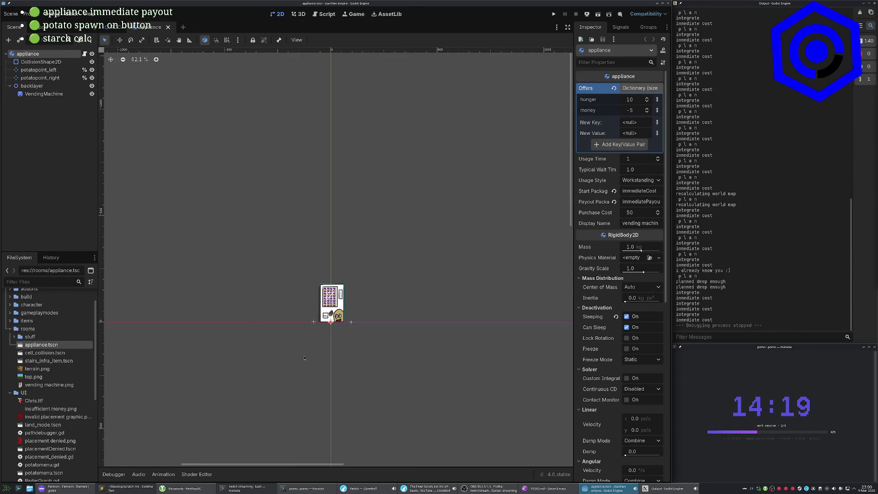
{"action": "right_click", "coordinate": [35, 347]}
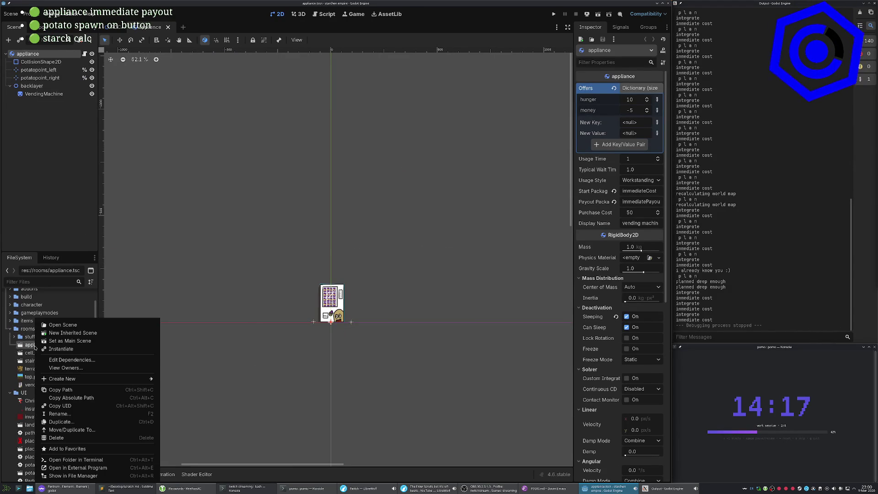
{"action": "left_click", "coordinate": [333, 369]}
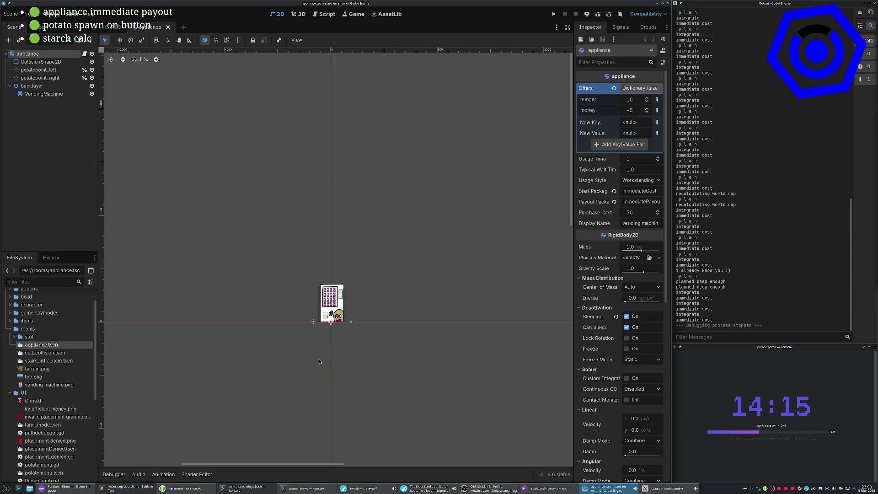
{"action": "right_click", "coordinate": [66, 346]}
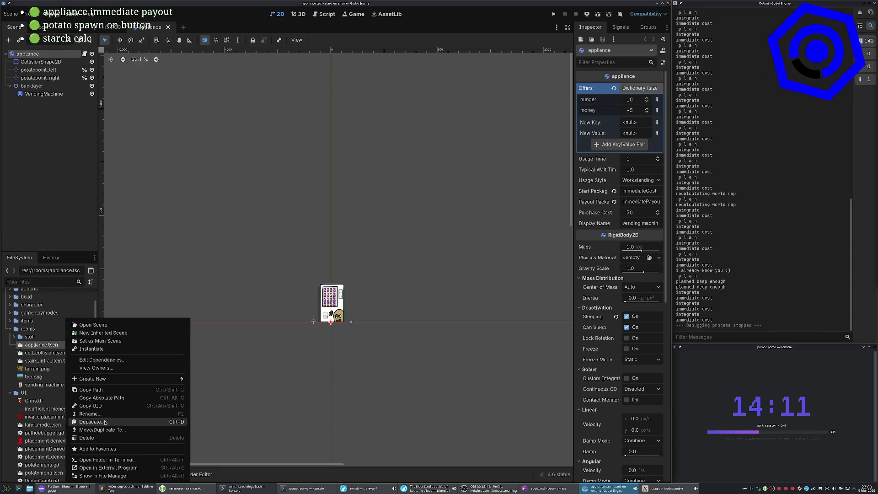
{"action": "left_click", "coordinate": [134, 422]}
{"action": "type", "text": "debugotron"}
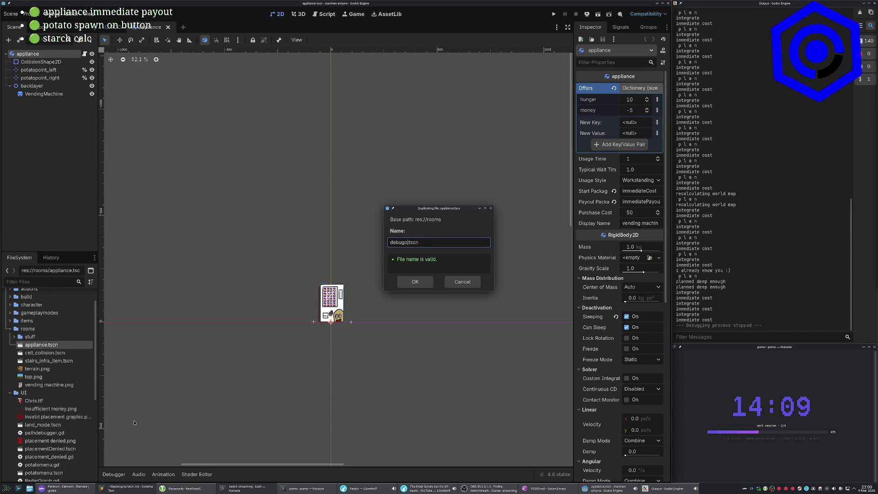
{"action": "type", "text": "-amusemen"}
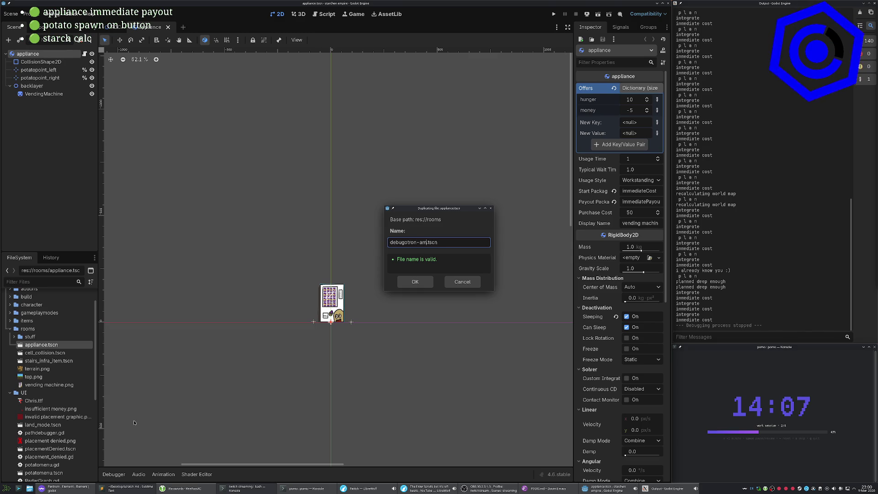
{"action": "type", "text": "t"}
{"action": "key", "text": "Return"}
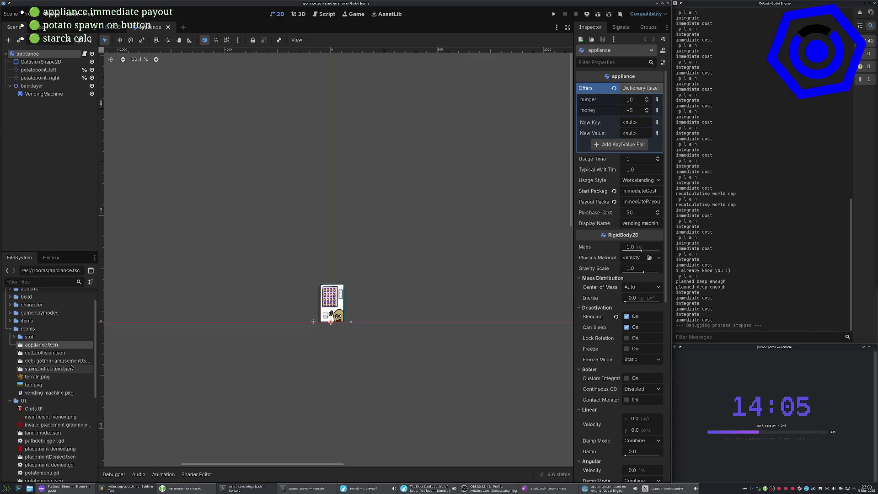
{"action": "double_click", "coordinate": [75, 362]}
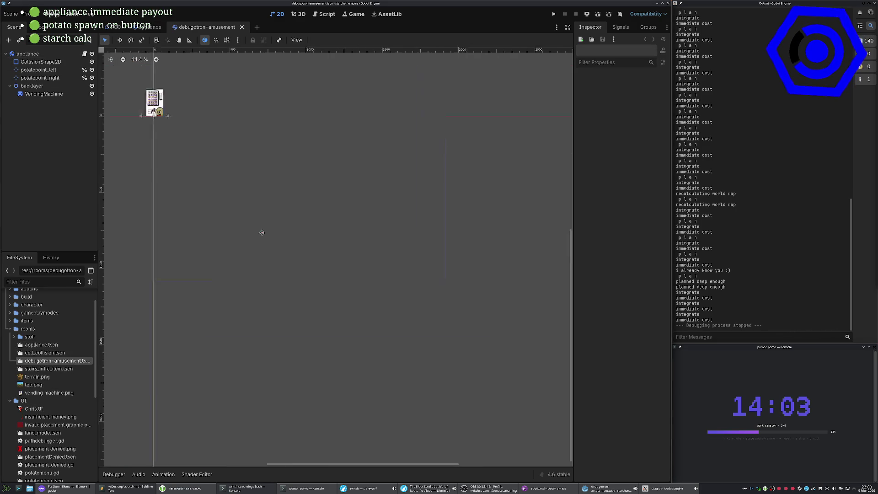
Rename the duplicated file to debugotron_fashion.tscn.
{"action": "left_click", "coordinate": [28, 54]}
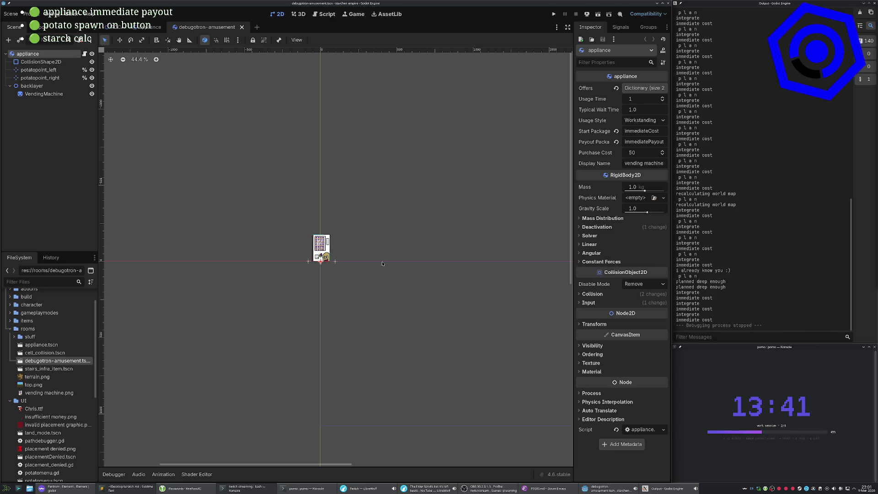
{"action": "scroll", "coordinate": [384, 215], "scroll_direction": "up", "scroll_amount": 3}
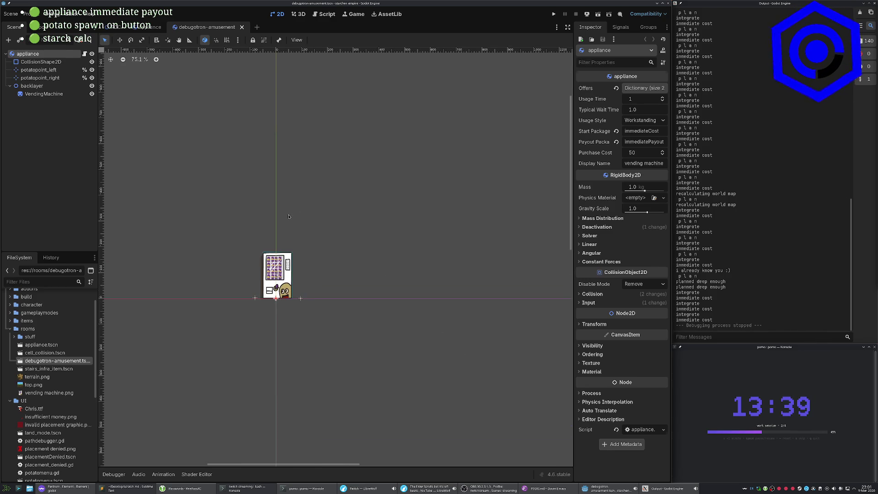
{"action": "left_click_drag", "start_coordinate": [289, 214], "coordinate": [346, 216]}
{"action": "scroll", "coordinate": [365, 218], "scroll_direction": "left", "scroll_amount": 5}
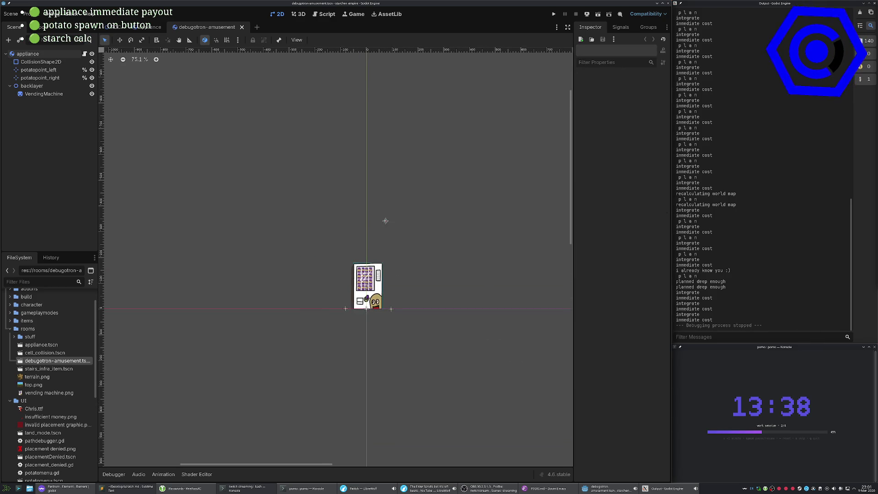
{"action": "left_click", "coordinate": [50, 361]}
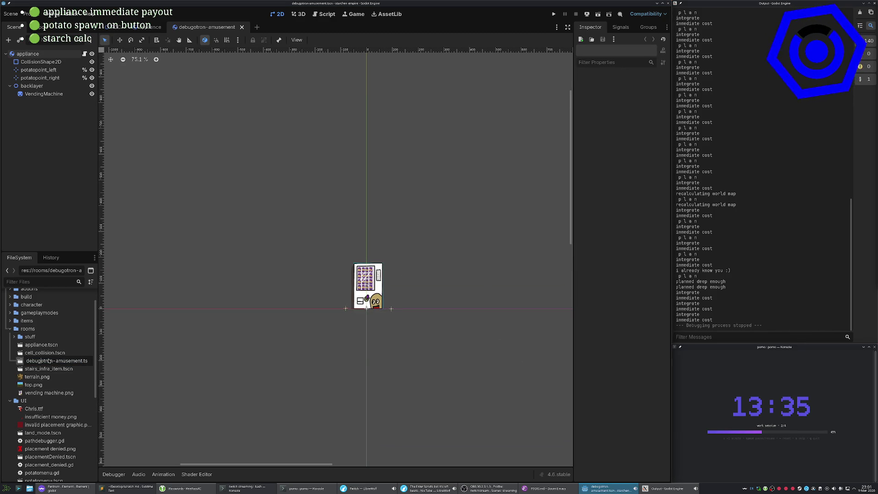
{"action": "key", "text": "shift+End"}
{"action": "key", "text": "BackSpace"}
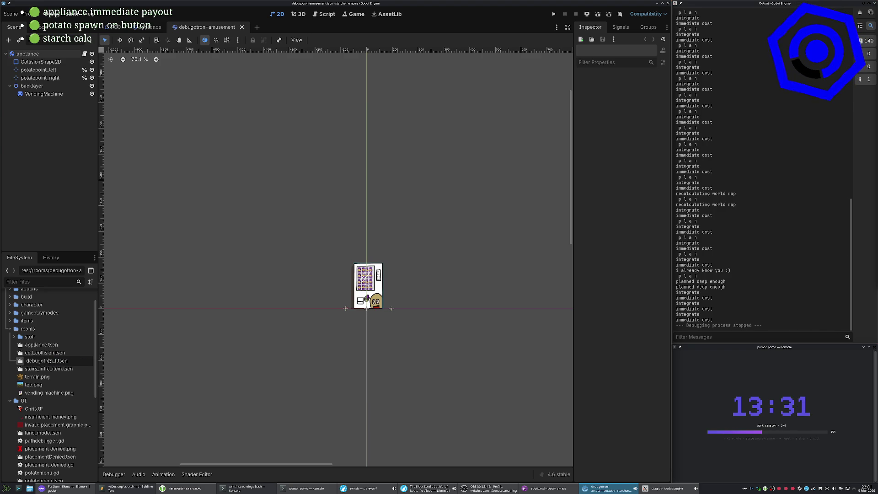
{"action": "type", "text": "ashion"}
{"action": "key", "text": "Return"}
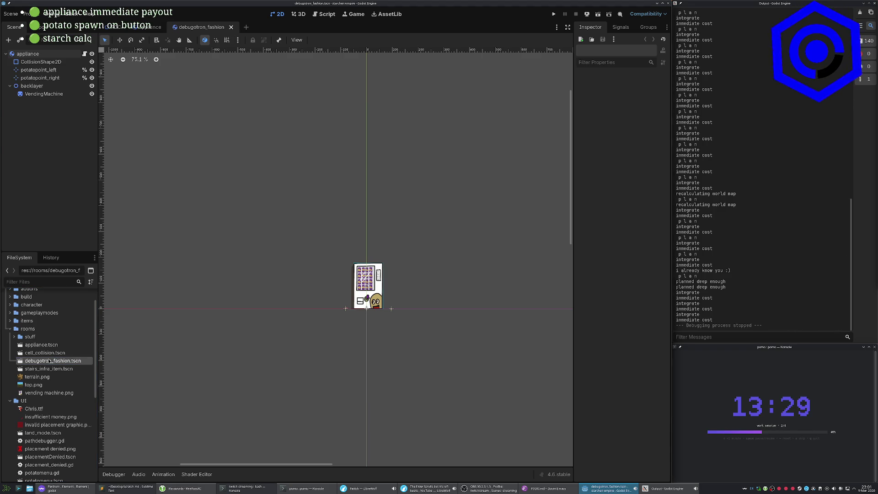
Rename the scene's root node to debugotron_fashion.
{"action": "left_click", "coordinate": [45, 55]}
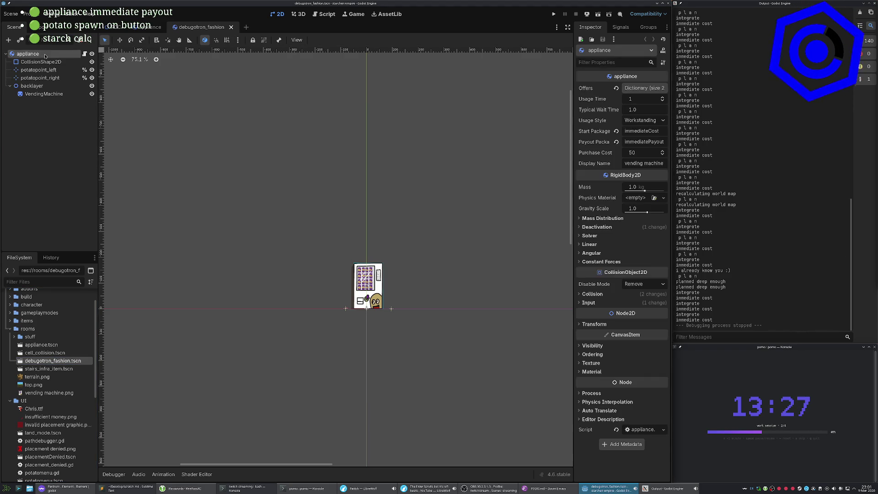
{"action": "double_click", "coordinate": [45, 55]}
{"action": "type", "text": "debugo"}
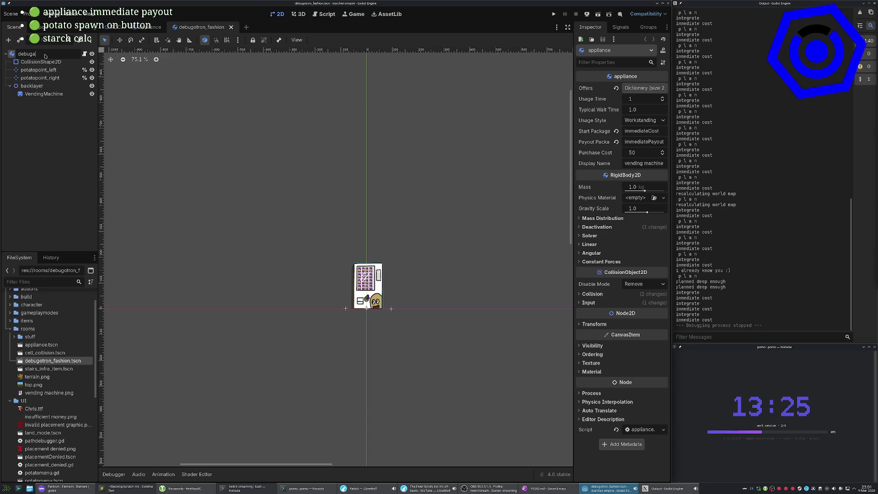
{"action": "type", "text": "ronon"}
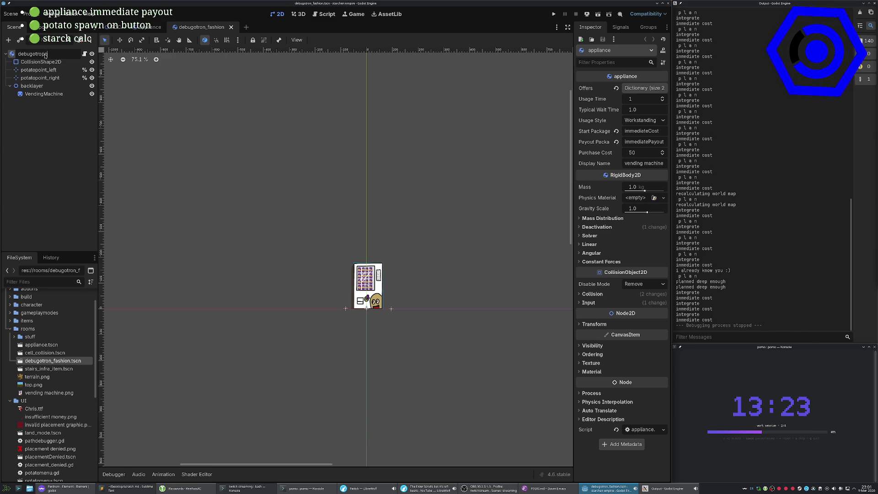
{"action": "type", "text": "ashion"}
{"action": "key", "text": "Return"}
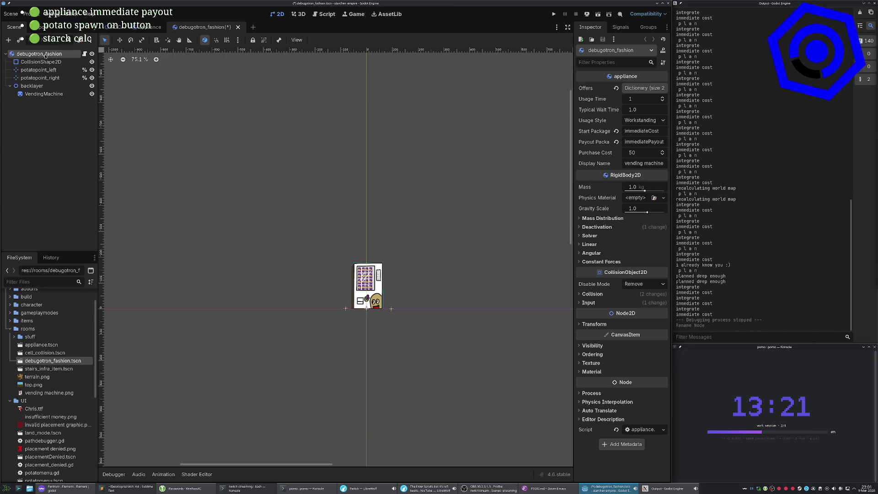
{"action": "left_click", "coordinate": [648, 89]}
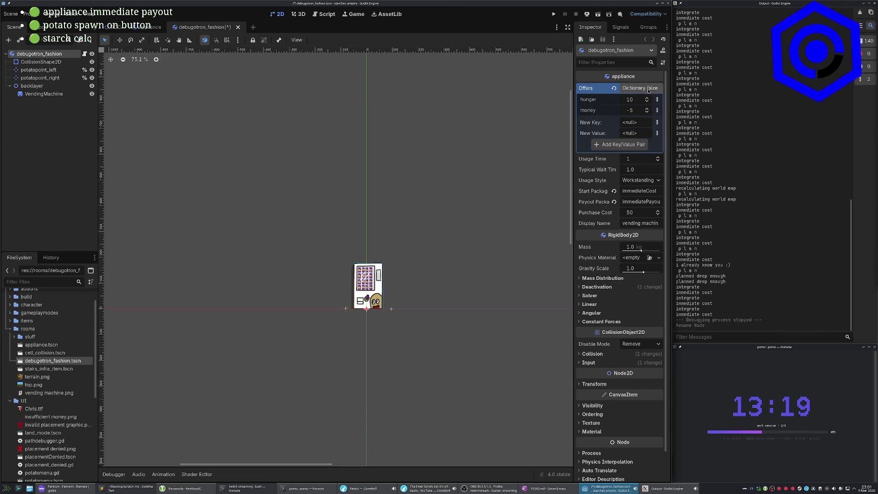
Replace the hunger offer with a StringName key 'fashion' of float value 20.
{"action": "left_click", "coordinate": [622, 101]}
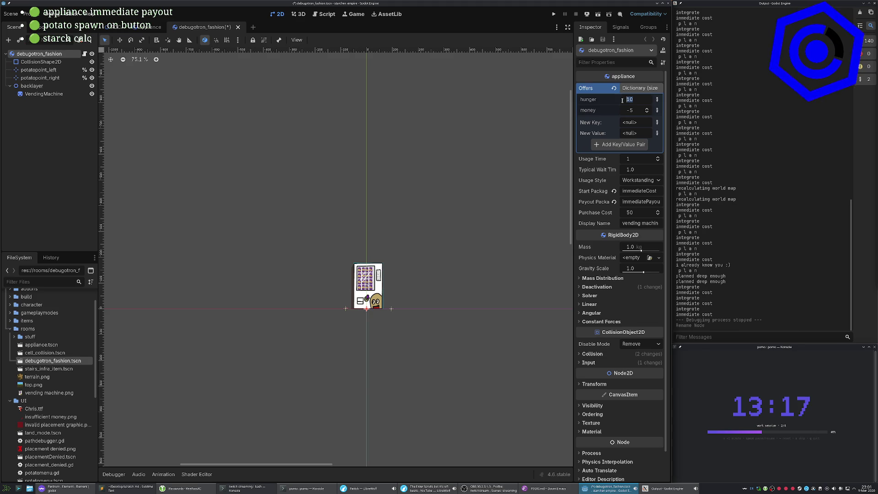
{"action": "left_click", "coordinate": [657, 99]}
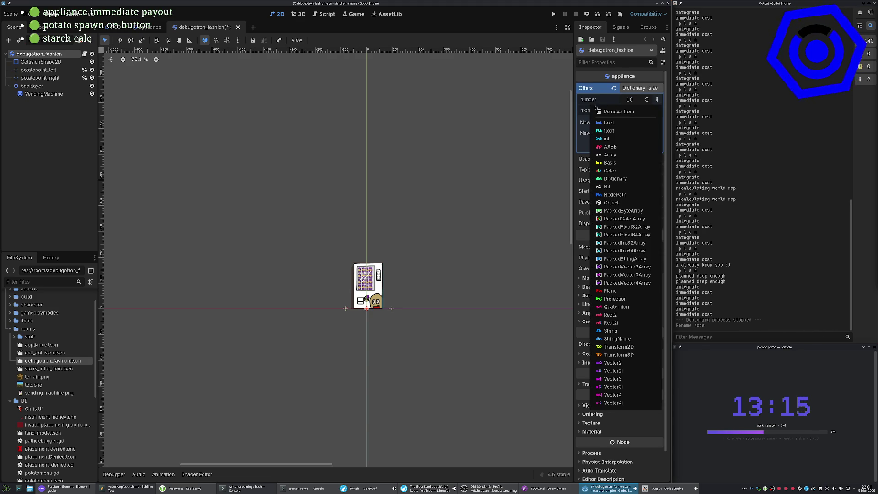
{"action": "left_click", "coordinate": [605, 112]}
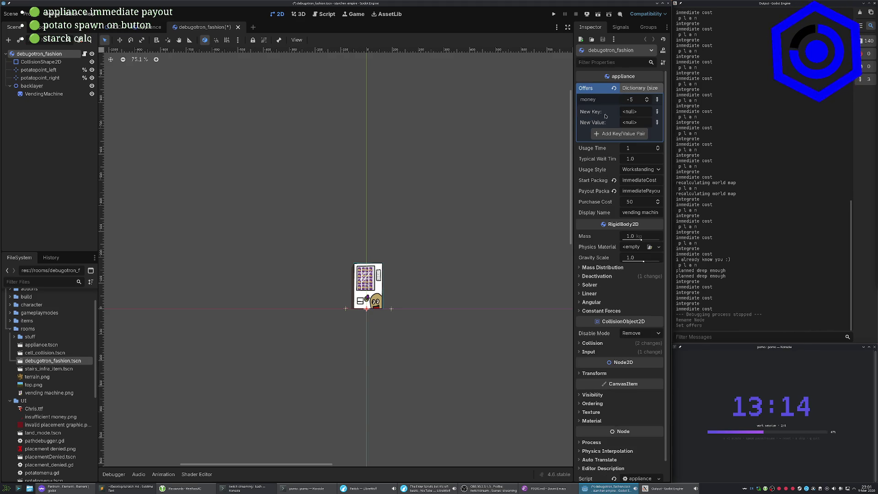
{"action": "left_click", "coordinate": [657, 111]}
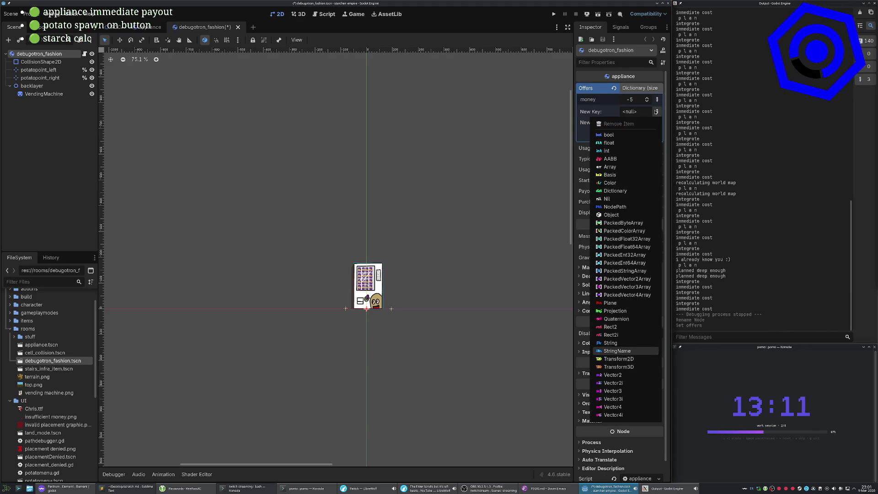
{"action": "key", "text": "Return"}
{"action": "type", "text": "fashion"}
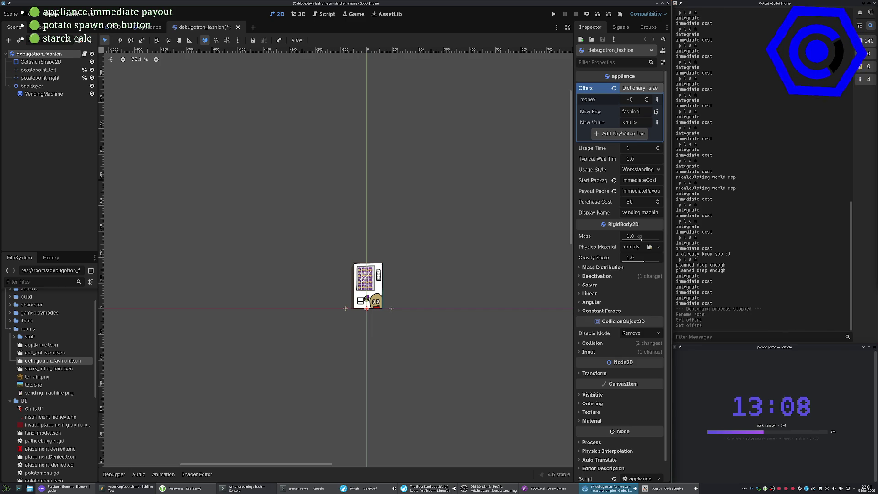
{"action": "key", "text": "Tab"}
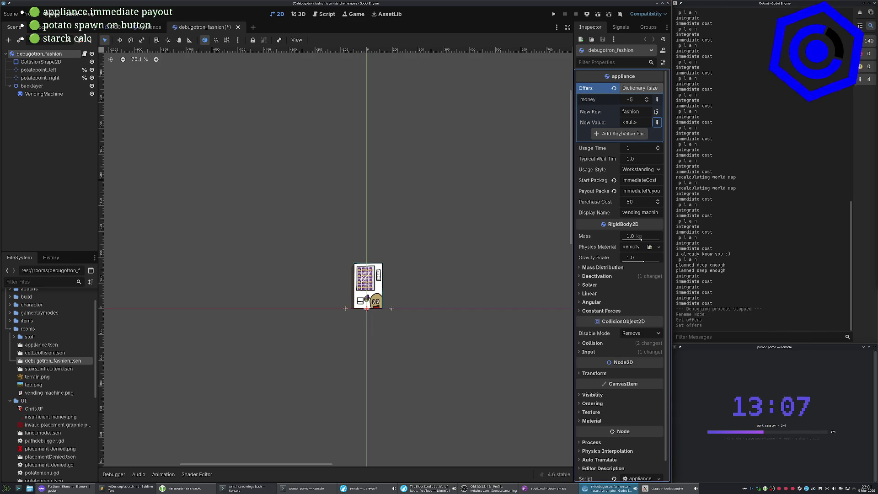
{"action": "key", "text": "Return"}
{"action": "key", "text": "Down"}
{"action": "key", "text": "Down"}
{"action": "key", "text": "Down"}
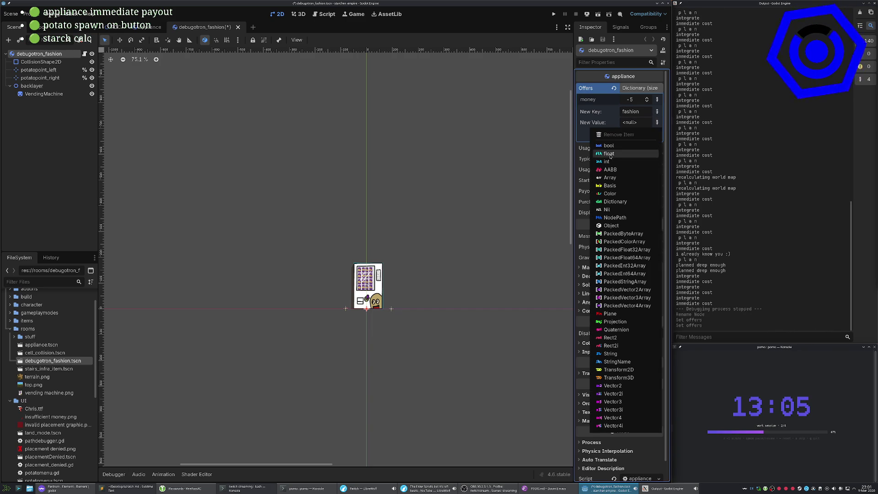
{"action": "key", "text": "Return"}
{"action": "left_click", "coordinate": [642, 114]}
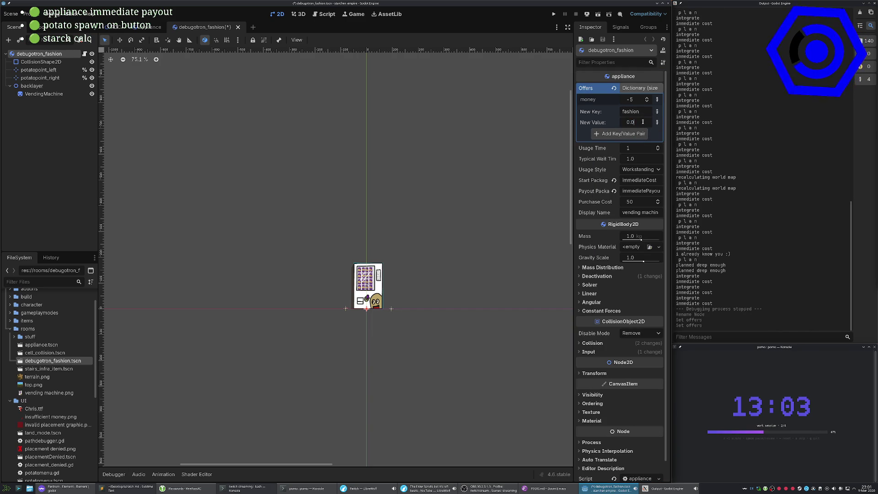
{"action": "type", "text": "20"}
{"action": "key", "text": "Return"}
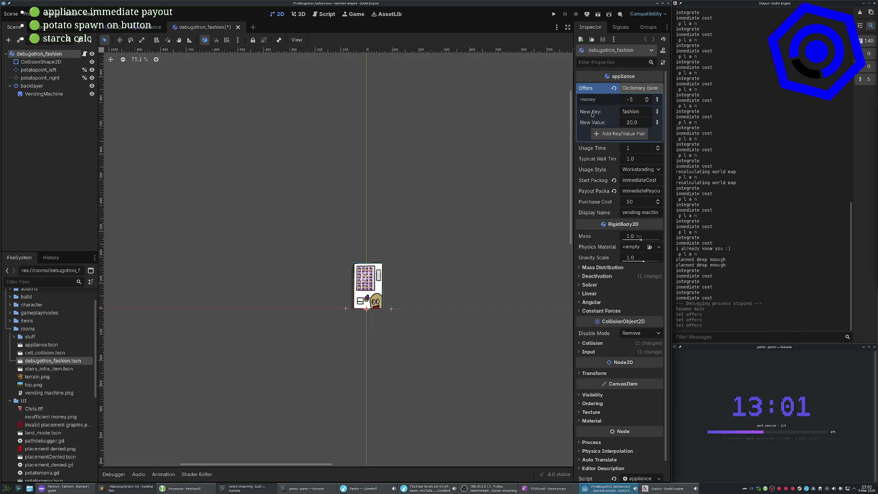
{"action": "left_click", "coordinate": [621, 133]}
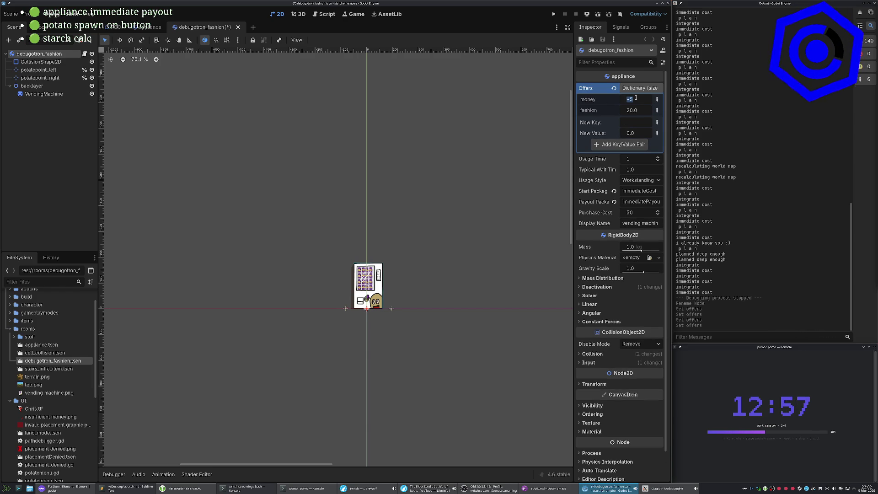
Set the money offer to -50, save the scene, and switch to POC.tscn.
{"action": "key", "text": "Return"}
{"action": "left_click", "coordinate": [389, 211]}
{"action": "key", "text": "ctrl+s"}
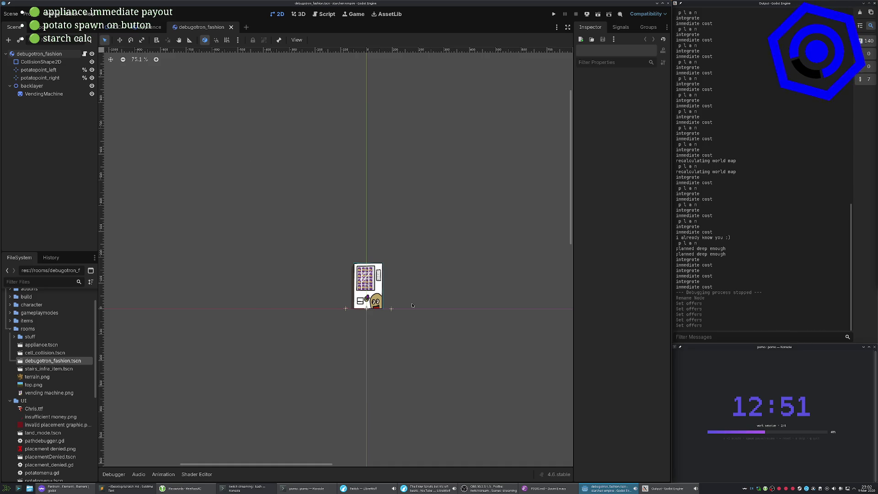
{"action": "left_click", "coordinate": [71, 53]}
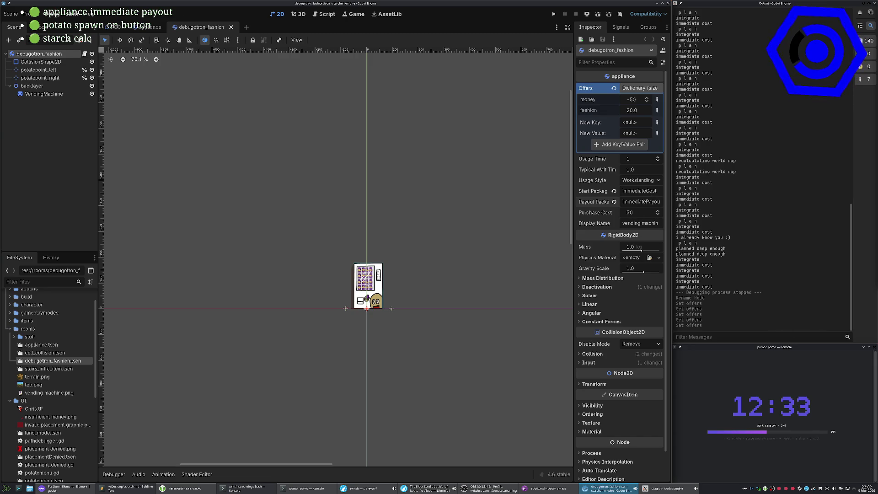
{"action": "left_click", "coordinate": [117, 27]}
{"action": "left_click_drag", "start_coordinate": [446, 199], "coordinate": [386, 208]}
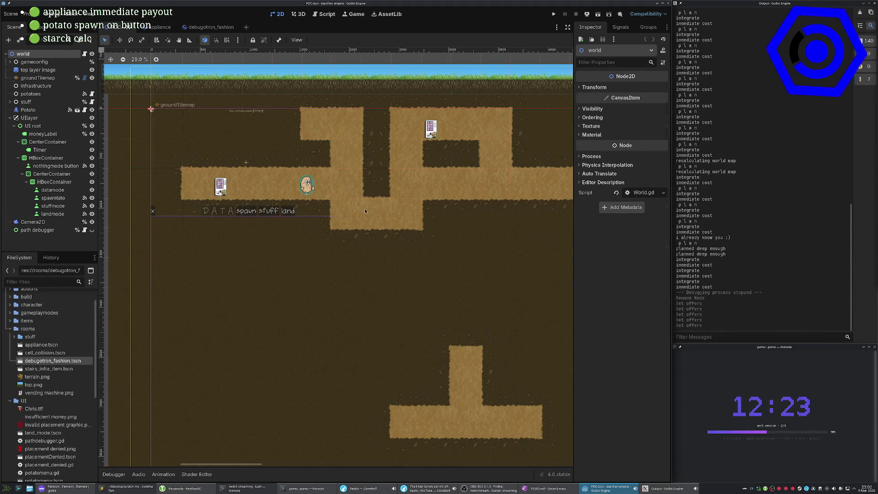
Select the groundTilemap and infrastructure nodes and collapse the tile map editing panel.
{"action": "left_click", "coordinate": [396, 215]}
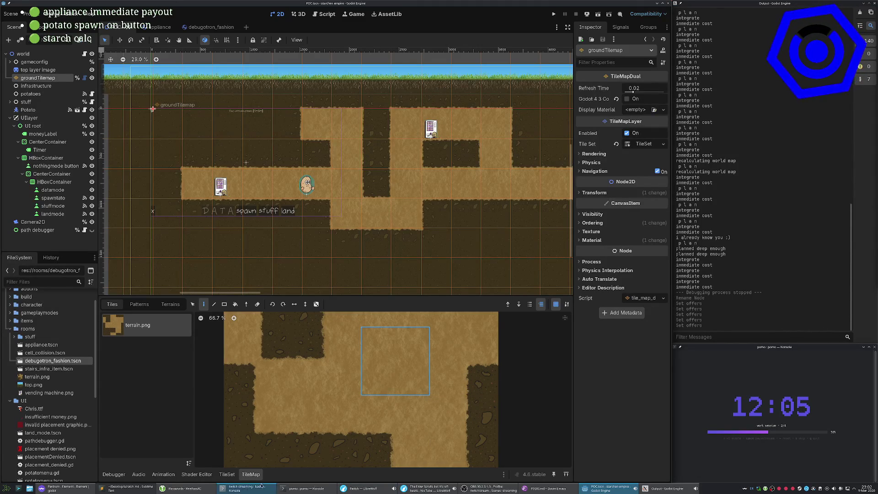
{"action": "left_click", "coordinate": [251, 475]}
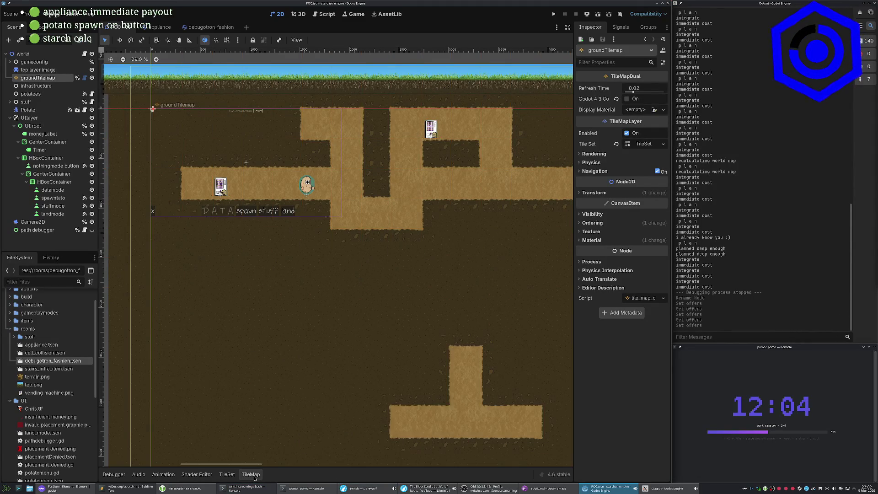
{"action": "left_click", "coordinate": [31, 86]}
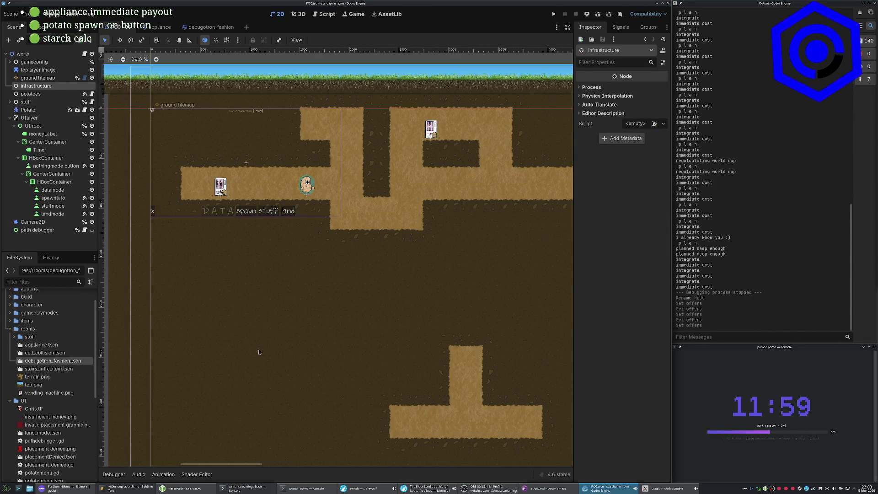
{"action": "left_click", "coordinate": [38, 368]}
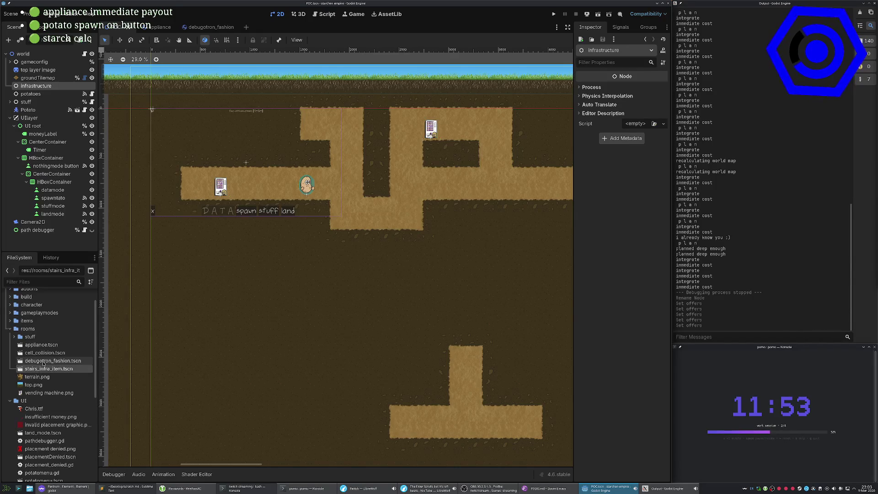
Move debugotron_fashion.tscn and appliance.tscn into rooms/stuff, confirming each move, then run the game.
{"action": "left_click", "coordinate": [44, 361]}
{"action": "left_click_drag", "start_coordinate": [44, 361], "coordinate": [30, 337]}
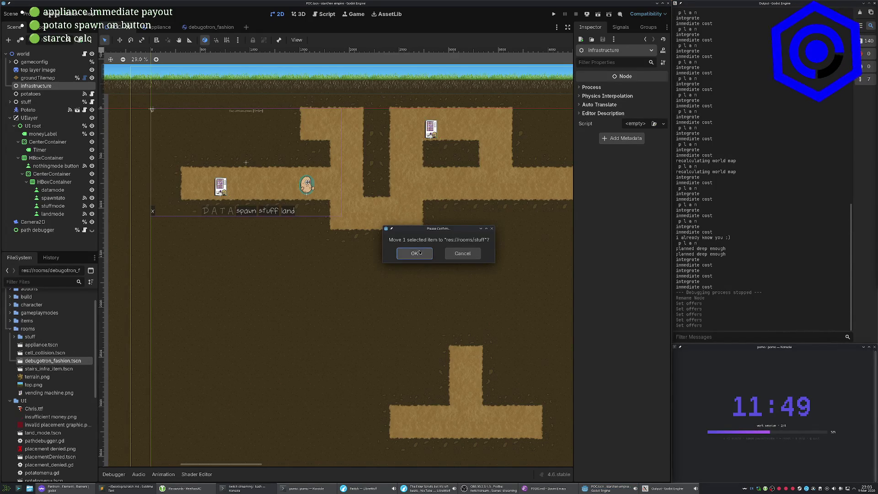
{"action": "key", "text": "Return"}
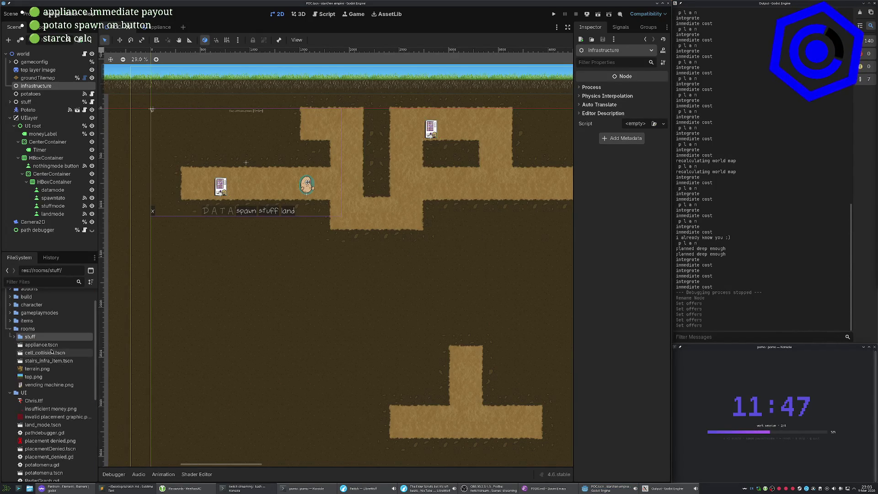
{"action": "left_click", "coordinate": [41, 345]}
{"action": "left_click", "coordinate": [13, 337]}
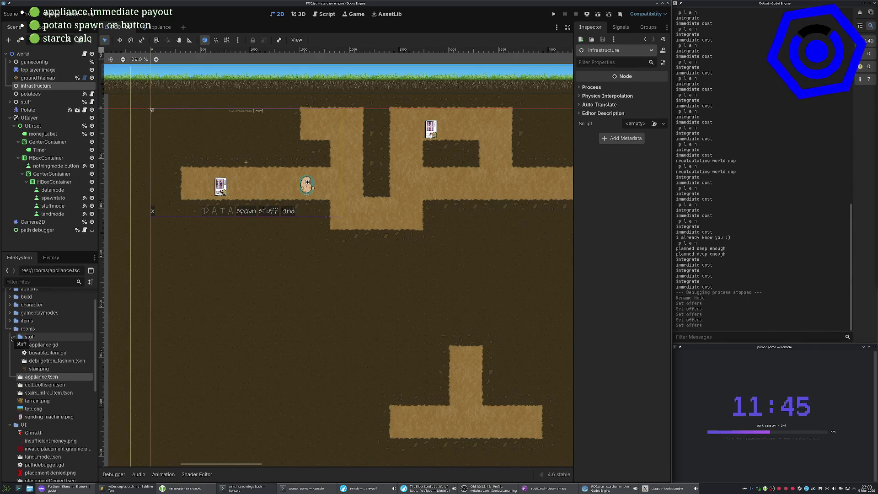
{"action": "left_click_drag", "start_coordinate": [41, 376], "coordinate": [39, 338]}
{"action": "left_click", "coordinate": [415, 253]}
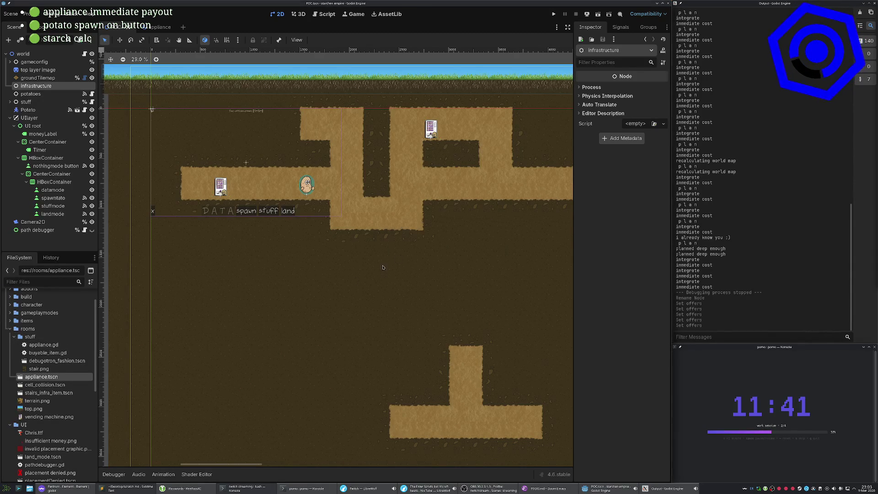
{"action": "key", "text": "F5"}
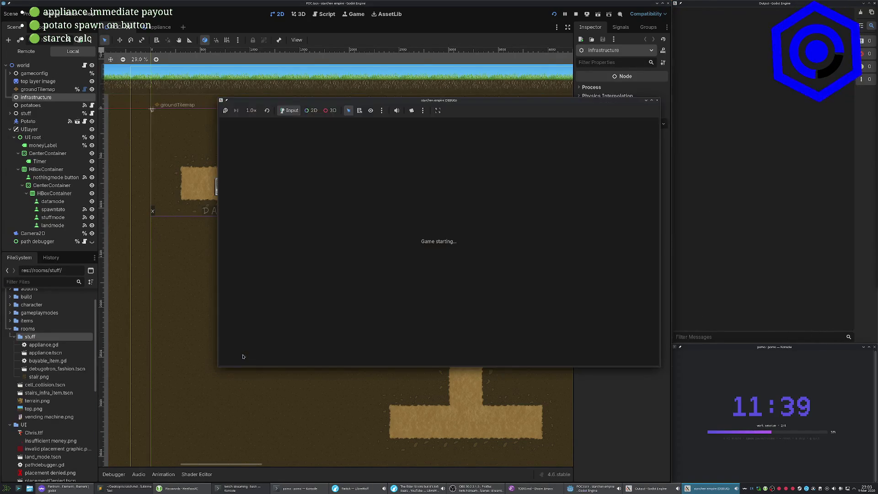
Stop and rerun the game twice, reloading the changed scene from disk, then close the debug and Output windows.
{"action": "key", "text": "F8"}
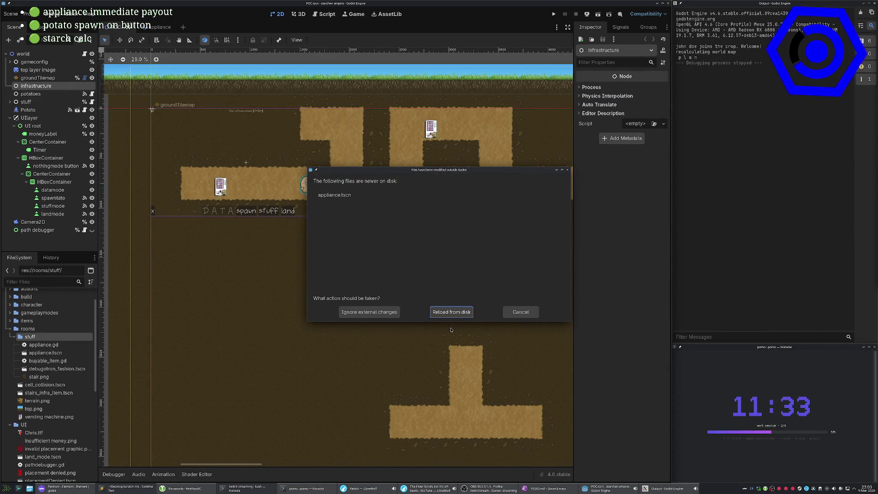
{"action": "left_click", "coordinate": [369, 312]}
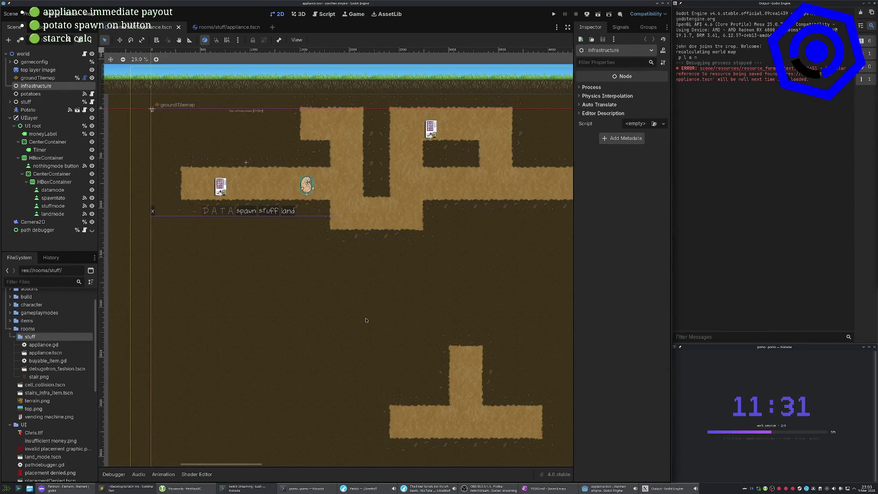
{"action": "key", "text": "F5"}
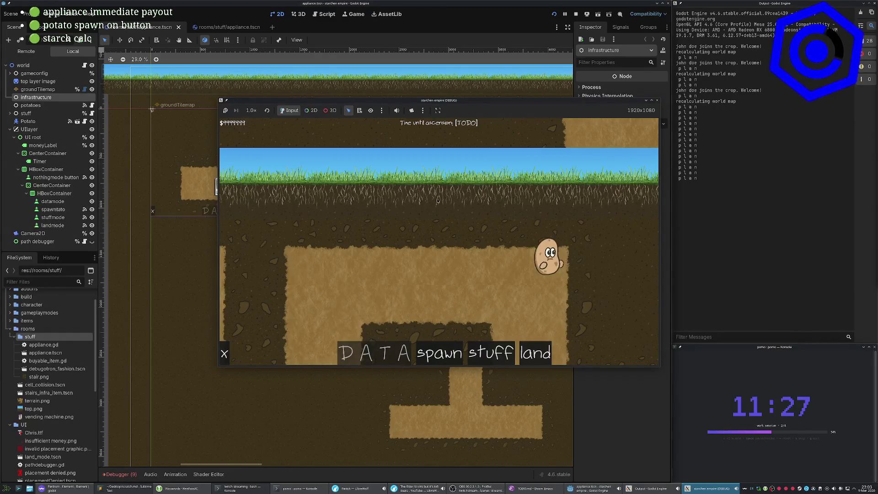
{"action": "key", "text": "F8"}
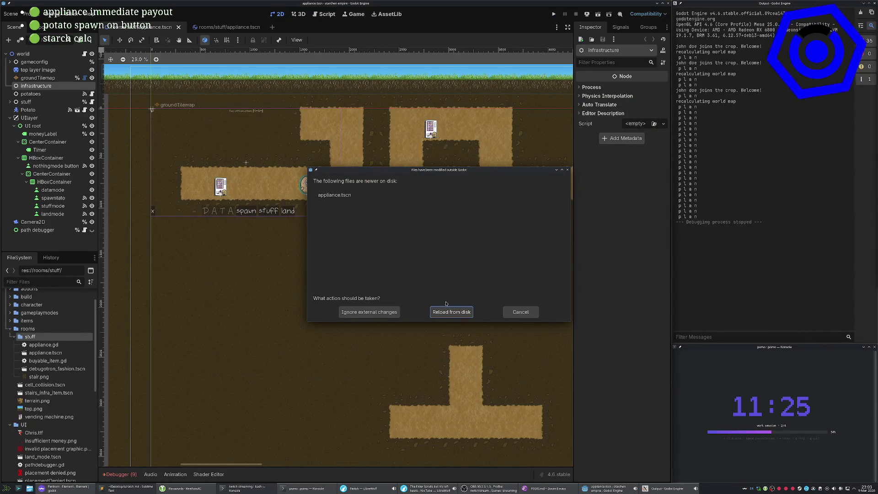
{"action": "left_click", "coordinate": [448, 311]}
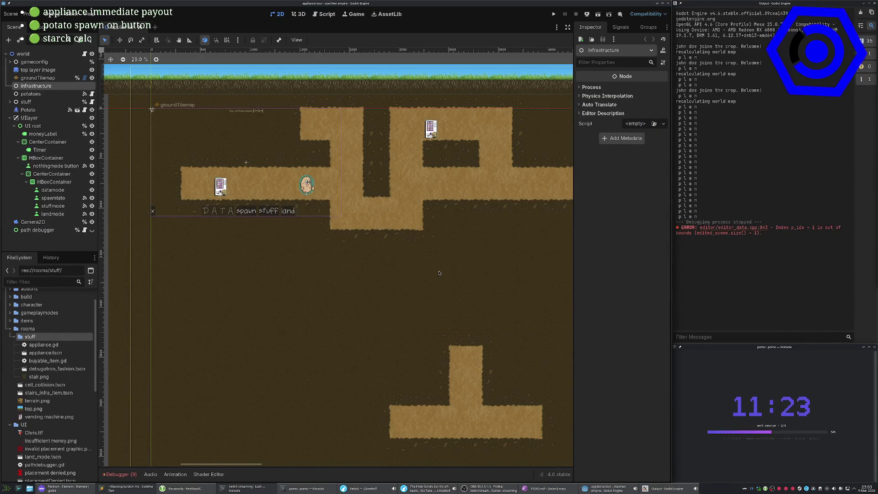
{"action": "key", "text": "F5"}
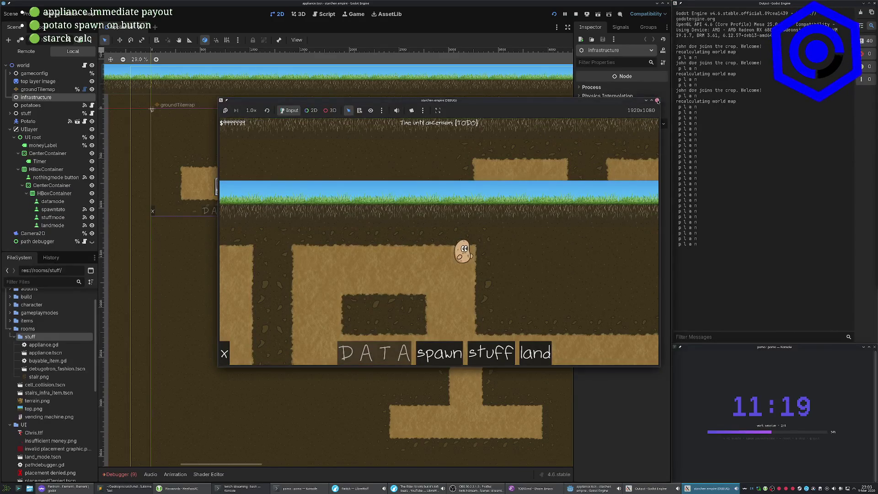
{"action": "left_click", "coordinate": [657, 100]}
{"action": "left_click", "coordinate": [669, 5]}
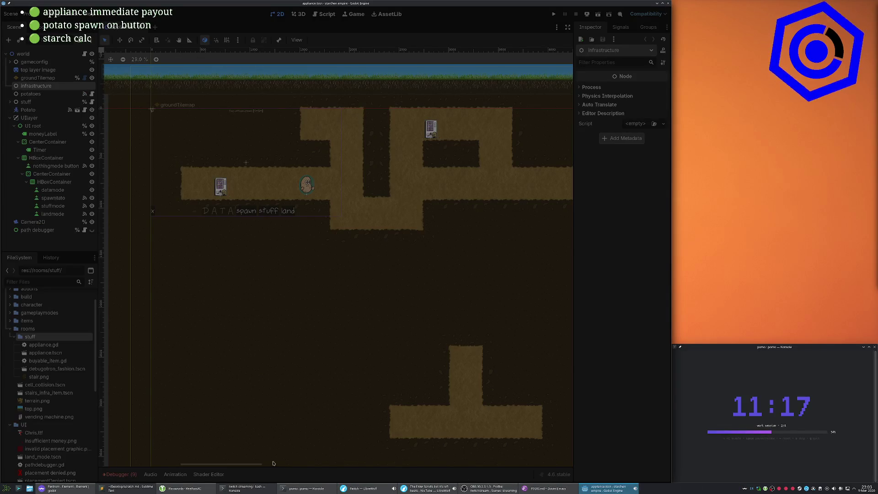
In the starchen empire repository, delete all untracked files and confirm.
{"action": "left_click", "coordinate": [18, 488]}
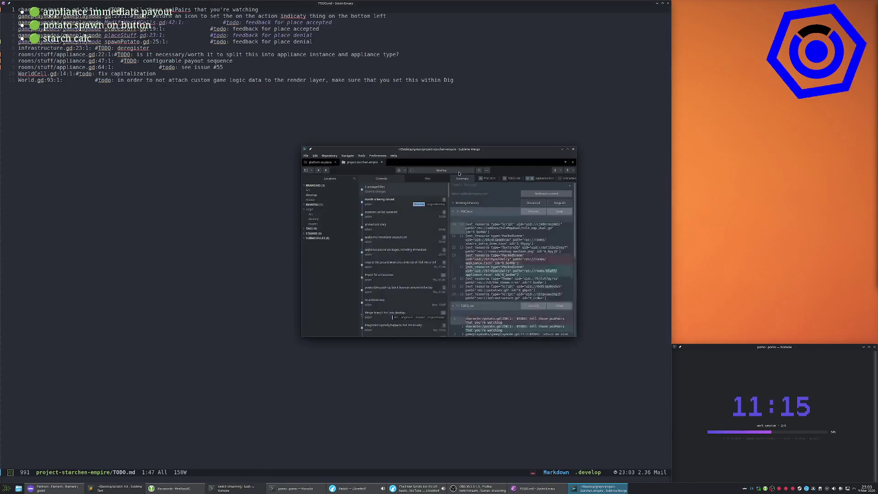
{"action": "left_click", "coordinate": [463, 205]}
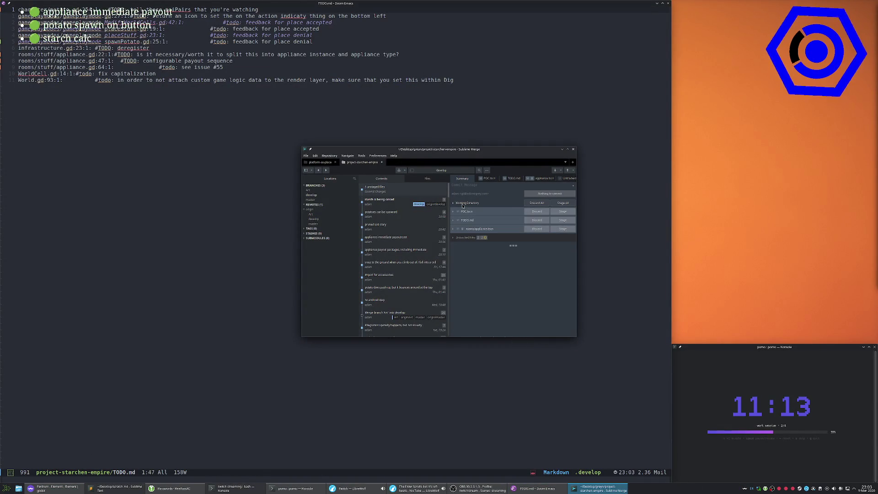
{"action": "left_click", "coordinate": [494, 238]}
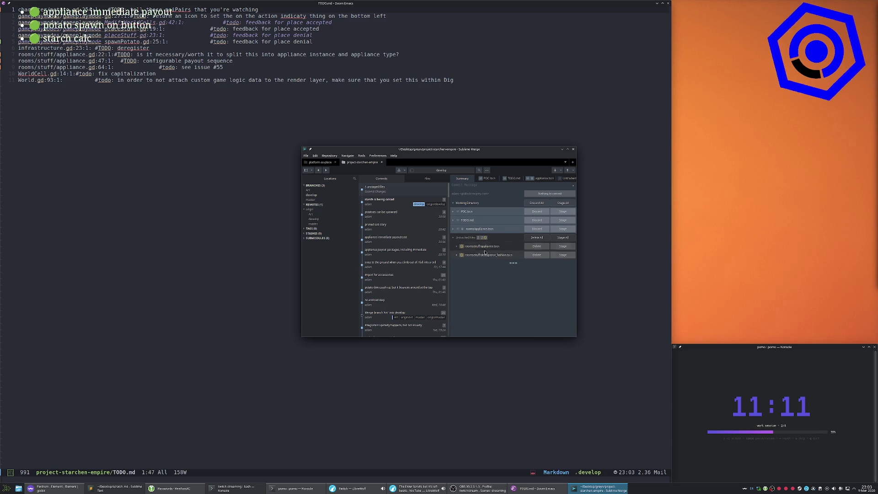
{"action": "left_click", "coordinate": [536, 237]}
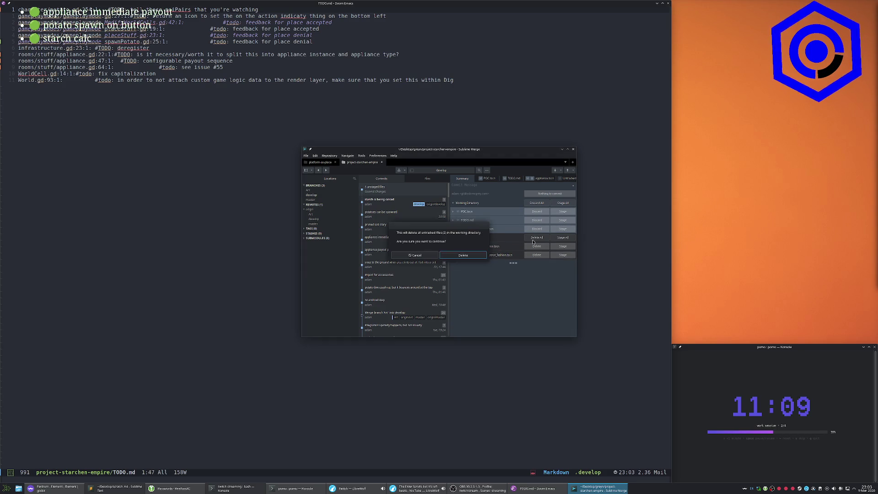
{"action": "left_click", "coordinate": [455, 256]}
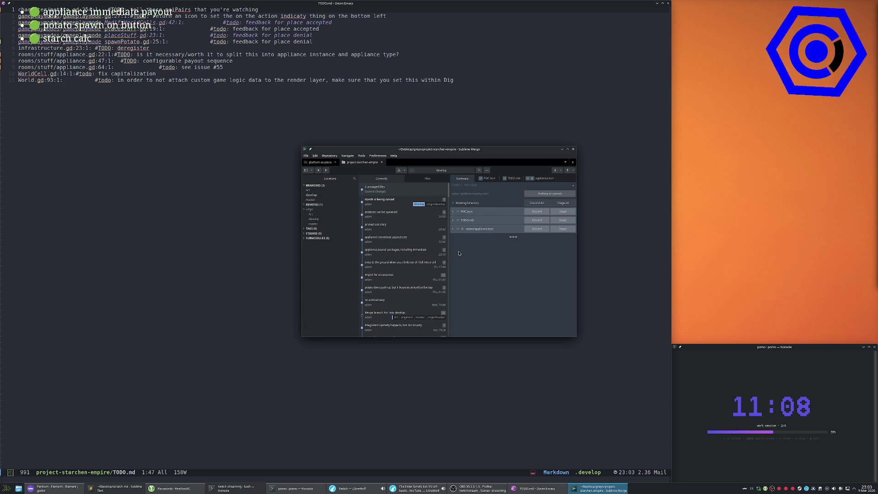
Discard all unstaged changes, close Sublime Merge, and start a 'cd Dg' command in a new terminal.
{"action": "left_click", "coordinate": [530, 204]}
{"action": "left_click", "coordinate": [464, 256]}
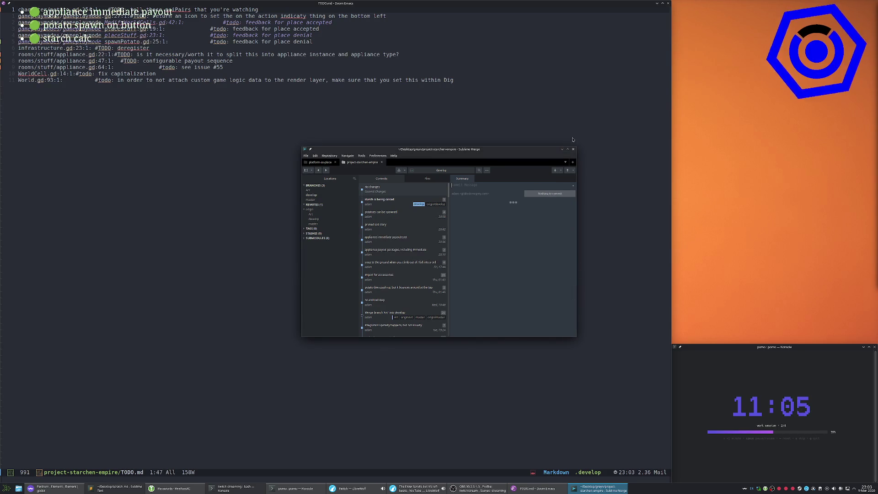
{"action": "left_click", "coordinate": [574, 150]}
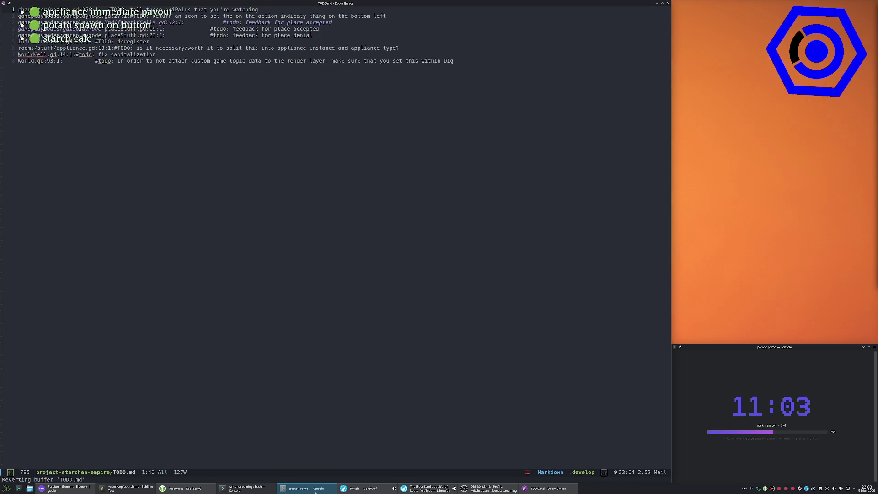
{"action": "key", "text": "ctrl+alt+t"}
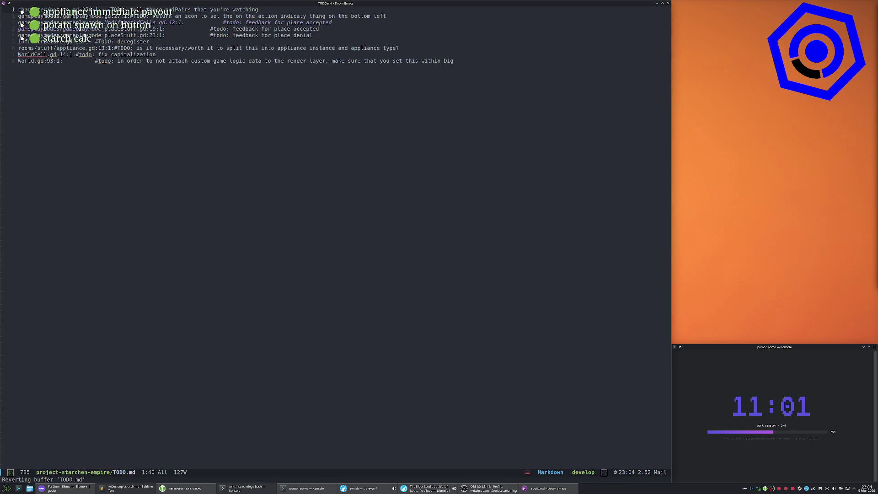
{"action": "type", "text": "cd D"}
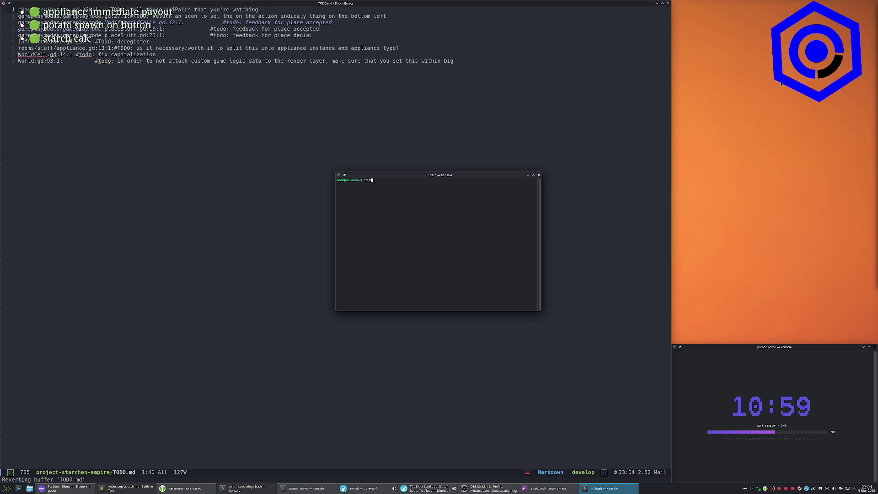
{"action": "type", "text": "godot-f"}
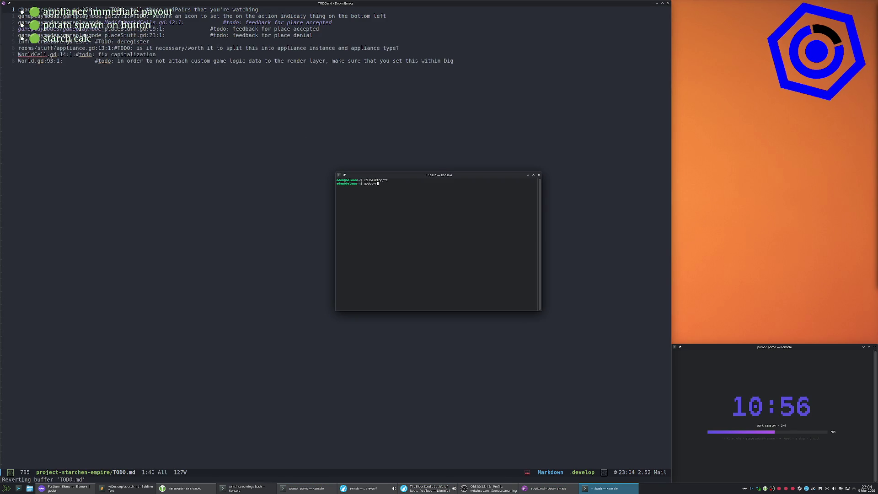
Launch Godot from the terminal, open the starchen empire project, and open the POC.tscn scene.
{"action": "key", "text": "Tab"}
{"action": "key", "text": "Return"}
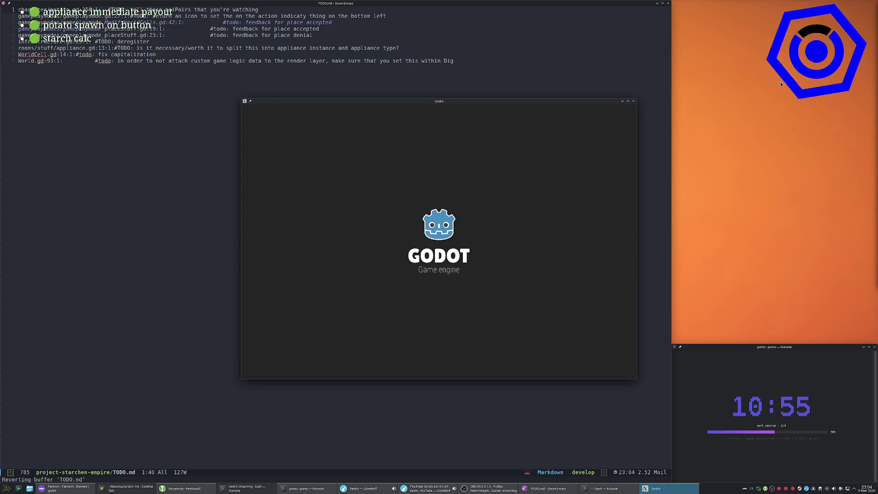
{"action": "double_click", "coordinate": [294, 159]}
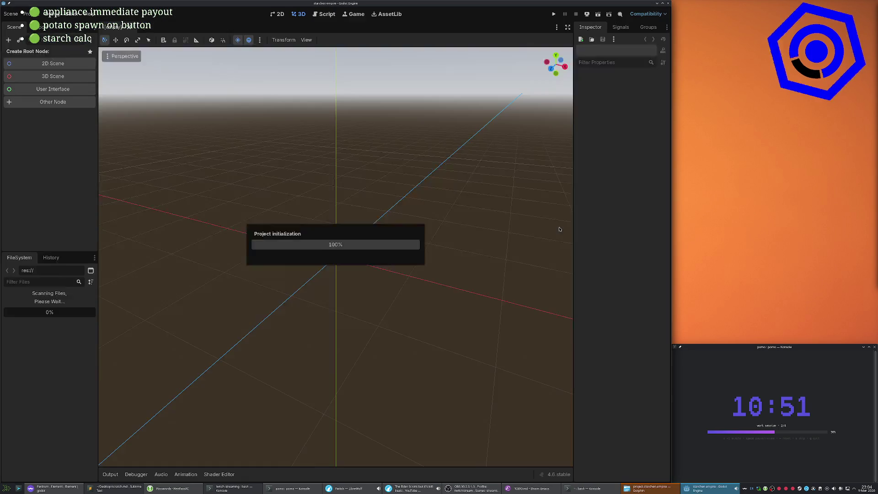
{"action": "scroll", "coordinate": [358, 168], "scroll_direction": "down", "scroll_amount": 4}
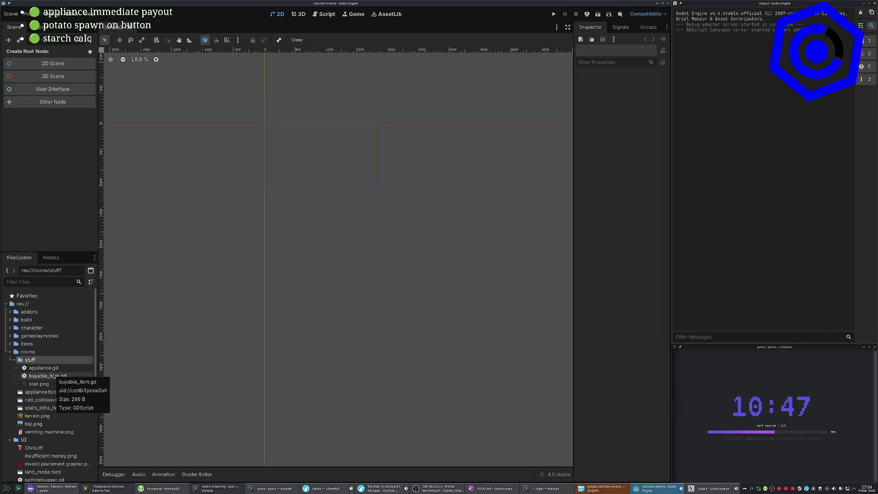
{"action": "scroll", "coordinate": [55, 411], "scroll_direction": "down", "scroll_amount": 5}
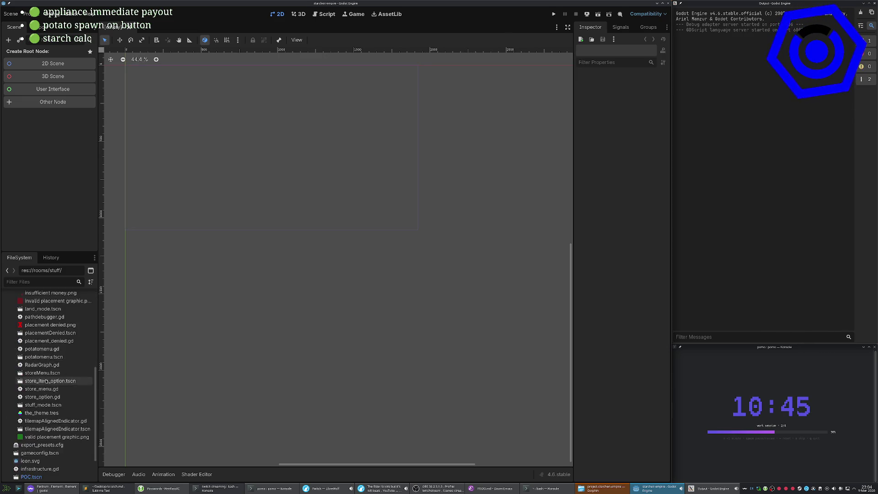
{"action": "left_click", "coordinate": [55, 442]}
{"action": "double_click", "coordinate": [32, 433]}
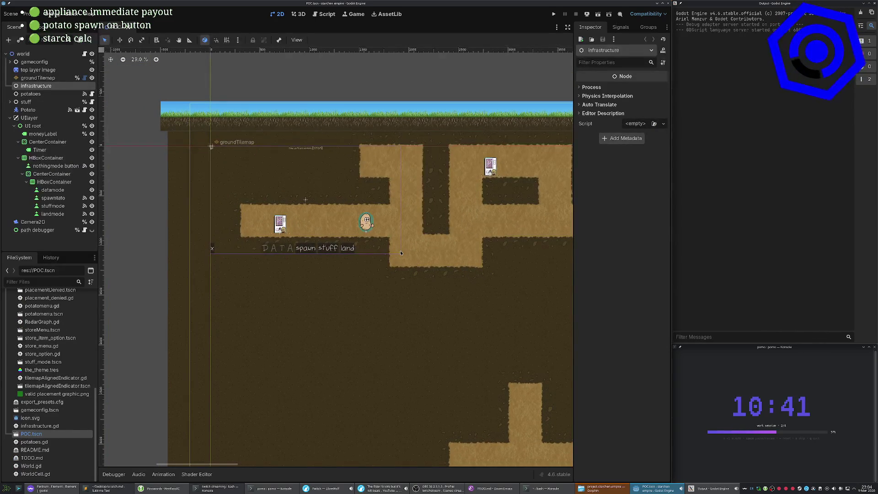
Move appliance.tscn into the rooms/stuff folder and confirm the move.
{"action": "scroll", "coordinate": [401, 253], "scroll_direction": "up", "scroll_amount": 3}
{"action": "left_click_drag", "start_coordinate": [404, 294], "coordinate": [398, 328]}
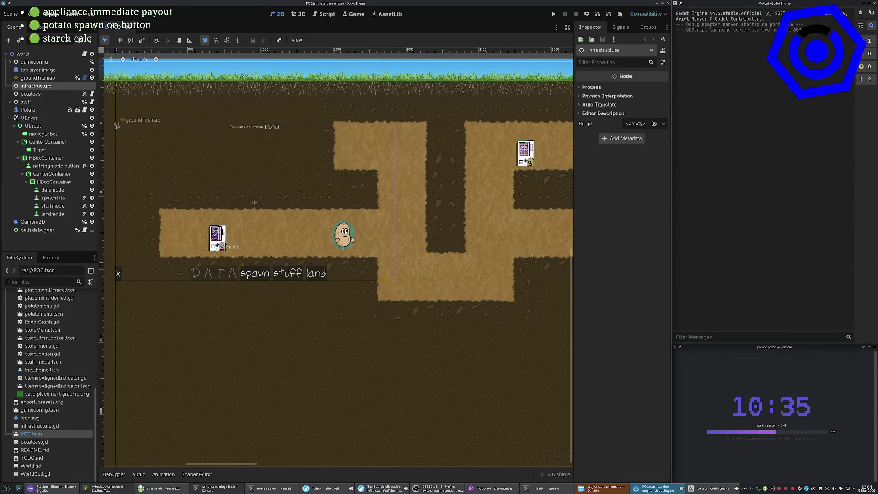
{"action": "scroll", "coordinate": [37, 370], "scroll_direction": "up", "scroll_amount": 8}
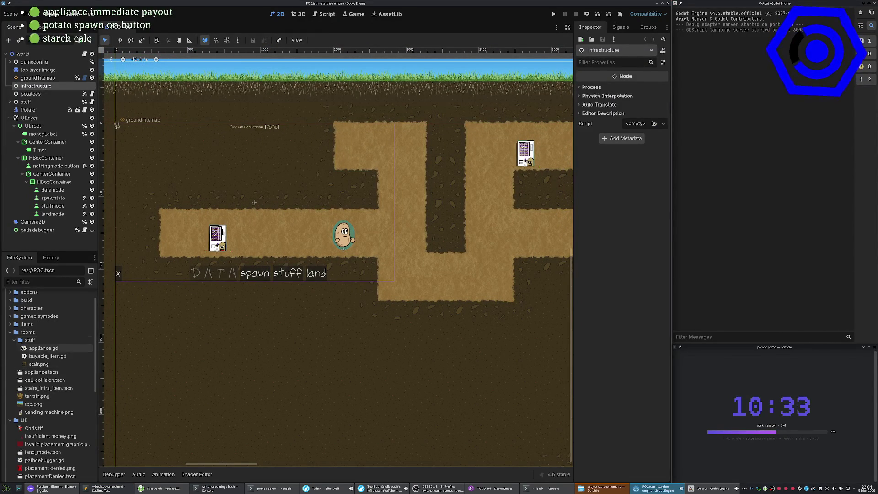
{"action": "left_click", "coordinate": [53, 372]}
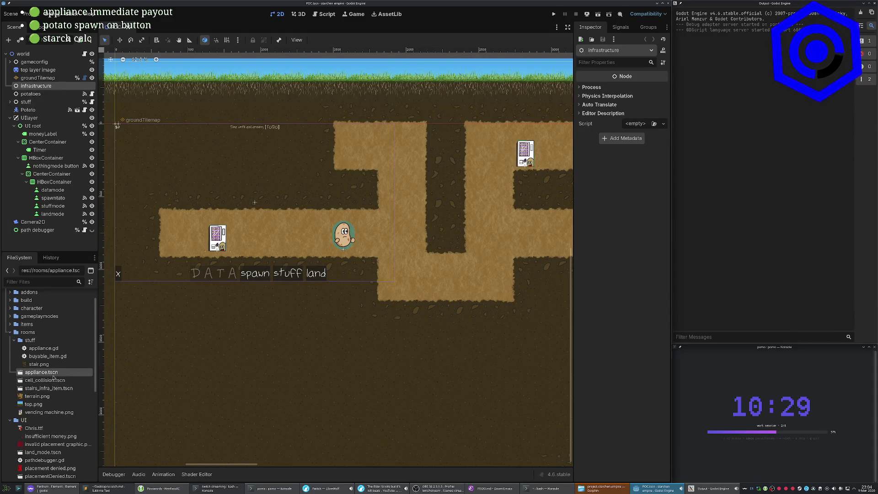
{"action": "left_click_drag", "start_coordinate": [45, 364], "coordinate": [34, 341]}
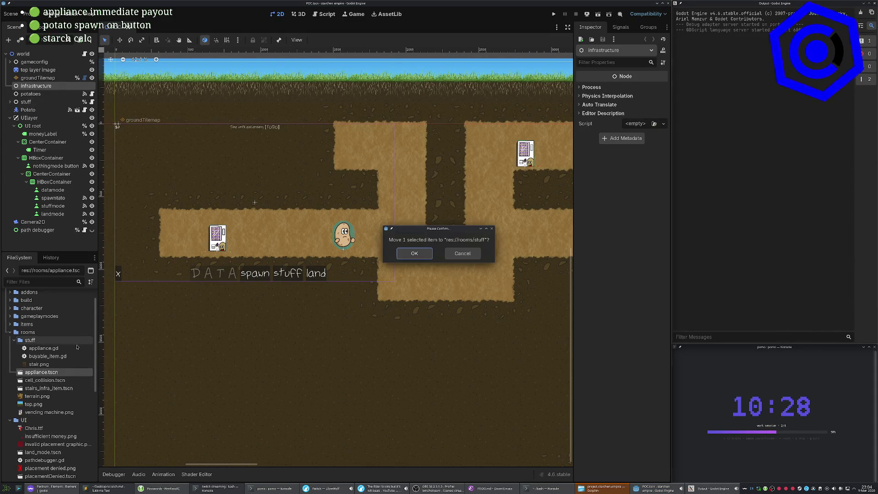
{"action": "left_click", "coordinate": [415, 254]}
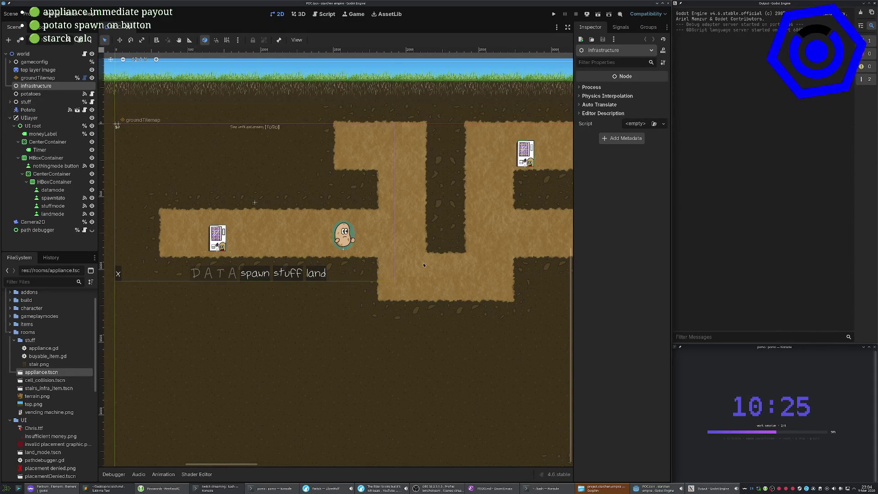
In Konsole, stop the crashed Godot with Ctrl+C, relaunch it, and reopen starchen empire.
{"action": "key", "text": "alt+Tab"}
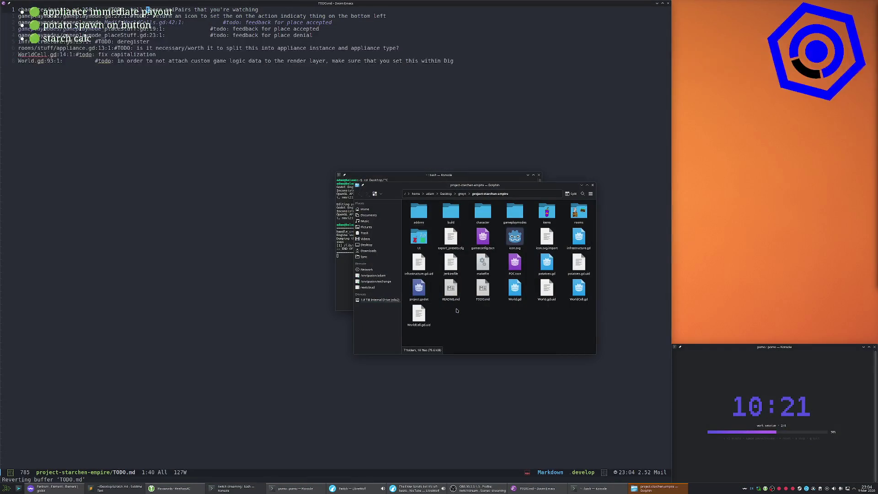
{"action": "left_click", "coordinate": [346, 267]}
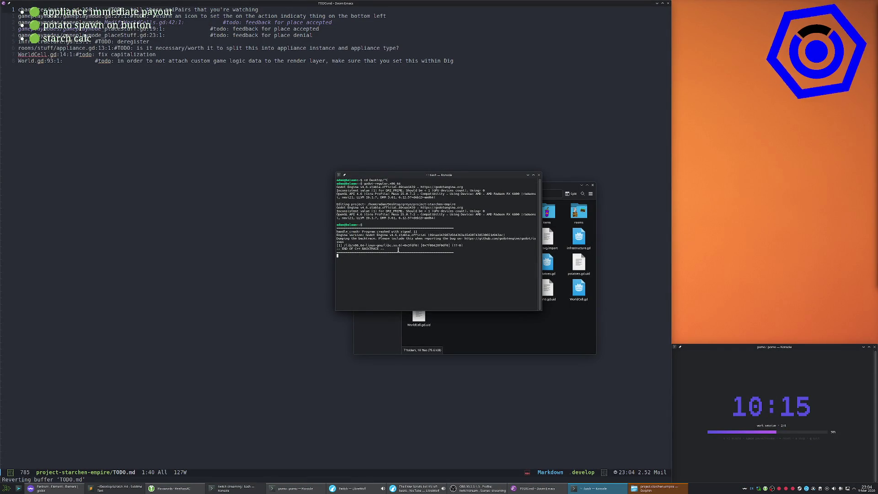
{"action": "key", "text": "ctrl+c"}
{"action": "key", "text": "Return"}
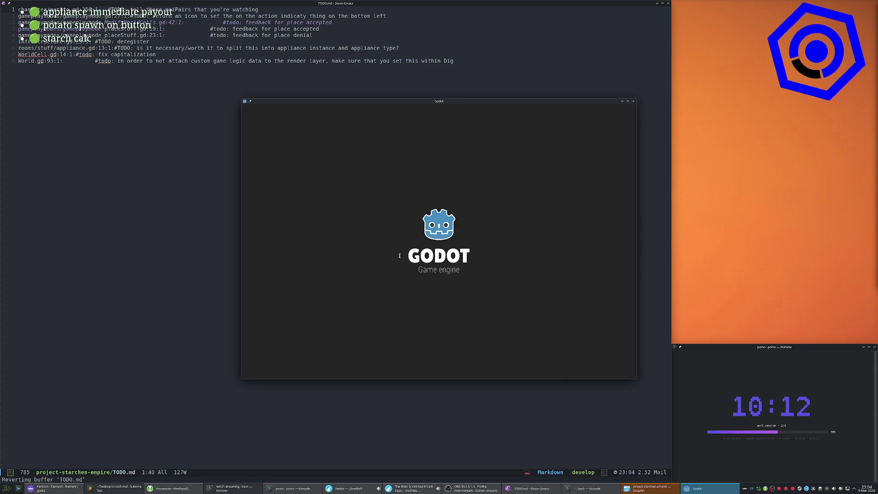
{"action": "double_click", "coordinate": [348, 155]}
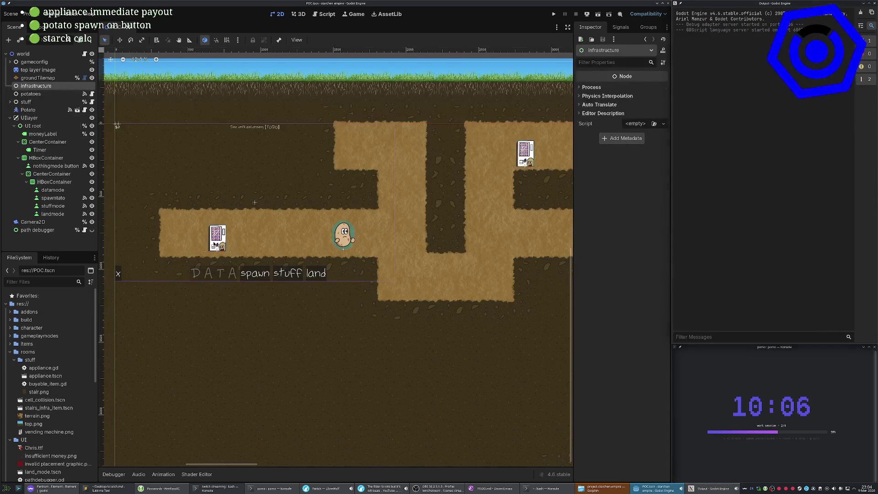
Expand the stuff node and inspect the vm right appliance's properties.
{"action": "left_click", "coordinate": [201, 243]}
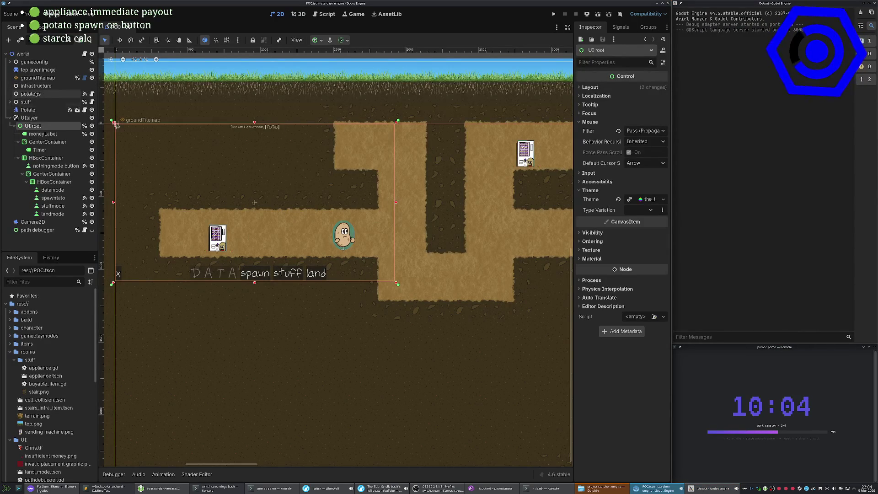
{"action": "left_click", "coordinate": [34, 86]}
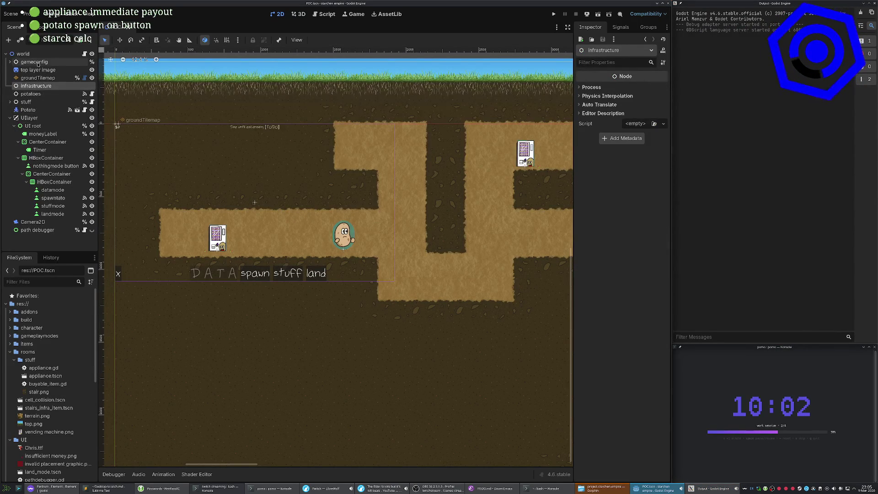
{"action": "left_click", "coordinate": [12, 118]}
{"action": "left_click", "coordinate": [10, 102]}
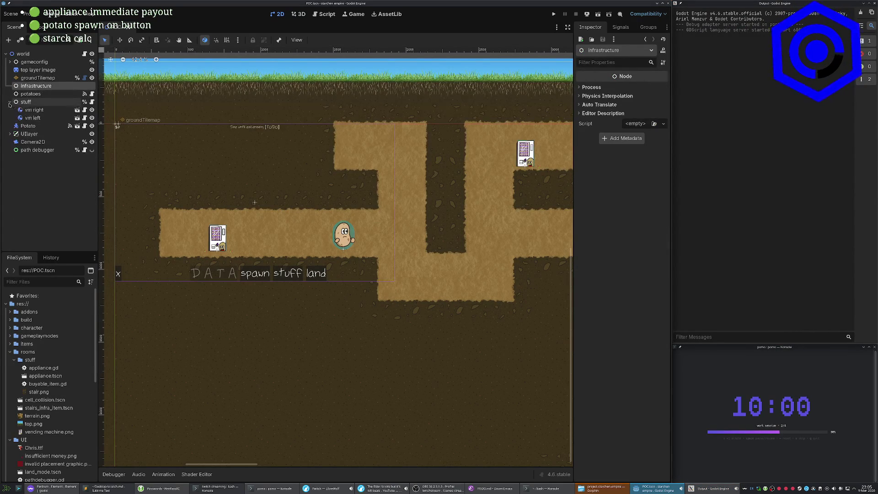
{"action": "left_click", "coordinate": [51, 111]}
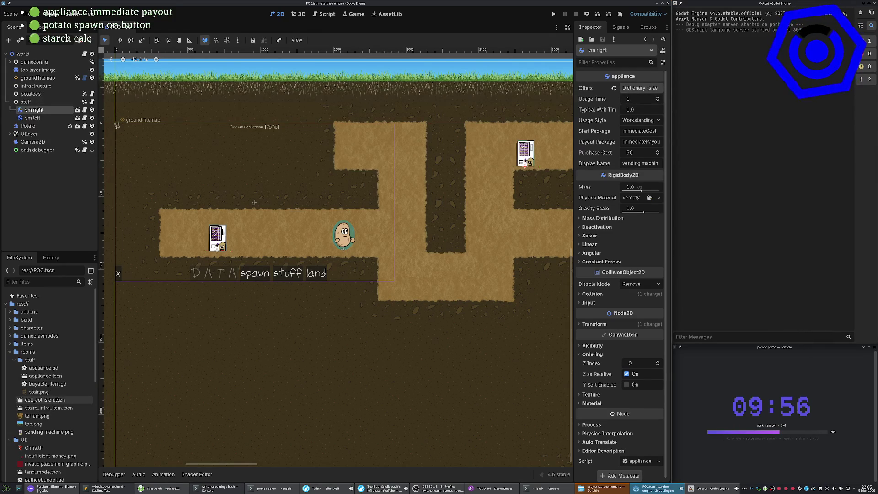
Check appliance.tscn in its new folder, then run the game and stop it.
{"action": "left_click", "coordinate": [44, 376]}
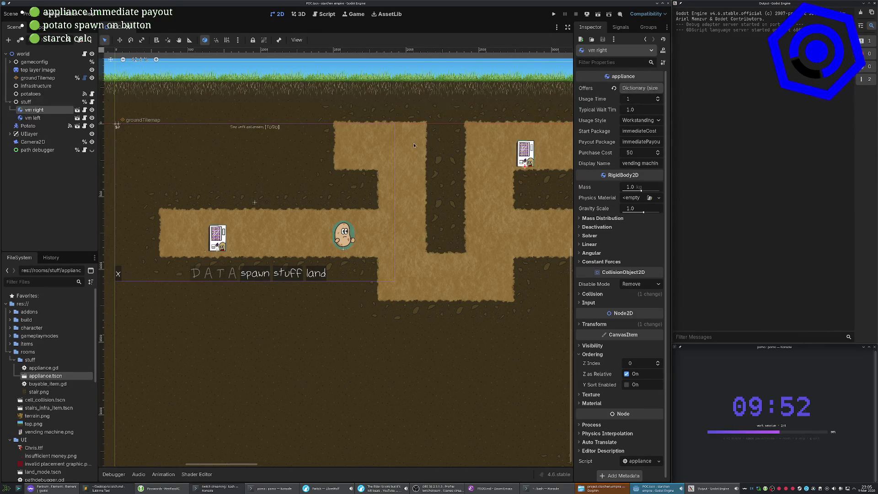
{"action": "key", "text": "F5"}
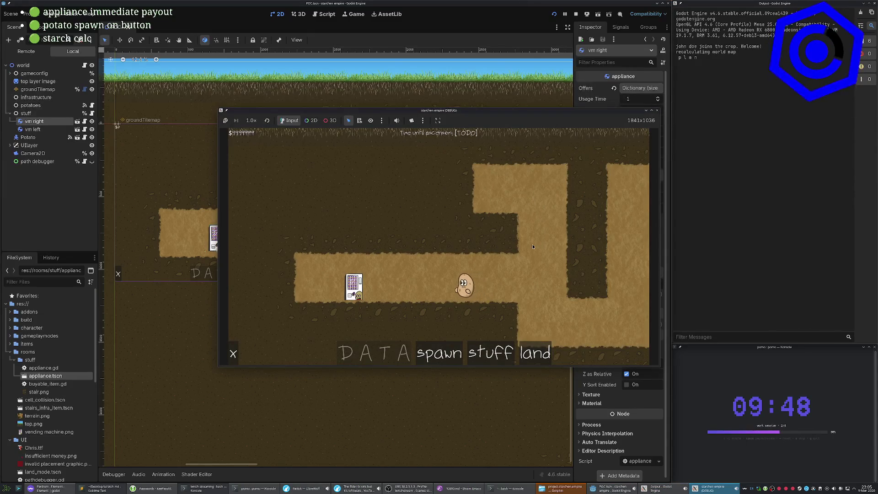
{"action": "key", "text": "F8"}
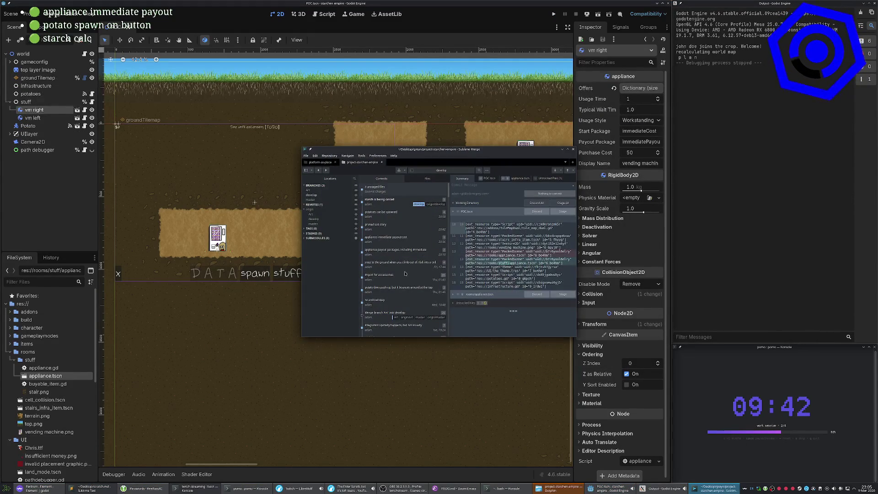
Stage all modified files plus the new appliance.tscn and commit them as 'appliances are stuff'.
{"action": "left_click", "coordinate": [458, 226]}
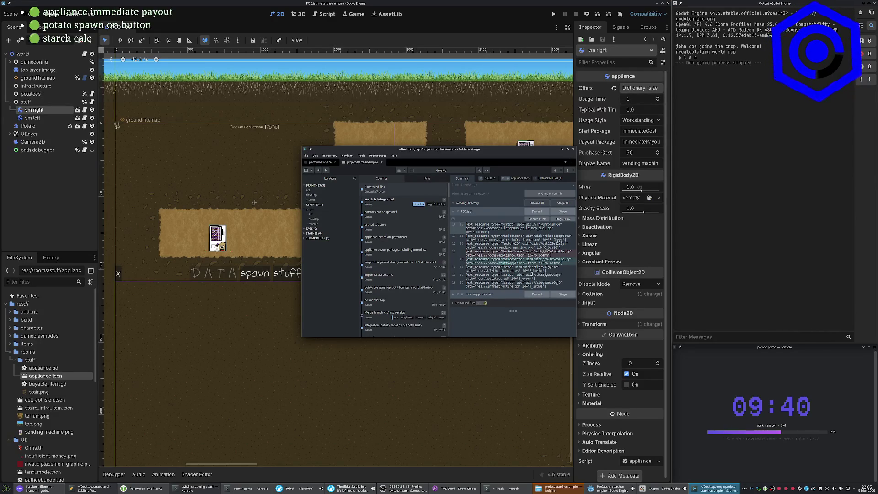
{"action": "left_click", "coordinate": [507, 264]}
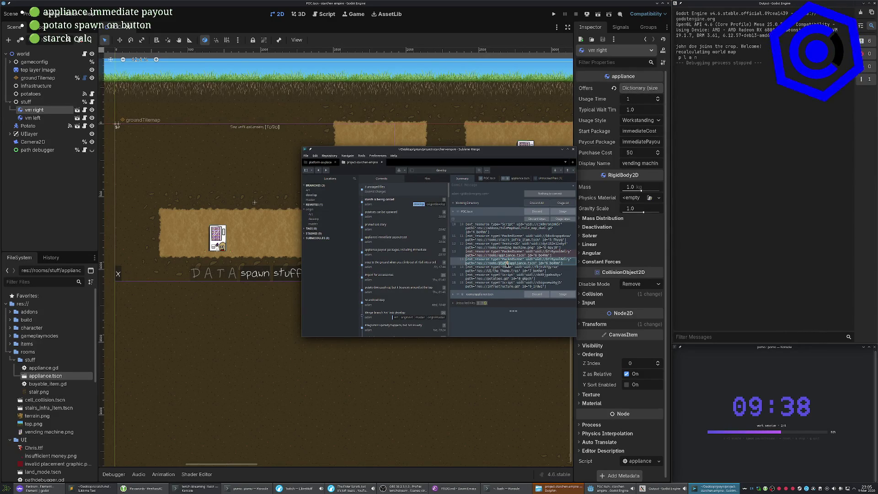
{"action": "left_click", "coordinate": [494, 313]}
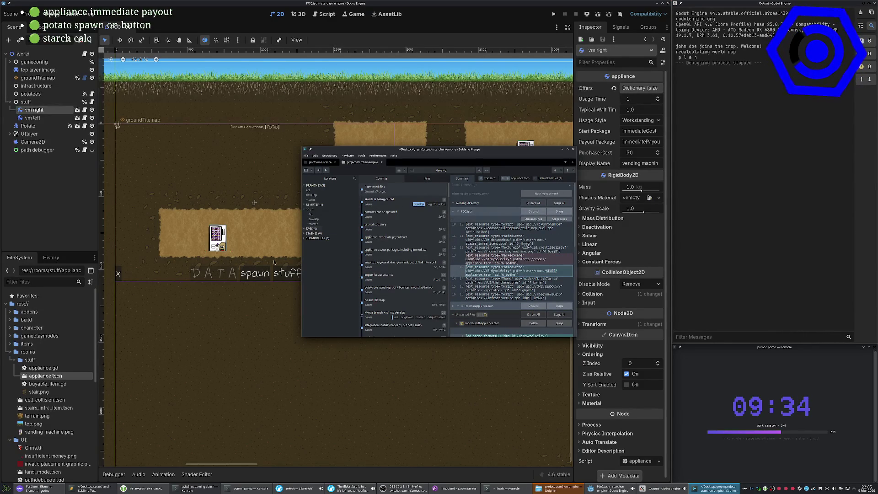
{"action": "left_click", "coordinate": [560, 202]}
{"action": "left_click", "coordinate": [559, 211]}
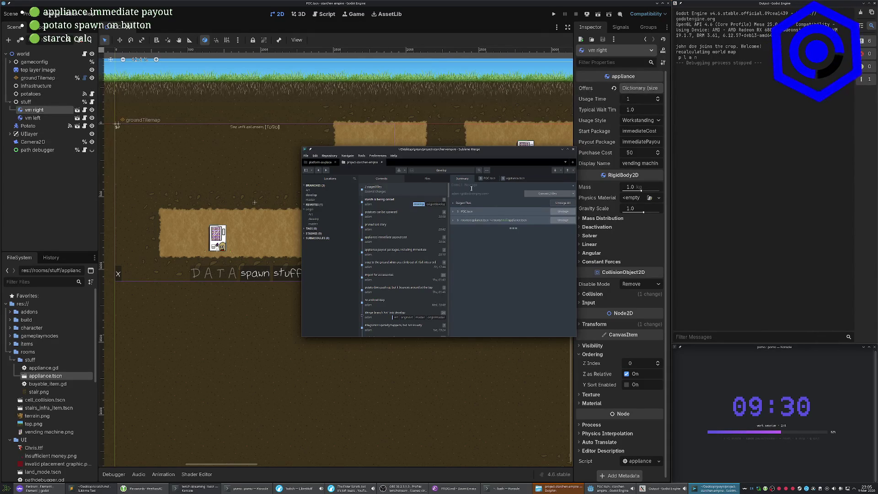
{"action": "type", "text": "appliance"}
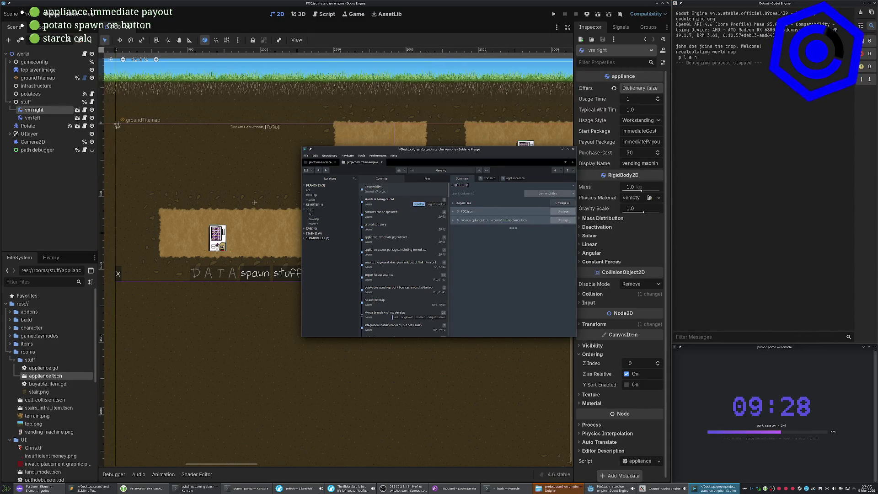
{"action": "type", "text": "s are stuff"}
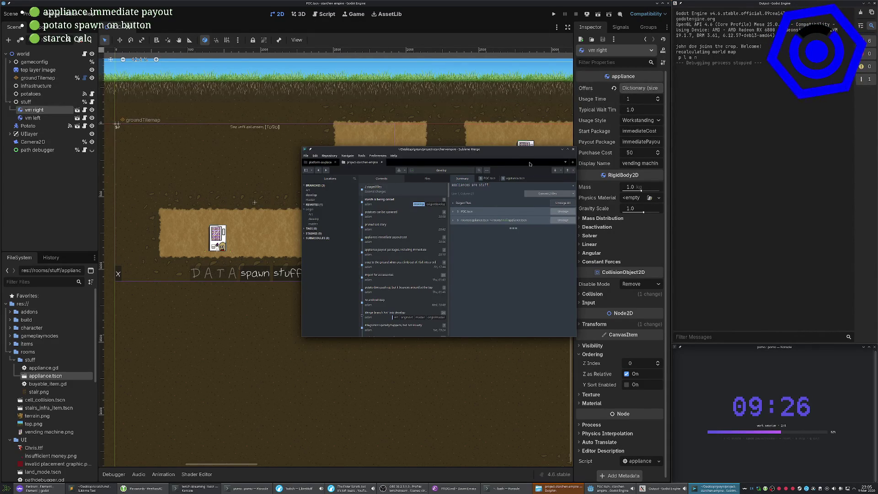
{"action": "key", "text": "ctrl+Return"}
{"action": "left_click", "coordinate": [72, 226]}
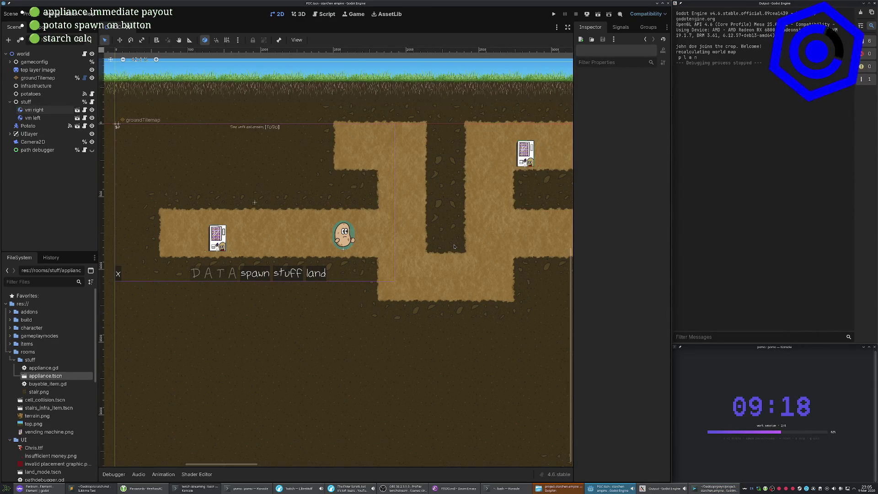
Open the stairs_infra_item scene and select its Stair sprite.
{"action": "left_click_drag", "start_coordinate": [454, 246], "coordinate": [422, 212]}
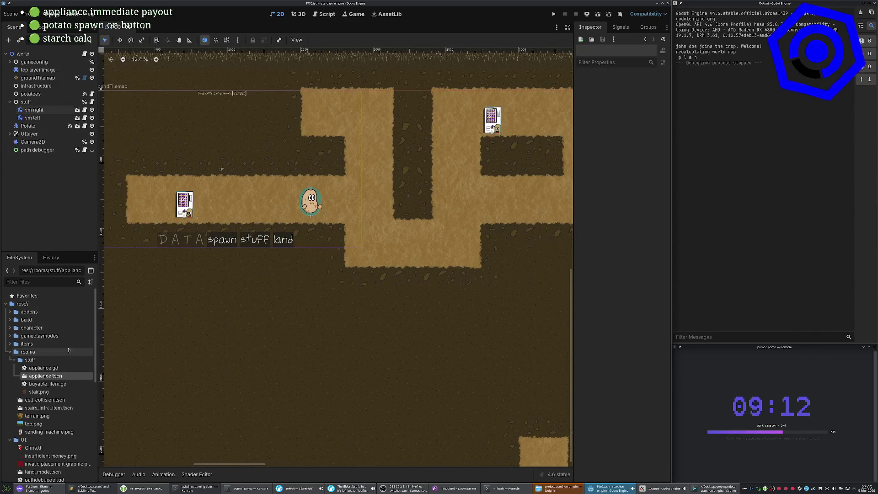
{"action": "double_click", "coordinate": [61, 408]}
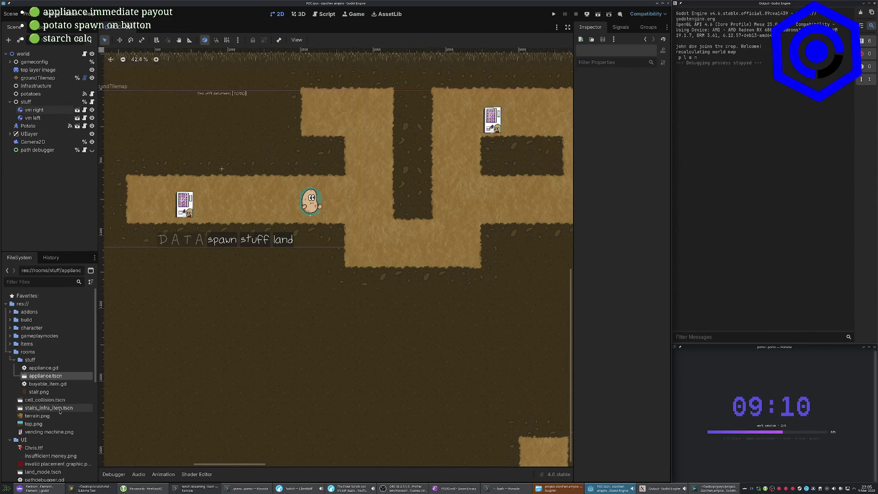
{"action": "left_click", "coordinate": [352, 228]}
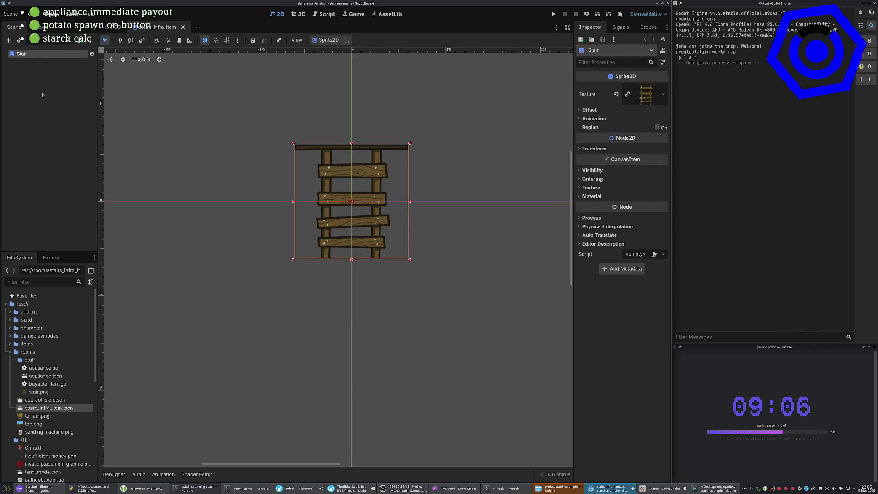
Return to the POC world scene, select groundTilemap and the world root, then switch to Emacs.
{"action": "left_click", "coordinate": [120, 28]}
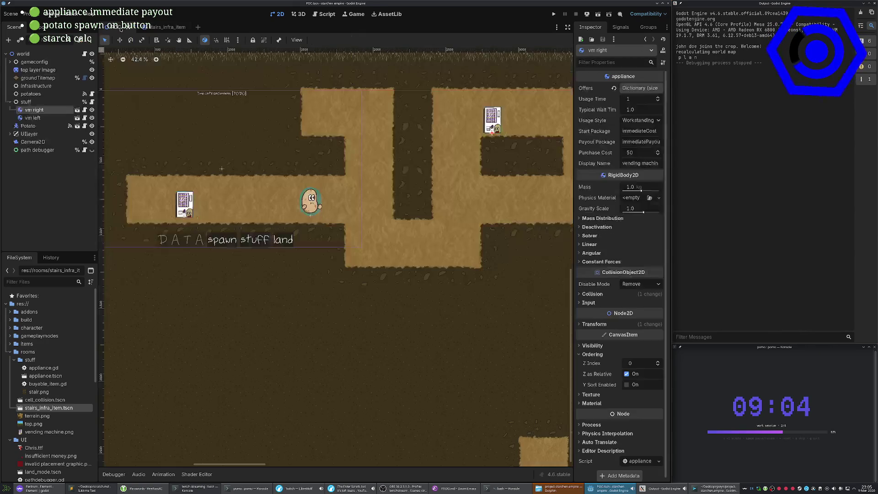
{"action": "left_click", "coordinate": [280, 114]}
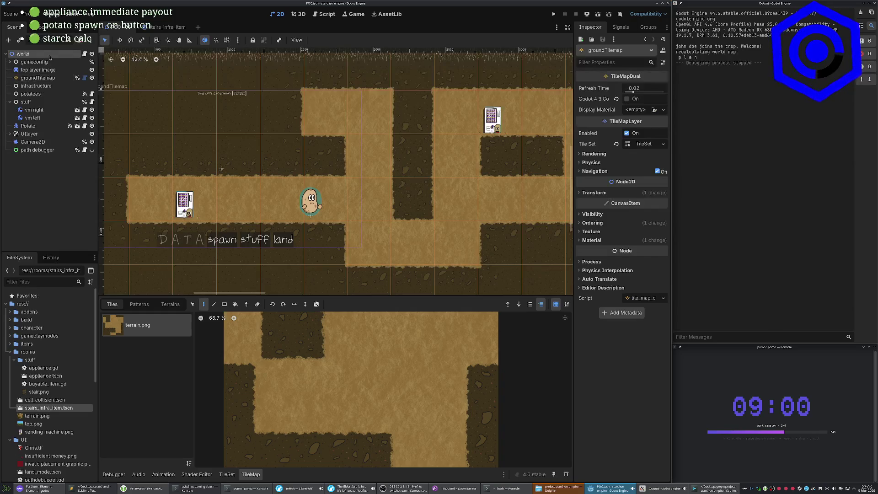
{"action": "left_click", "coordinate": [49, 55]}
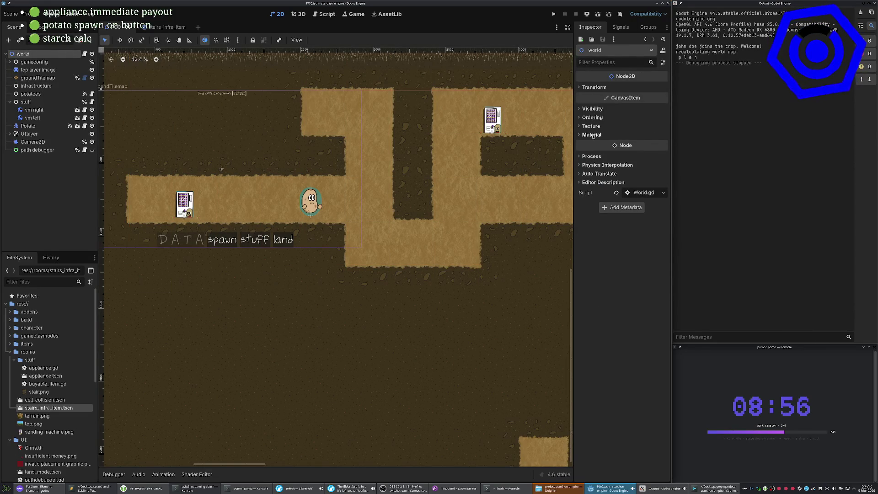
{"action": "mouse_move", "coordinate": [592, 141]}
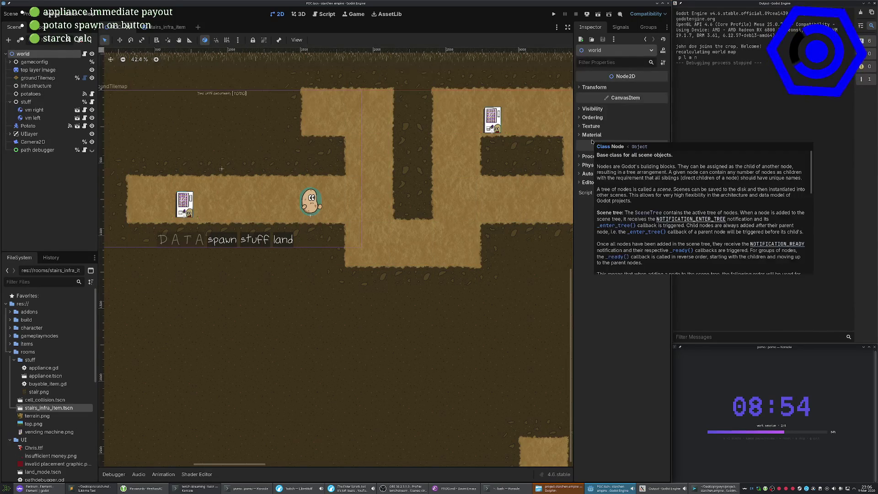
{"action": "left_click", "coordinate": [455, 489]}
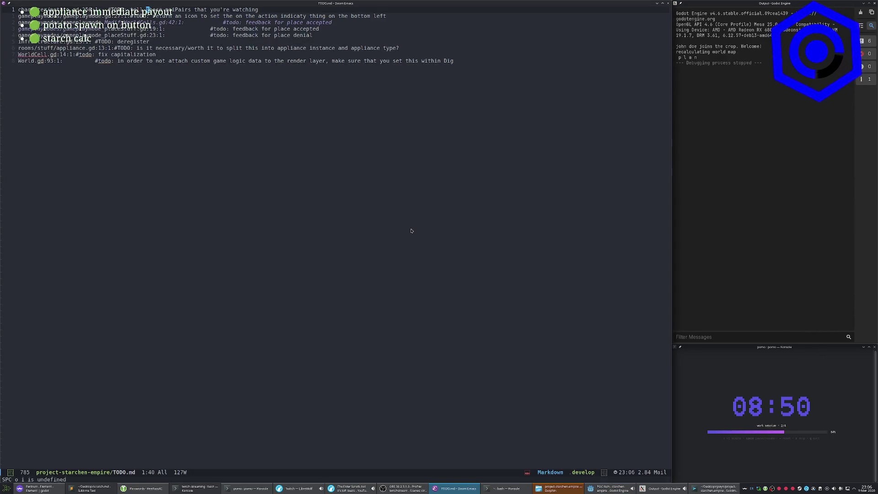
Open World.gd from the Treemacs project tree.
{"action": "key", "text": "ctrl+g"}
{"action": "key", "text": "BackSpace"}
{"action": "key", "text": "space"}
{"action": "key", "text": "o"}
{"action": "key", "text": "p"}
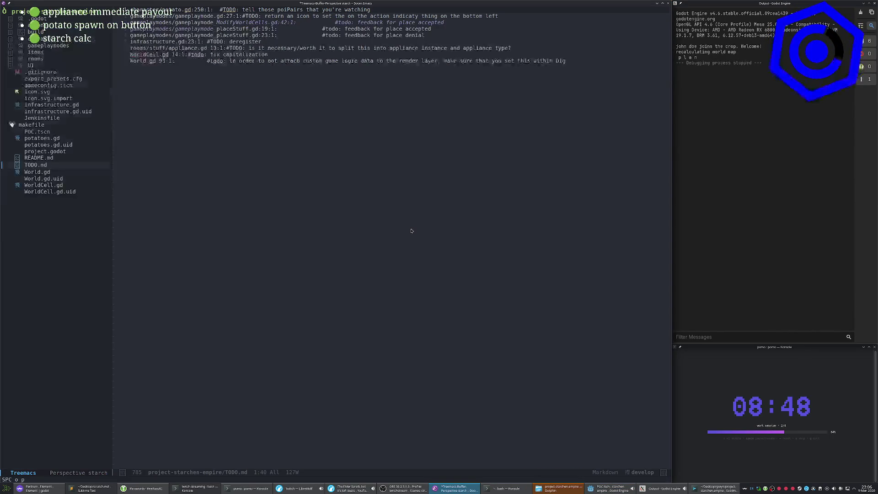
{"action": "key", "text": "Down"}
{"action": "key", "text": "Down"}
{"action": "key", "text": "Return"}
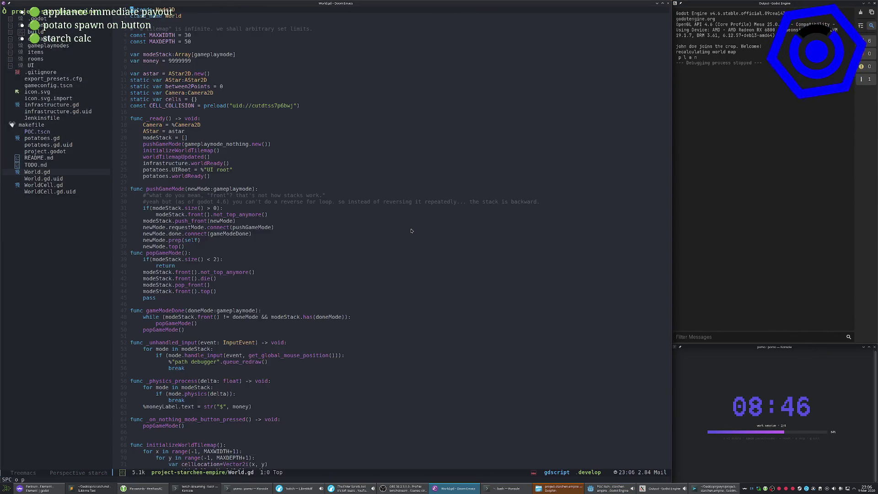
{"action": "key", "text": "space"}
{"action": "key", "text": "o"}
{"action": "key", "text": "p"}
Search World.gd for 'cells' and land on the cells assignment in initializeWorldTilemap.
{"action": "key", "text": "slash"}
{"action": "type", "text": "worldCells"}
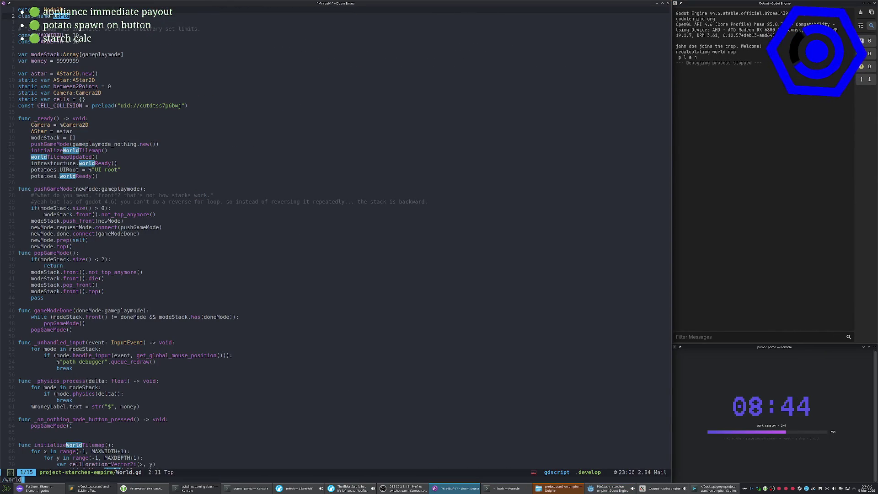
{"action": "key", "text": "BackSpace"}
{"action": "key", "text": "BackSpace"}
{"action": "key", "text": "BackSpace"}
{"action": "type", "text": "cells"}
{"action": "key", "text": "Return"}
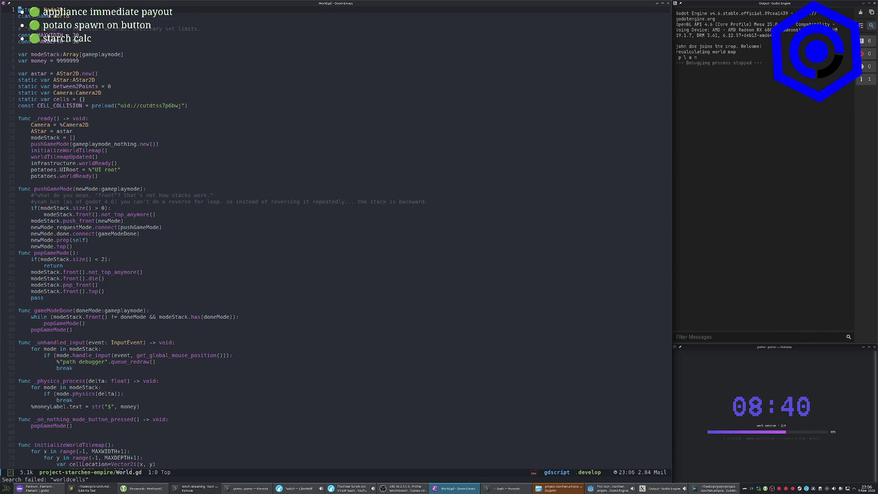
{"action": "key", "text": "slash"}
{"action": "type", "text": "cells"}
{"action": "key", "text": "Return"}
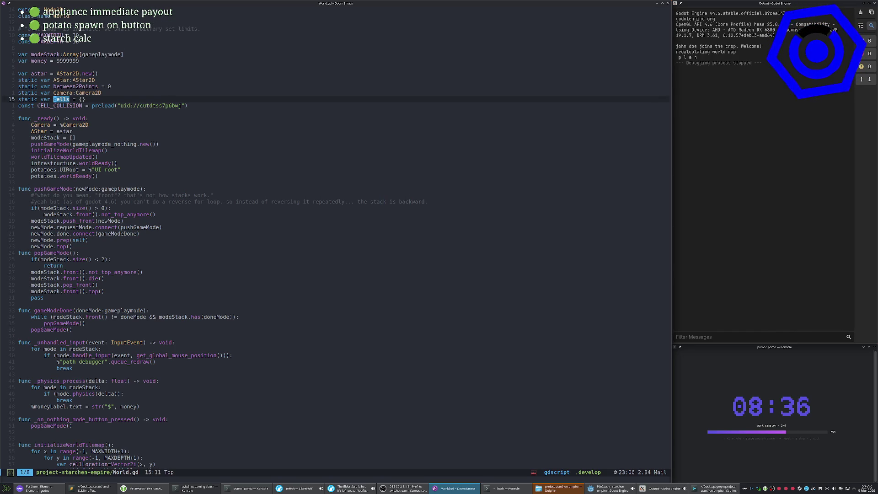
{"action": "key", "text": "n"}
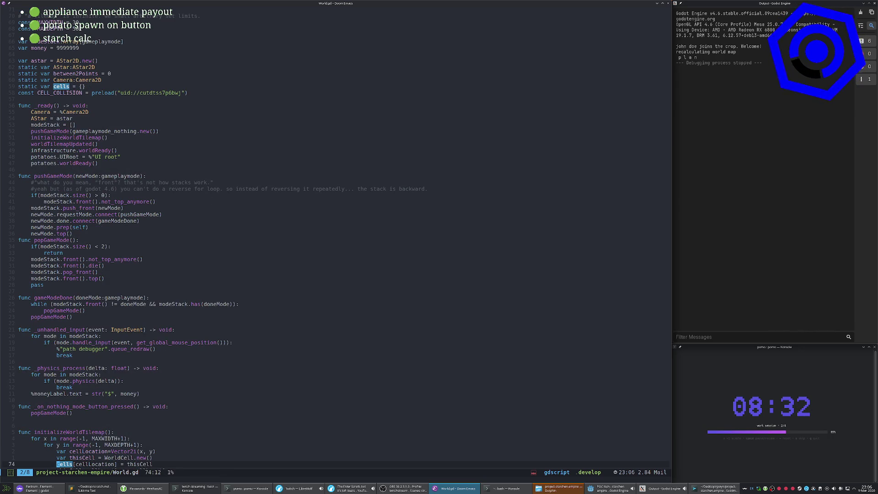
{"action": "key", "text": "j"}
{"action": "scroll", "coordinate": [337, 238], "scroll_direction": "down", "scroll_amount": 4}
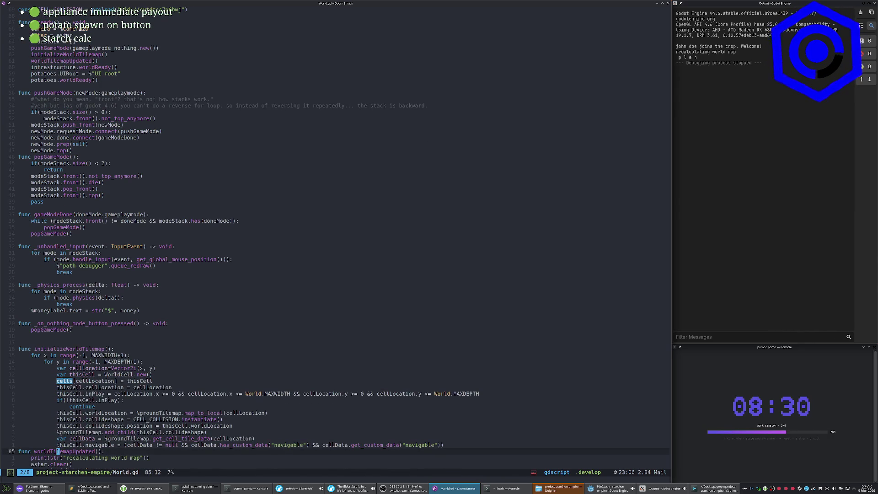
{"action": "key", "text": "k"}
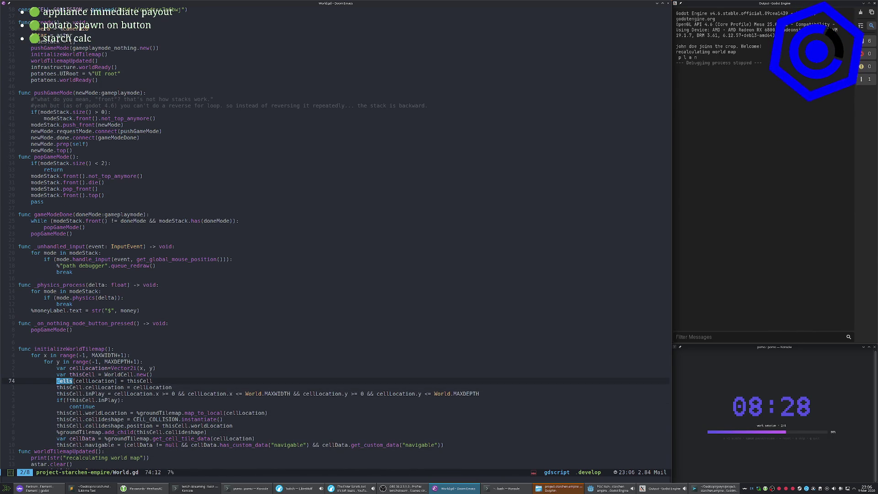
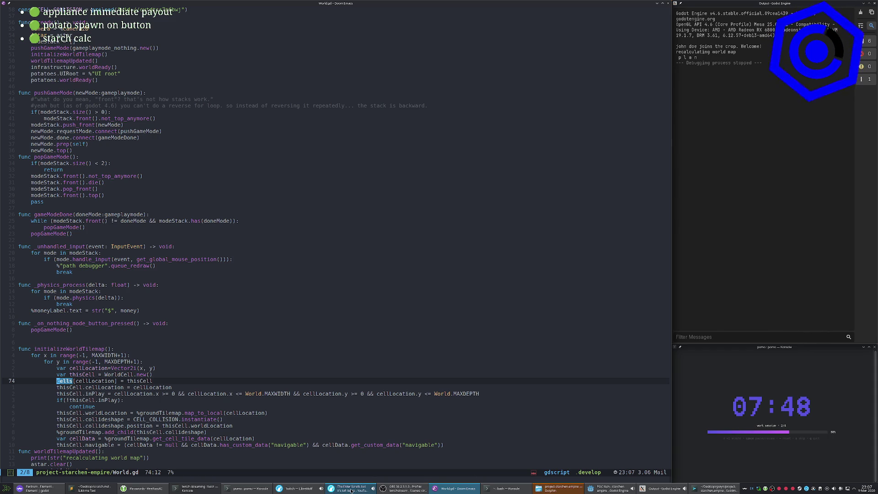
Search 'godot custom editor' in a new Firefox tab and open the Godot plugin docs result.
{"action": "key", "text": "alt+Tab"}
{"action": "key", "text": "ctrl+t"}
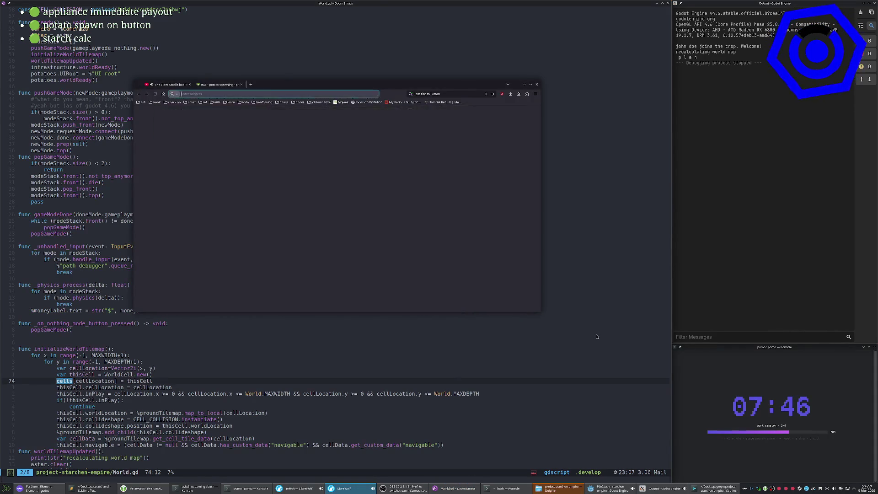
{"action": "key", "text": "ctrl+k"}
{"action": "type", "text": "godot cu"}
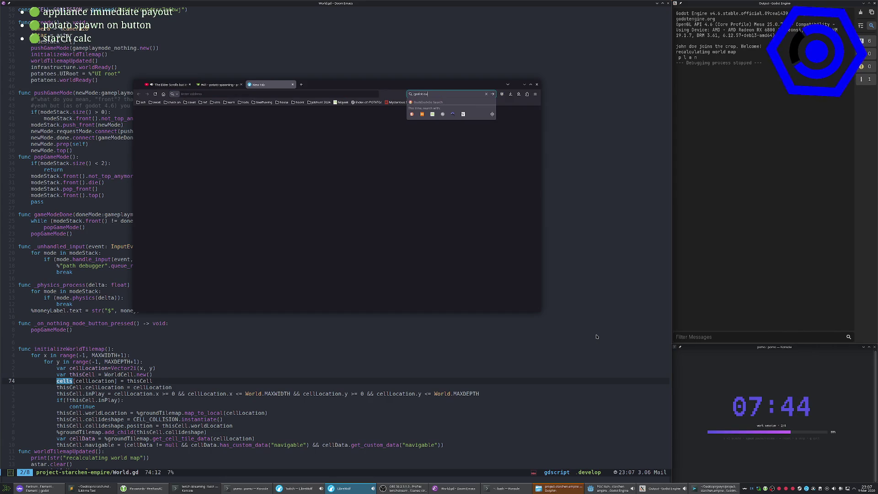
{"action": "type", "text": "stom editor"}
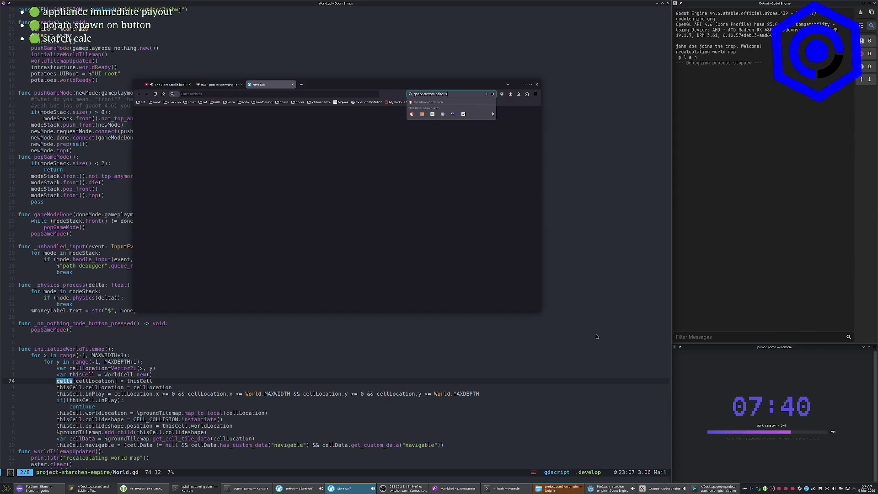
{"action": "key", "text": "Return"}
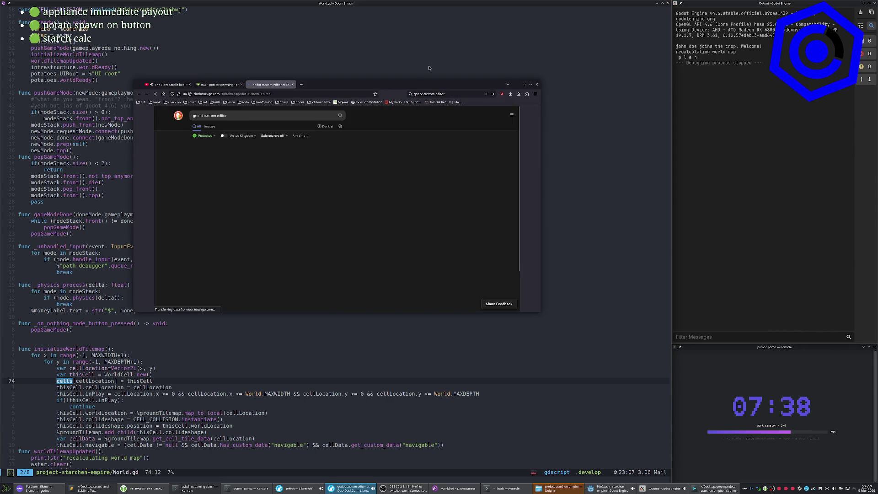
{"action": "left_click", "coordinate": [261, 156]}
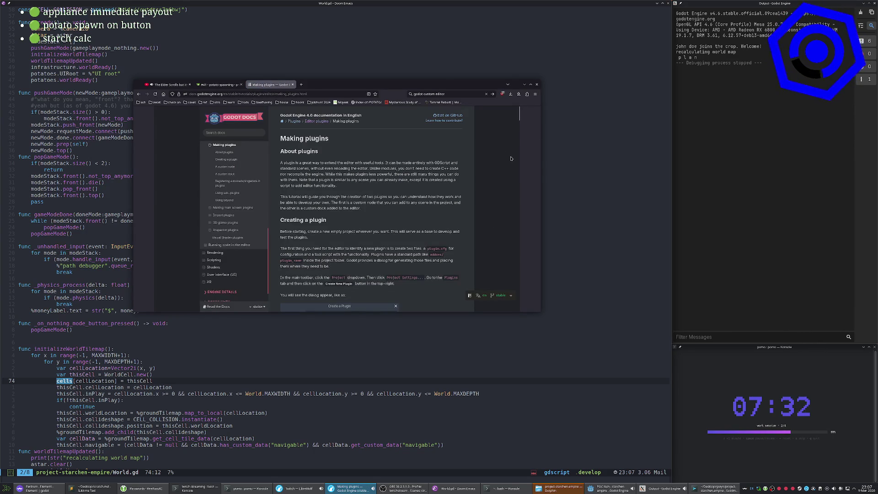
Maximize Firefox and read down the Making plugins page to the EditorPlugin template.
{"action": "double_click", "coordinate": [431, 85]}
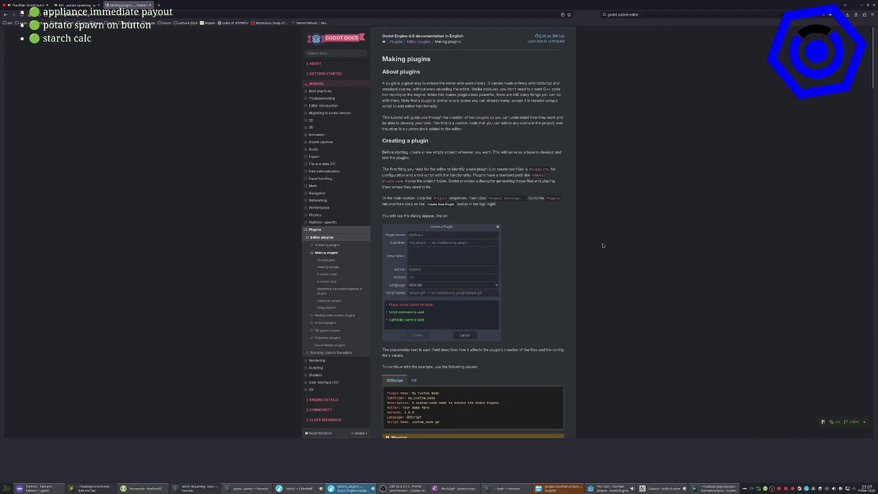
{"action": "scroll", "coordinate": [500, 181], "scroll_direction": "down", "scroll_amount": 5}
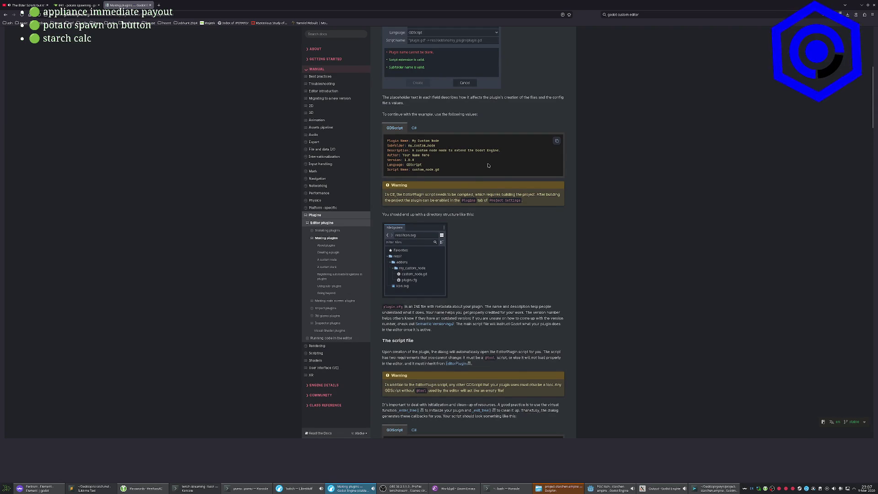
{"action": "scroll", "coordinate": [500, 172], "scroll_direction": "down", "scroll_amount": 1}
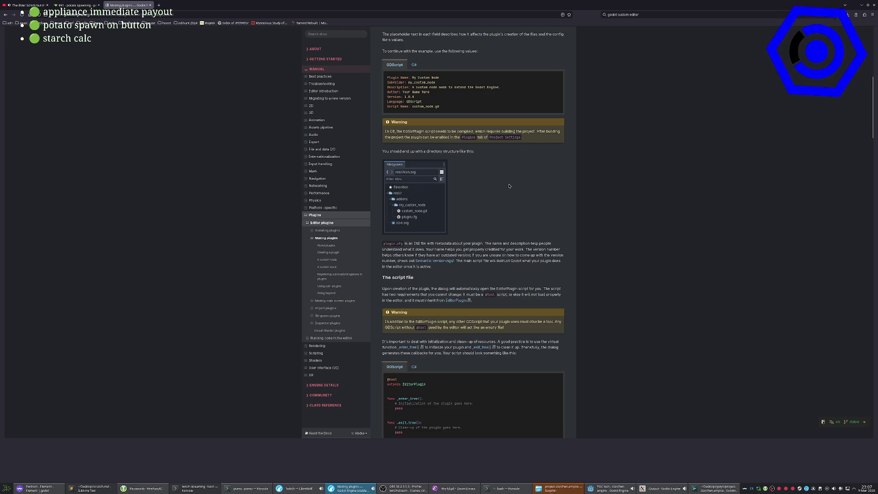
{"action": "scroll", "coordinate": [510, 186], "scroll_direction": "down", "scroll_amount": 2}
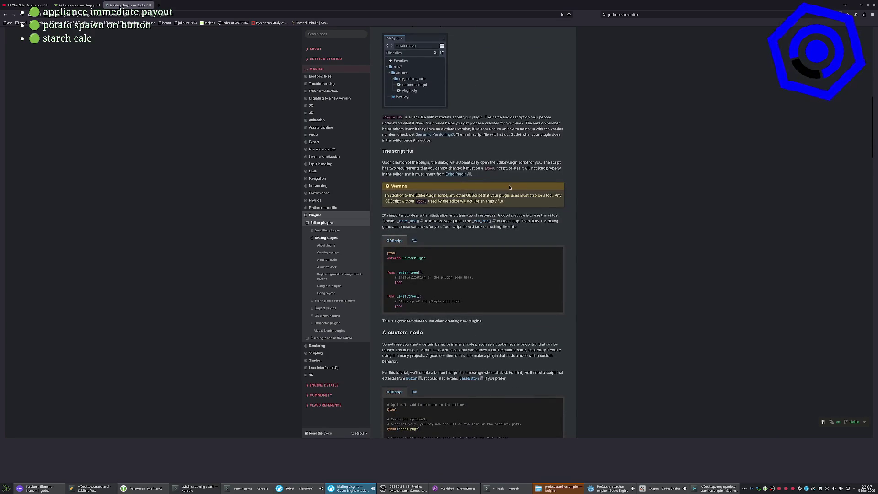
{"action": "scroll", "coordinate": [510, 187], "scroll_direction": "down", "scroll_amount": 1}
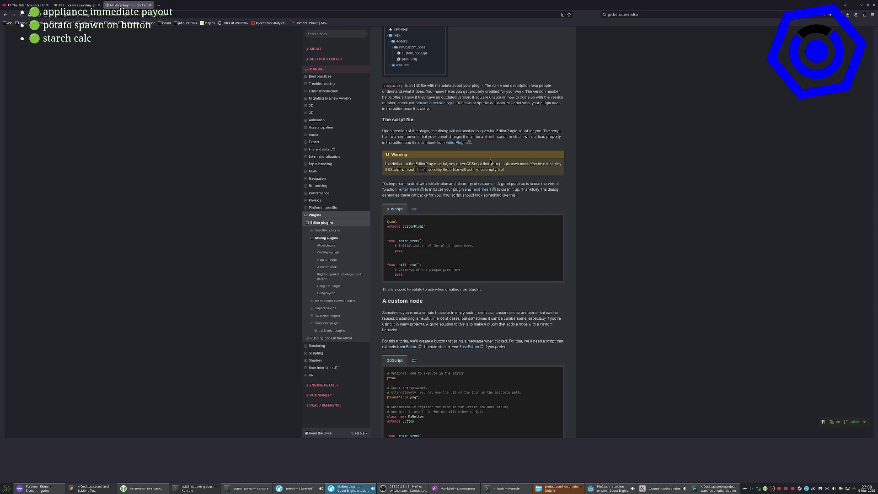
{"action": "left_click_drag", "start_coordinate": [428, 227], "coordinate": [384, 223]}
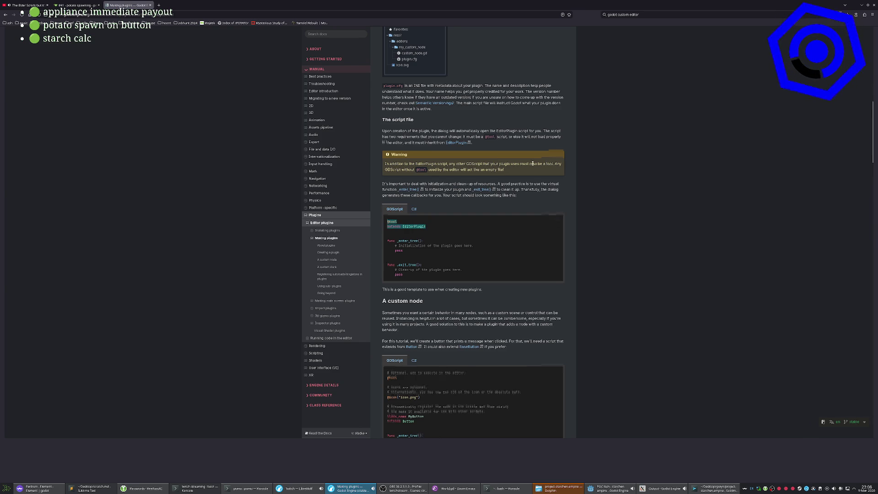
{"action": "scroll", "coordinate": [596, 239], "scroll_direction": "down", "scroll_amount": 3}
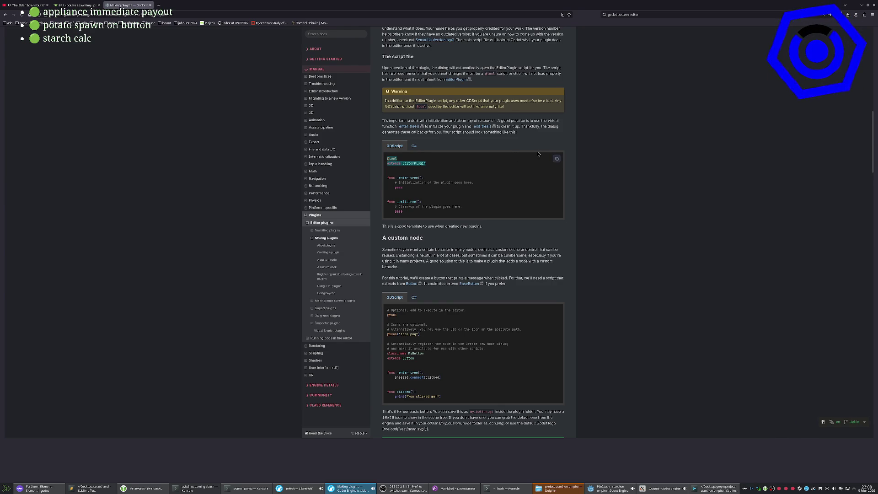
{"action": "scroll", "coordinate": [583, 144], "scroll_direction": "down", "scroll_amount": 3}
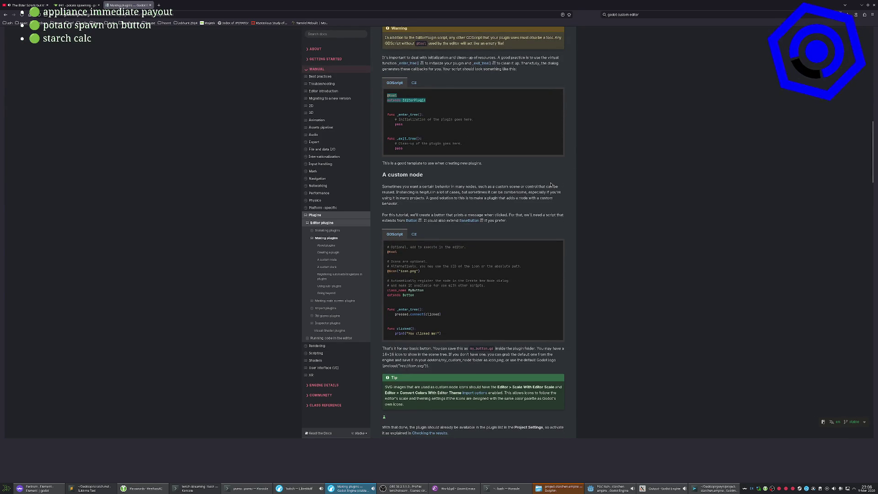
{"action": "scroll", "coordinate": [551, 185], "scroll_direction": "down", "scroll_amount": 1}
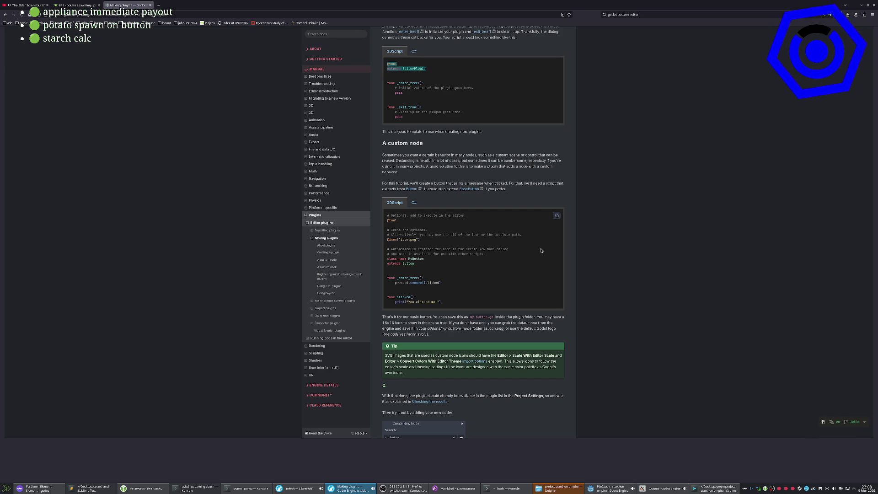
{"action": "scroll", "coordinate": [504, 192], "scroll_direction": "down", "scroll_amount": 1}
{"action": "scroll", "coordinate": [504, 192], "scroll_direction": "up", "scroll_amount": 3}
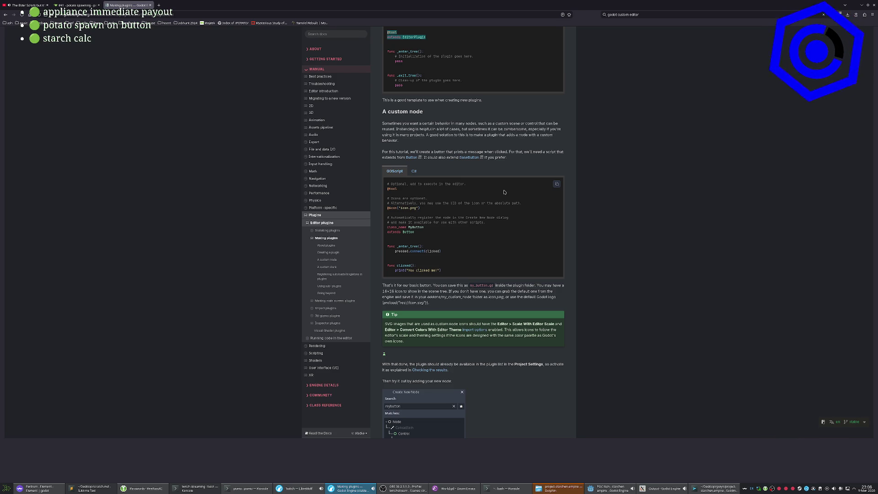
{"action": "scroll", "coordinate": [540, 242], "scroll_direction": "down", "scroll_amount": 3}
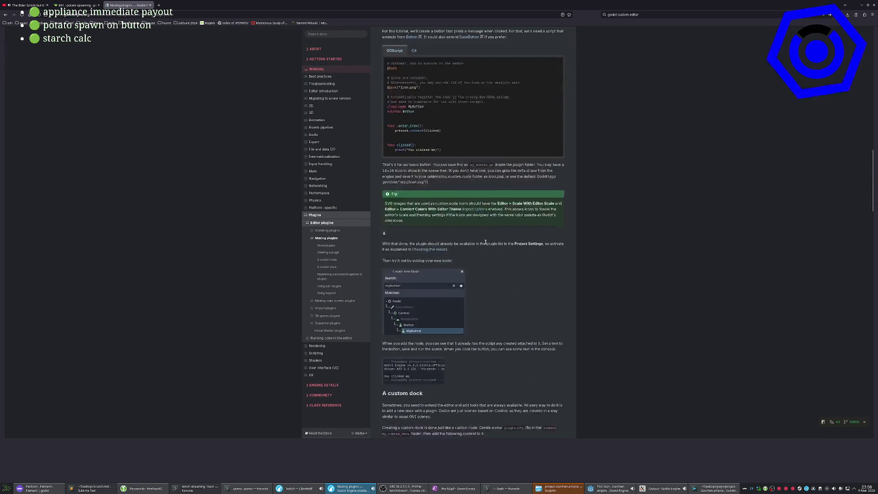
{"action": "scroll", "coordinate": [527, 310], "scroll_direction": "down", "scroll_amount": 1}
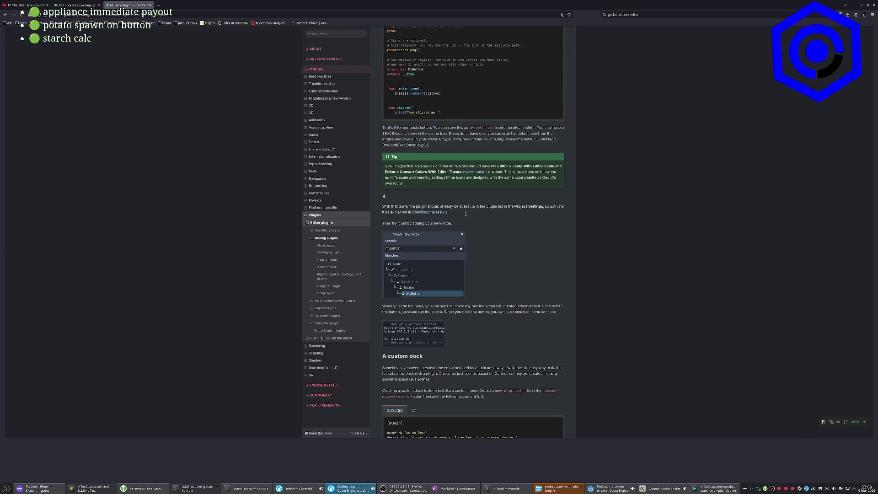
{"action": "scroll", "coordinate": [410, 241], "scroll_direction": "down", "scroll_amount": 5}
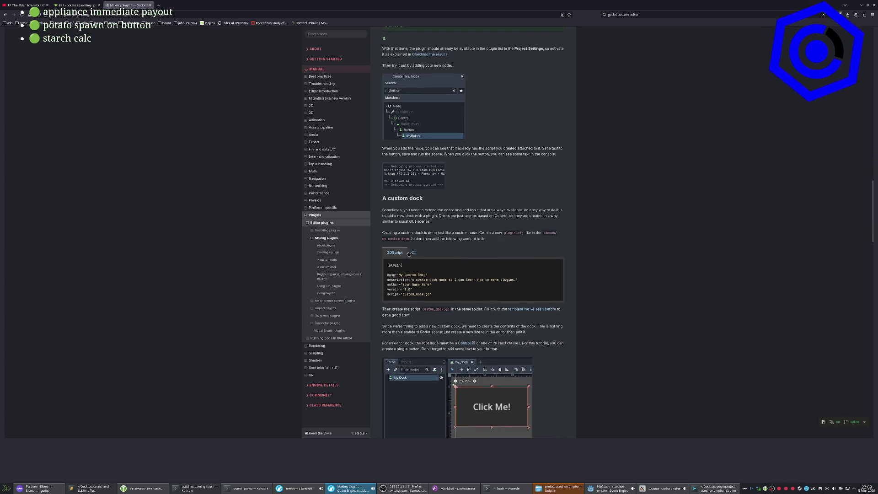
{"action": "scroll", "coordinate": [434, 220], "scroll_direction": "down", "scroll_amount": 1}
{"action": "scroll", "coordinate": [434, 220], "scroll_direction": "down", "scroll_amount": 3}
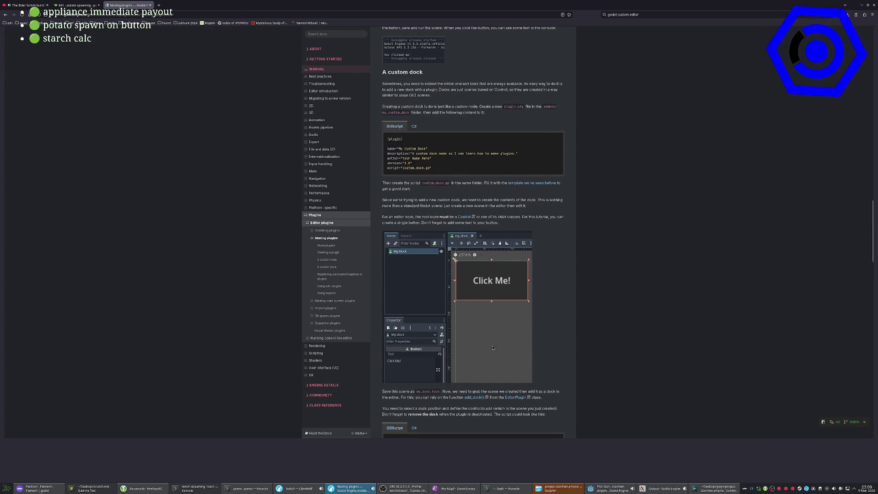
{"action": "scroll", "coordinate": [493, 348], "scroll_direction": "down", "scroll_amount": 2}
{"action": "scroll", "coordinate": [497, 342], "scroll_direction": "down", "scroll_amount": 8}
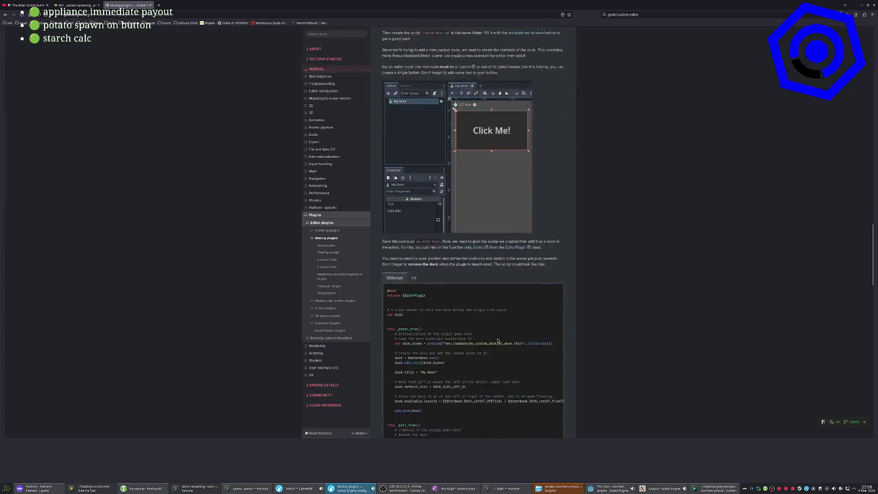
{"action": "scroll", "coordinate": [497, 341], "scroll_direction": "down", "scroll_amount": 3}
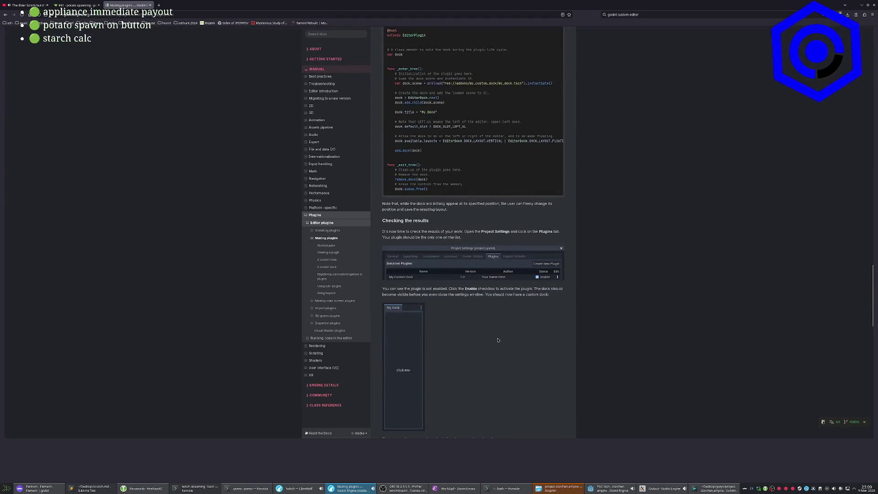
{"action": "scroll", "coordinate": [498, 341], "scroll_direction": "down", "scroll_amount": 4}
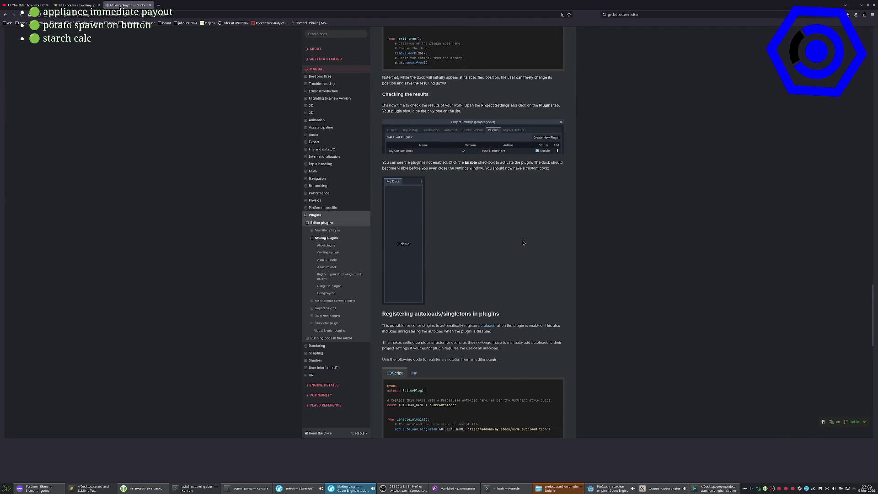
{"action": "scroll", "coordinate": [509, 251], "scroll_direction": "down", "scroll_amount": 4}
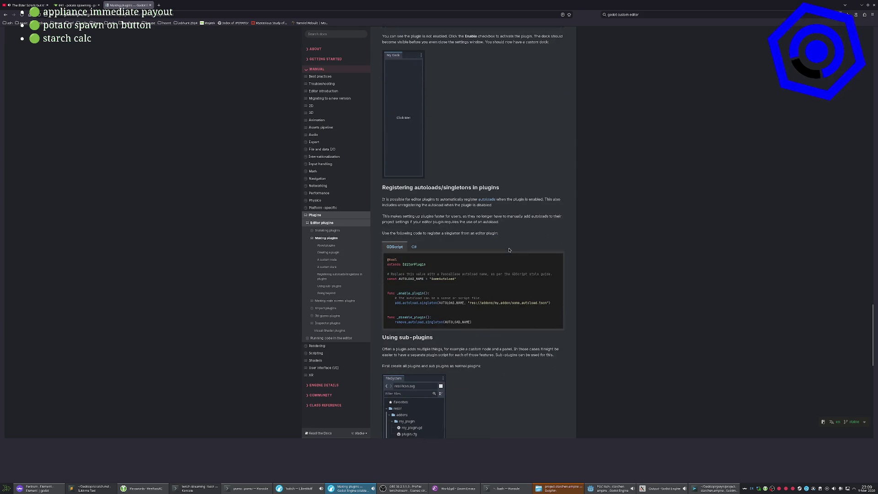
{"action": "scroll", "coordinate": [509, 251], "scroll_direction": "down", "scroll_amount": 7}
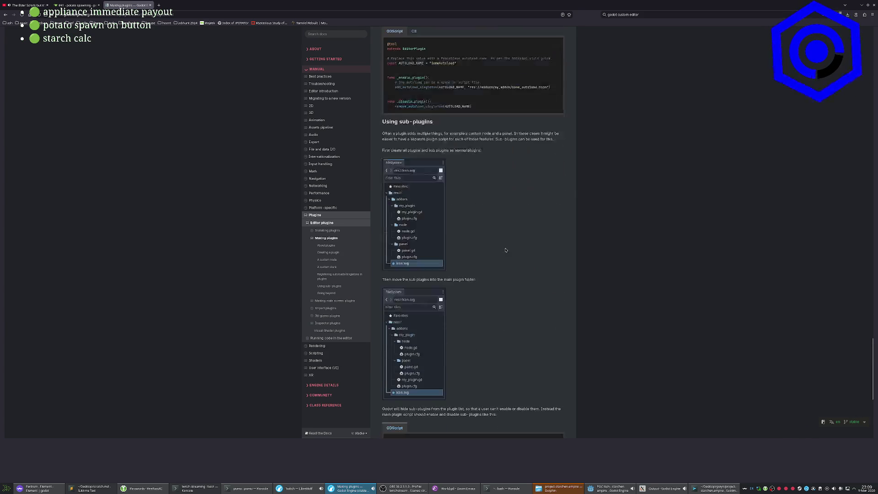
{"action": "scroll", "coordinate": [505, 247], "scroll_direction": "down", "scroll_amount": 6}
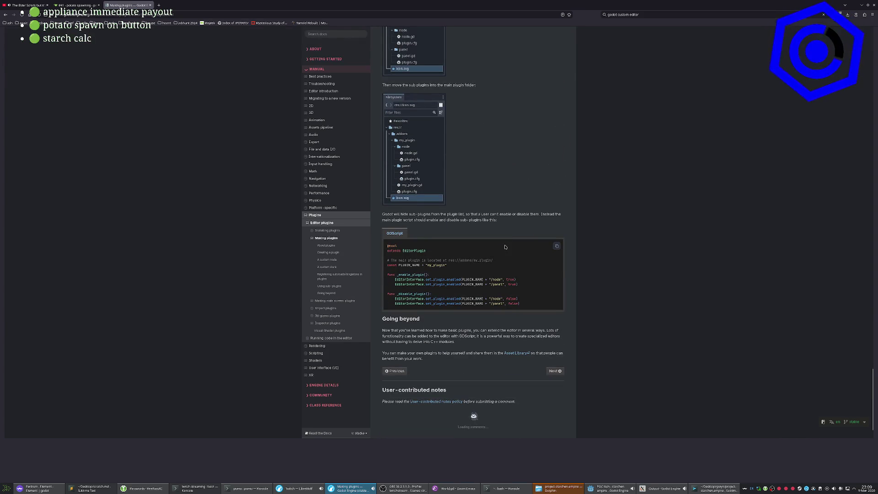
{"action": "scroll", "coordinate": [505, 247], "scroll_direction": "down", "scroll_amount": 1}
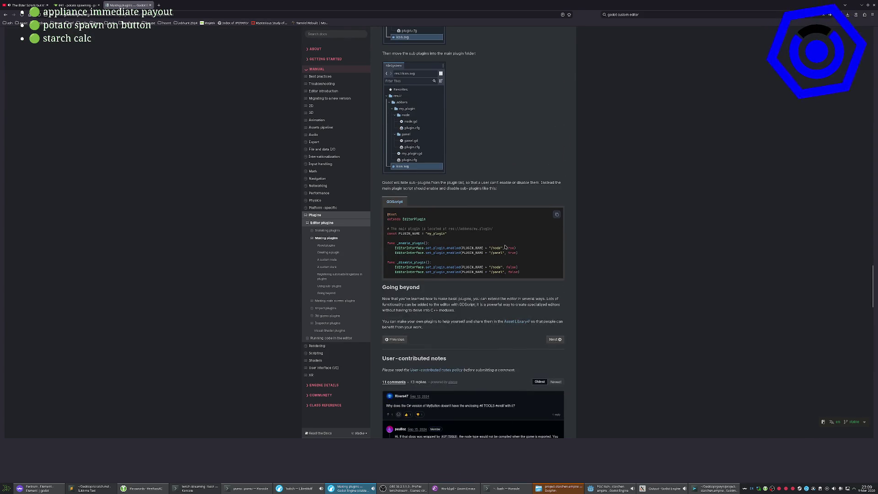
{"action": "scroll", "coordinate": [505, 247], "scroll_direction": "down", "scroll_amount": 1}
{"action": "scroll", "coordinate": [505, 247], "scroll_direction": "down", "scroll_amount": 1}
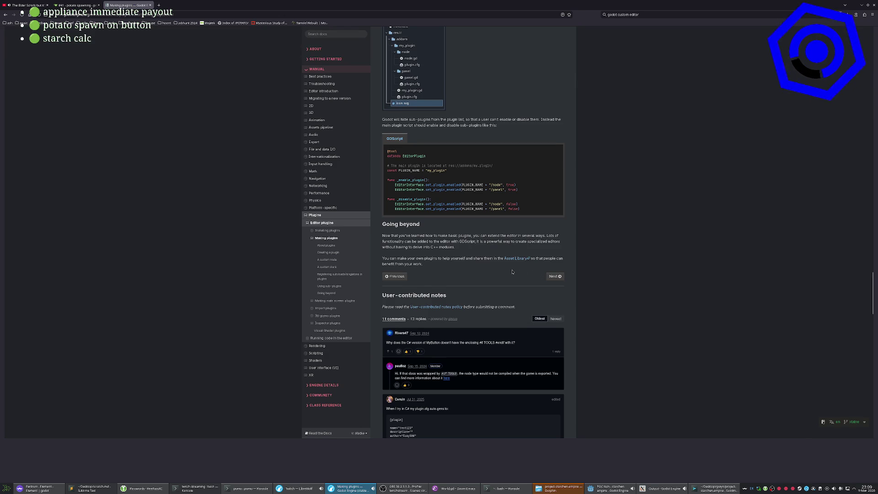
{"action": "scroll", "coordinate": [539, 243], "scroll_direction": "down", "scroll_amount": 2}
{"action": "left_click", "coordinate": [554, 213]}
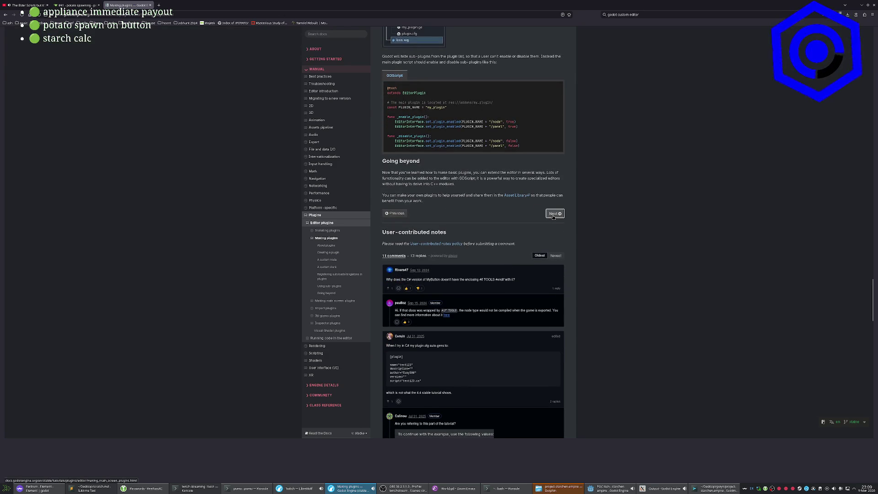
Scroll to the end of the current tutorial and advance to the Import plugins page.
{"action": "scroll", "coordinate": [532, 219], "scroll_direction": "down", "scroll_amount": 9}
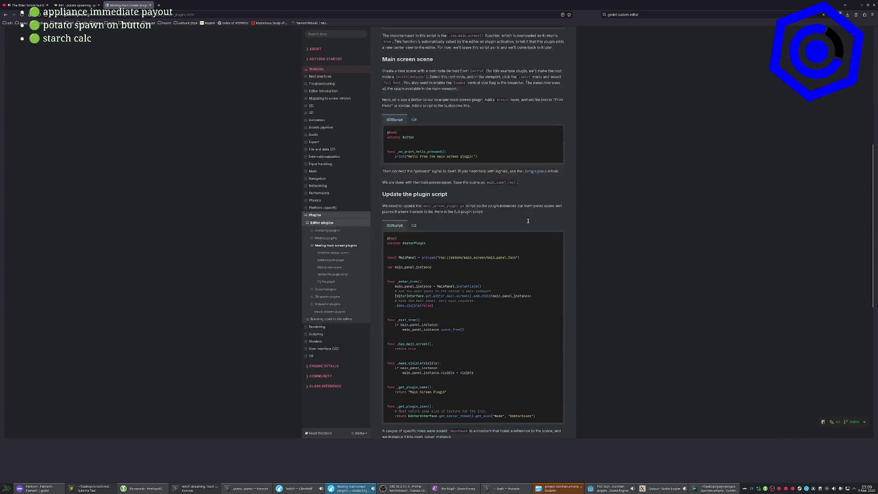
{"action": "scroll", "coordinate": [529, 222], "scroll_direction": "down", "scroll_amount": 2}
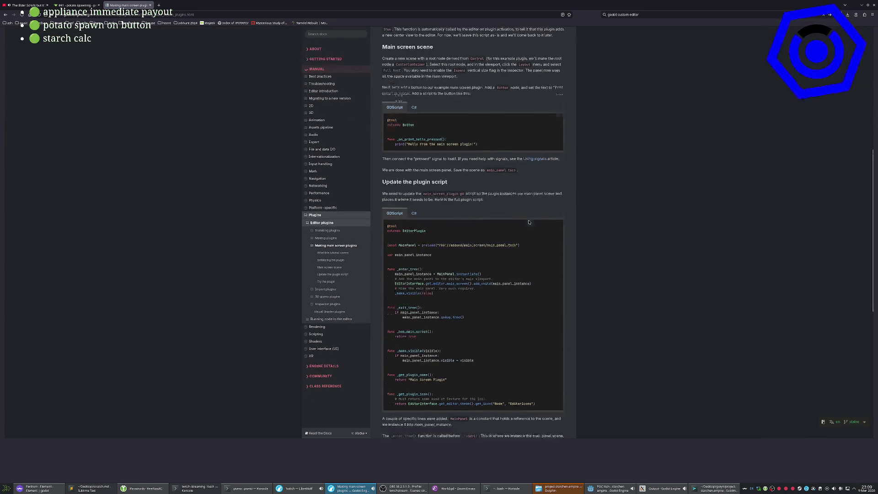
{"action": "scroll", "coordinate": [529, 222], "scroll_direction": "down", "scroll_amount": 8}
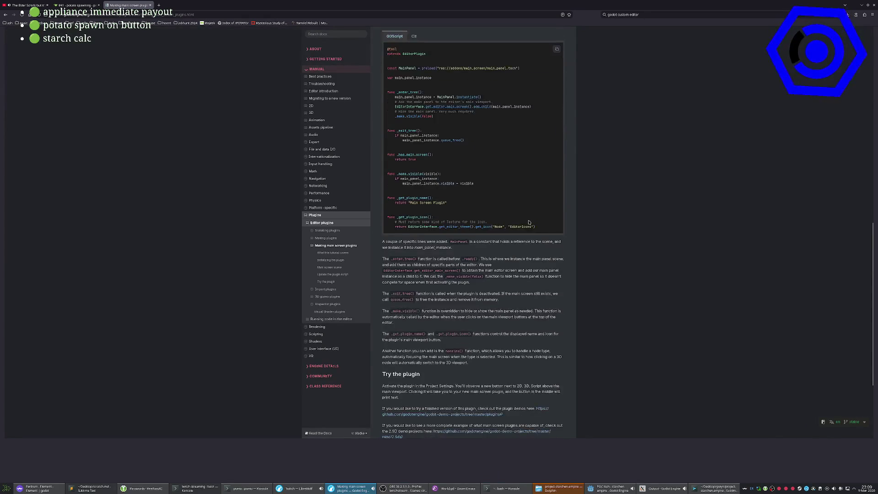
{"action": "scroll", "coordinate": [547, 269], "scroll_direction": "down", "scroll_amount": 2}
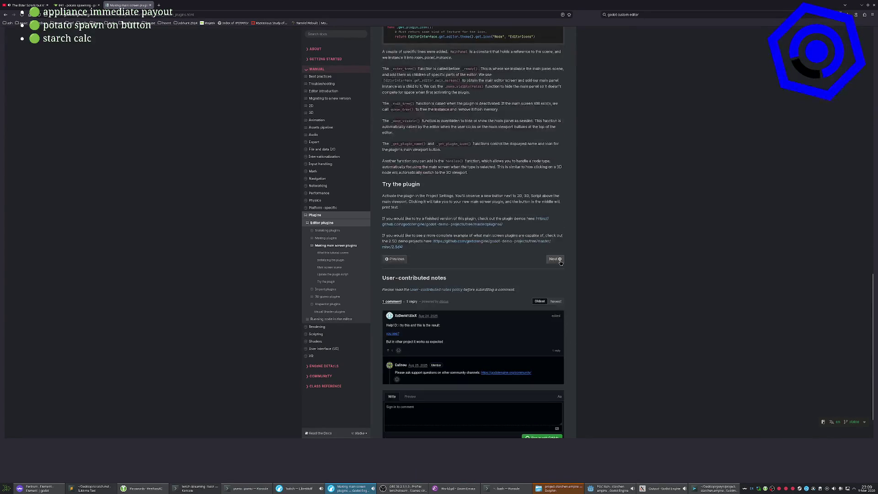
{"action": "left_click", "coordinate": [557, 260]}
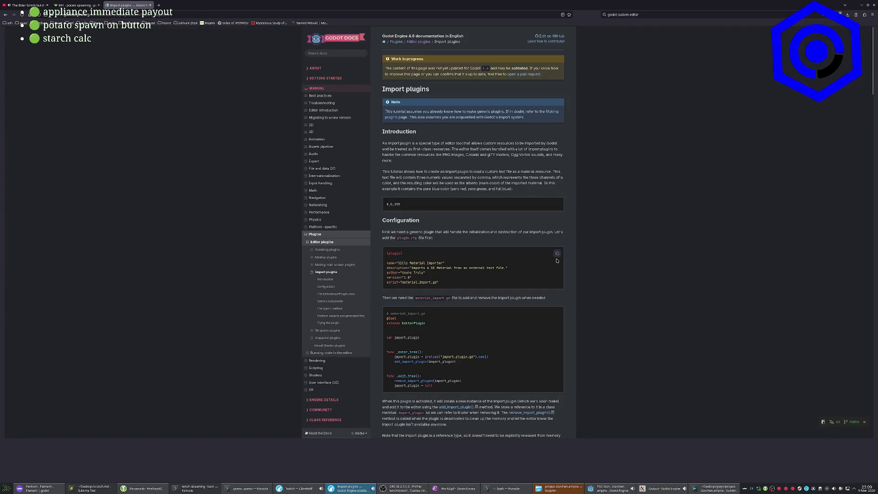
Read down Import plugins, briefly selecting the word Presets in the enum line.
{"action": "scroll", "coordinate": [557, 261], "scroll_direction": "down", "scroll_amount": 1}
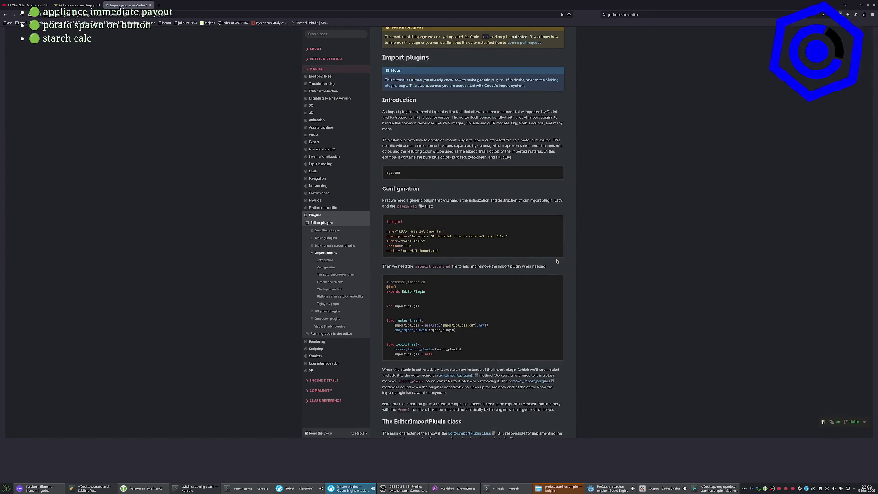
{"action": "scroll", "coordinate": [557, 261], "scroll_direction": "down", "scroll_amount": 3}
{"action": "scroll", "coordinate": [557, 261], "scroll_direction": "down", "scroll_amount": 3}
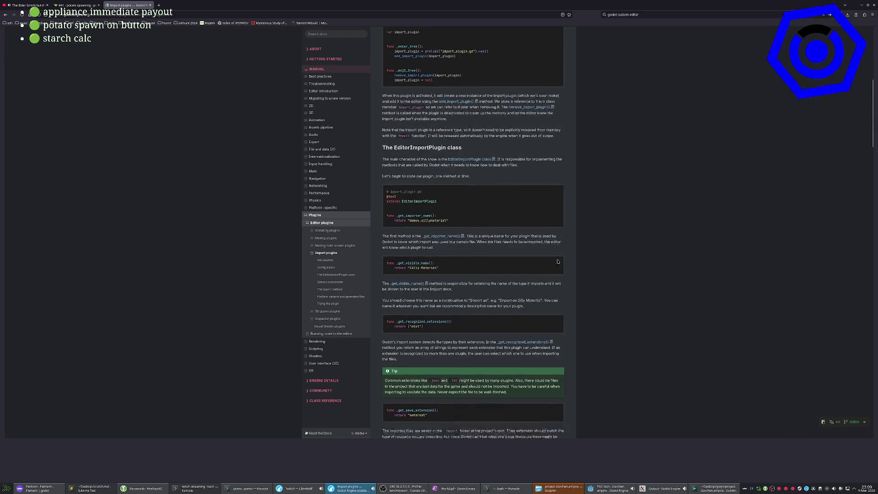
{"action": "scroll", "coordinate": [557, 262], "scroll_direction": "down", "scroll_amount": 5}
{"action": "scroll", "coordinate": [556, 261], "scroll_direction": "down", "scroll_amount": 3}
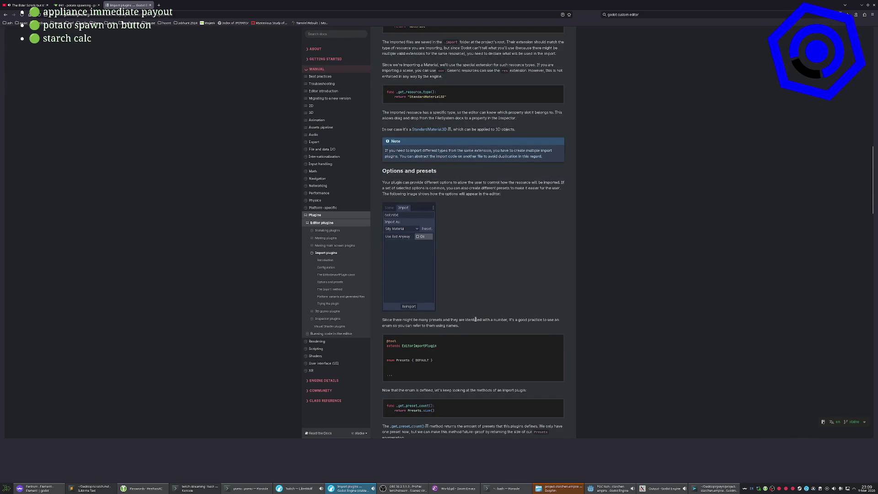
{"action": "double_click", "coordinate": [402, 360]}
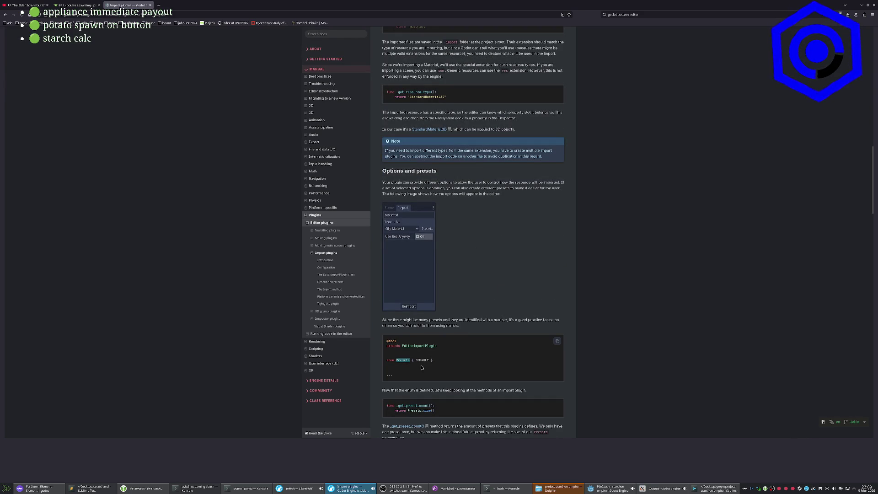
{"action": "left_click", "coordinate": [546, 178]}
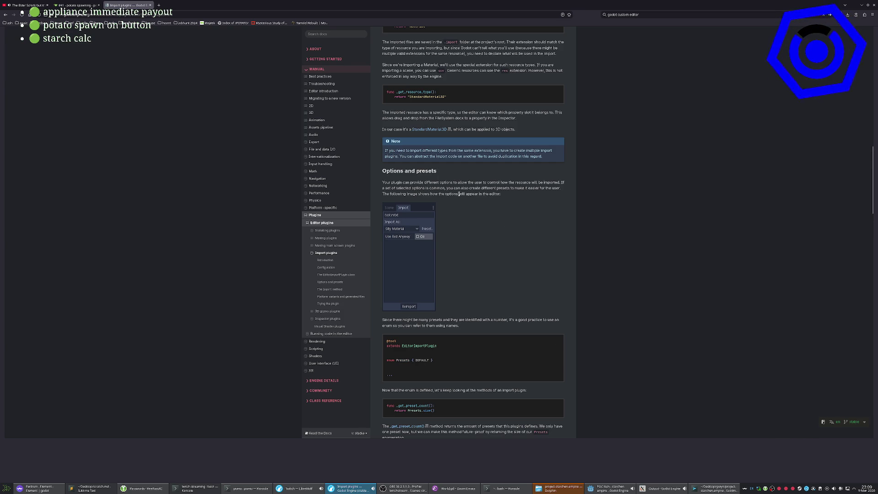
Read through the options and presets section, then switch to the Godot editor.
{"action": "scroll", "coordinate": [467, 194], "scroll_direction": "down", "scroll_amount": 3}
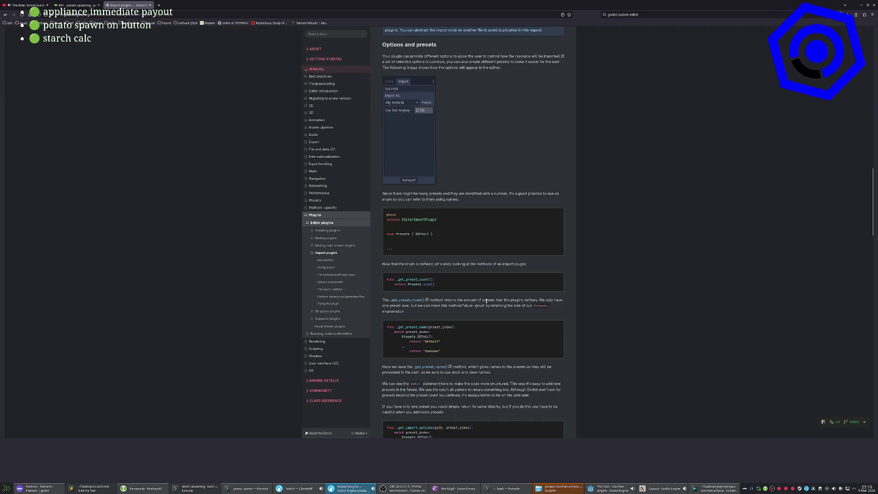
{"action": "scroll", "coordinate": [486, 301], "scroll_direction": "down", "scroll_amount": 1}
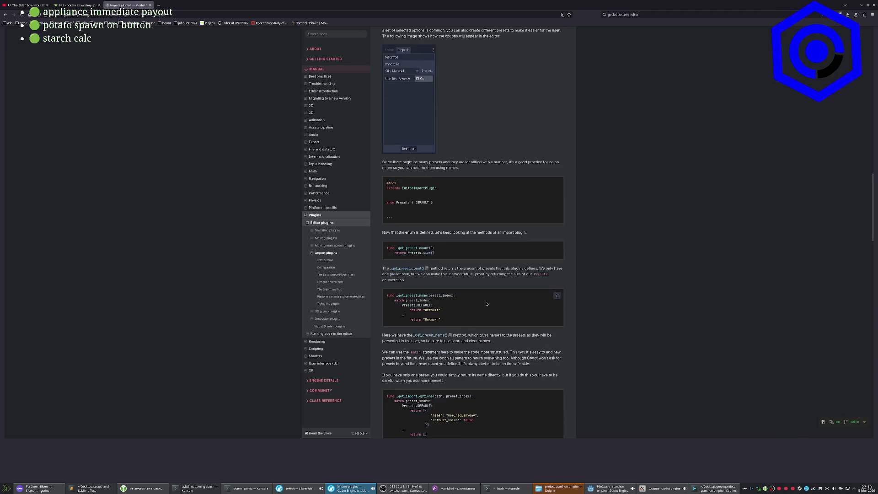
{"action": "scroll", "coordinate": [482, 283], "scroll_direction": "down", "scroll_amount": 1}
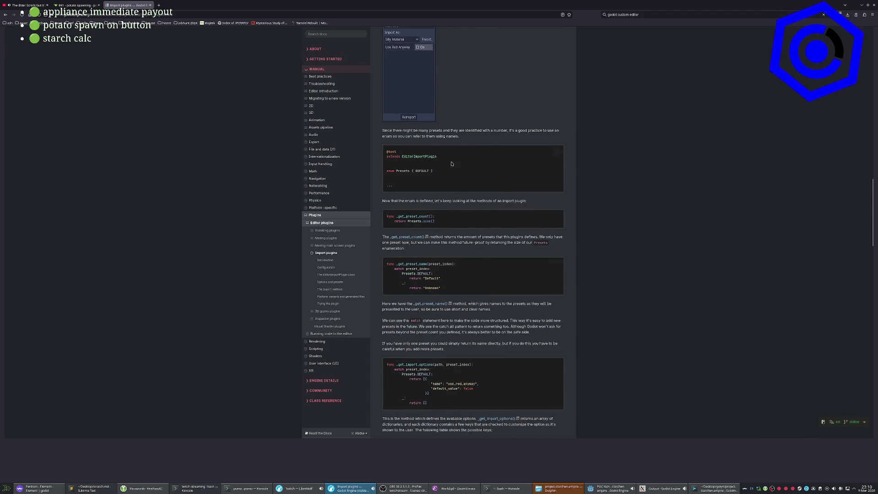
{"action": "scroll", "coordinate": [463, 102], "scroll_direction": "up", "scroll_amount": 3}
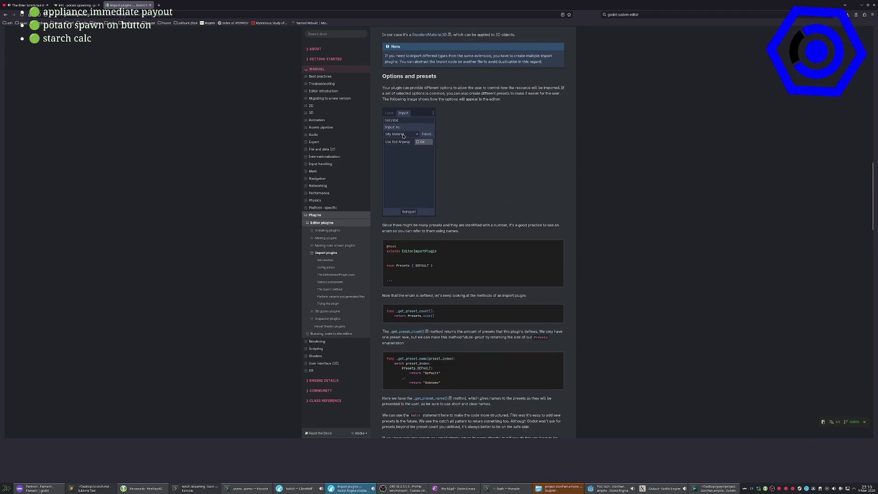
{"action": "scroll", "coordinate": [468, 225], "scroll_direction": "down", "scroll_amount": 1}
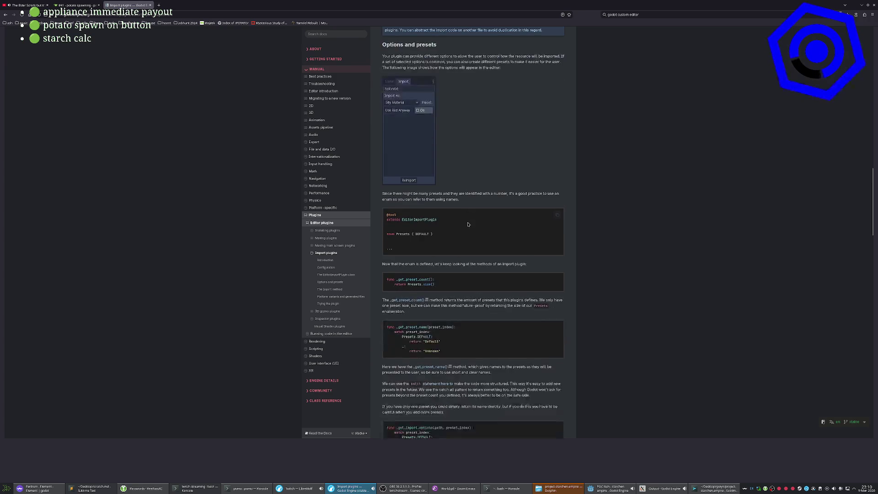
{"action": "scroll", "coordinate": [494, 187], "scroll_direction": "down", "scroll_amount": 3}
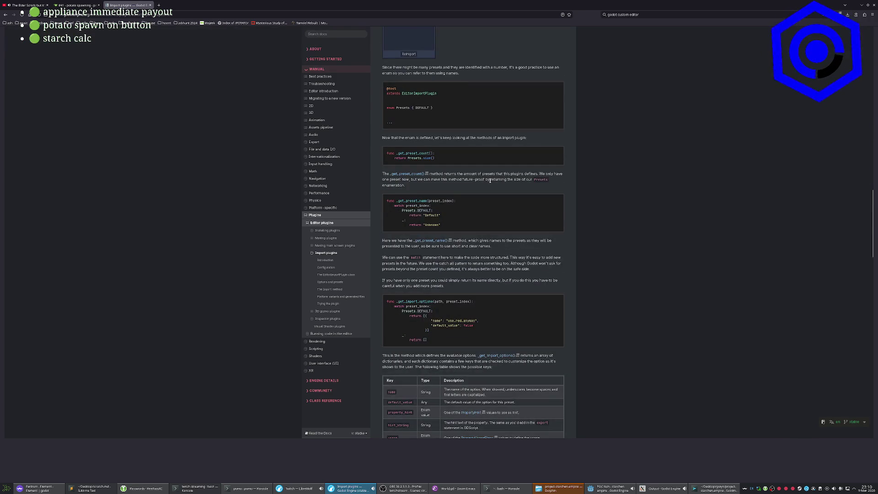
{"action": "scroll", "coordinate": [491, 182], "scroll_direction": "down", "scroll_amount": 3}
{"action": "scroll", "coordinate": [493, 185], "scroll_direction": "down", "scroll_amount": 2}
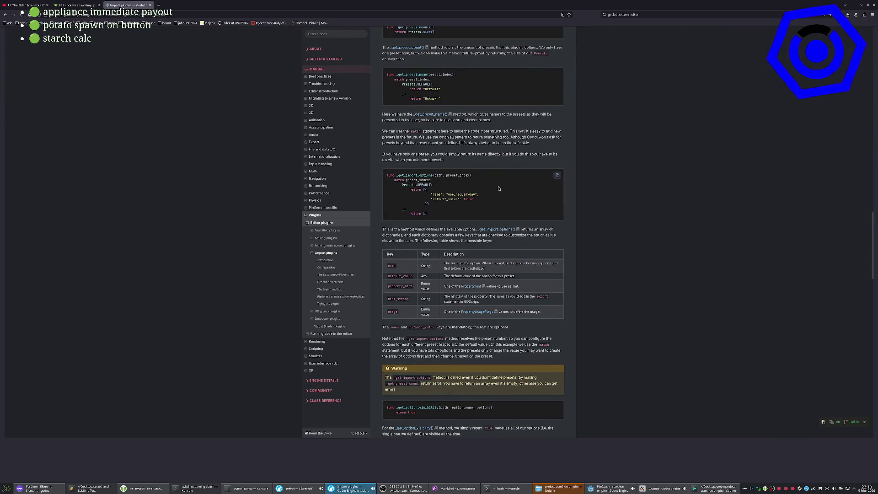
{"action": "left_click", "coordinate": [605, 485]}
{"action": "scroll", "coordinate": [322, 196], "scroll_direction": "down", "scroll_amount": 2}
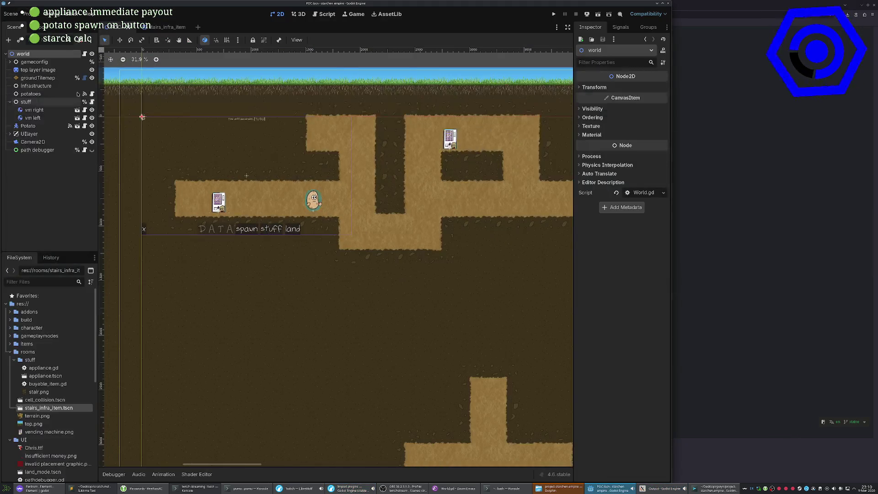
Select groundTilemap to view its TileMapDual properties and tiles, then return to the browser.
{"action": "left_click", "coordinate": [56, 79]}
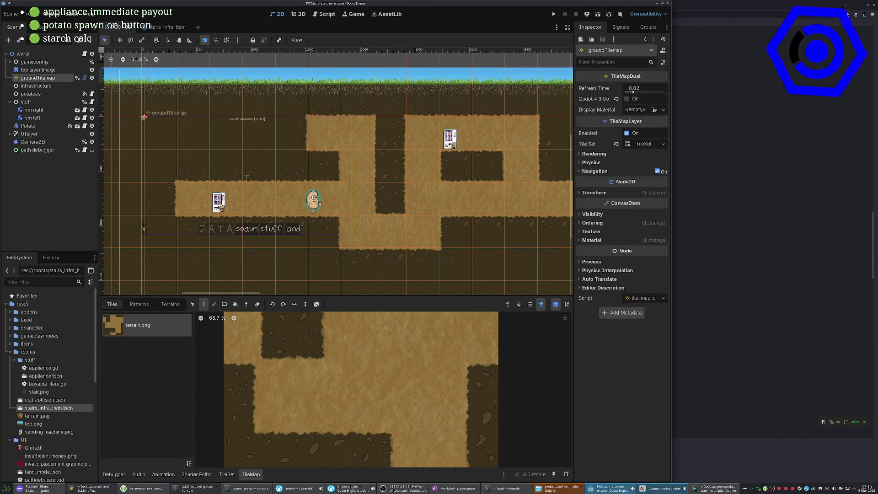
{"action": "key", "text": "alt+Tab"}
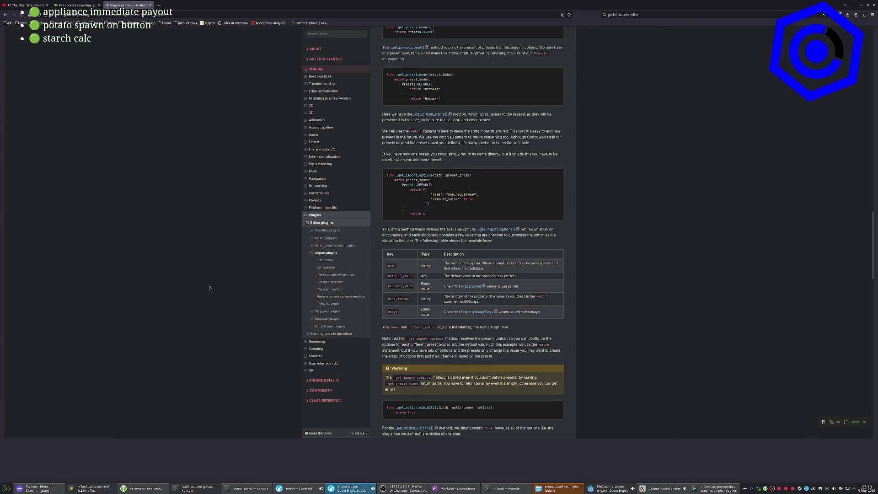
Unmaximize the browser into a floating window over Emacs showing World.gd.
{"action": "scroll", "coordinate": [206, 256], "scroll_direction": "down", "scroll_amount": 5}
{"action": "scroll", "coordinate": [204, 251], "scroll_direction": "up", "scroll_amount": 8}
{"action": "scroll", "coordinate": [202, 270], "scroll_direction": "down", "scroll_amount": 3}
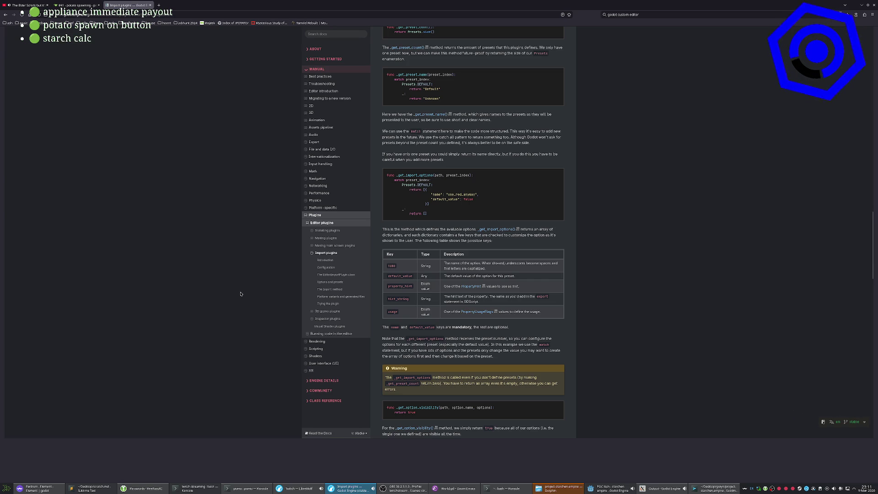
{"action": "left_click", "coordinate": [646, 10]}
{"action": "mouse_move", "coordinate": [645, 11]}
{"action": "left_mouse_down"}
{"action": "mouse_move", "coordinate": [594, 92]}
{"action": "mouse_move", "coordinate": [590, 128]}
{"action": "mouse_move", "coordinate": [503, 9]}
{"action": "mouse_move", "coordinate": [485, 4]}
{"action": "left_mouse_up"}
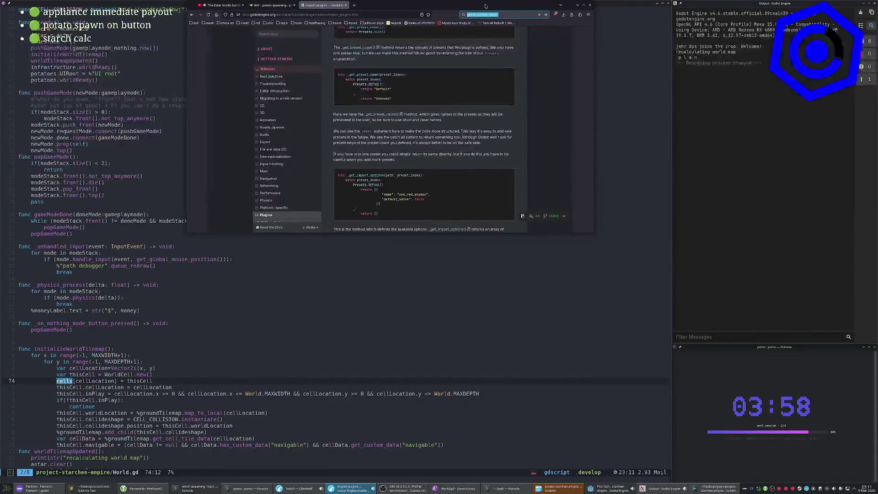
Enlarge and widen the floating docs window across the code editor.
{"action": "scroll", "coordinate": [399, 147], "scroll_direction": "down", "scroll_amount": 2}
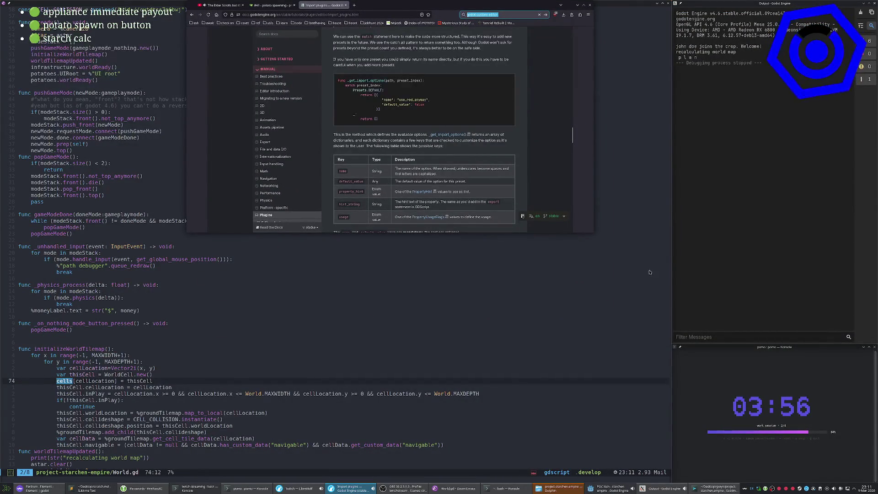
{"action": "mouse_move", "coordinate": [594, 233]}
{"action": "left_mouse_down"}
{"action": "mouse_move", "coordinate": [654, 352]}
{"action": "mouse_move", "coordinate": [671, 480]}
{"action": "left_mouse_up"}
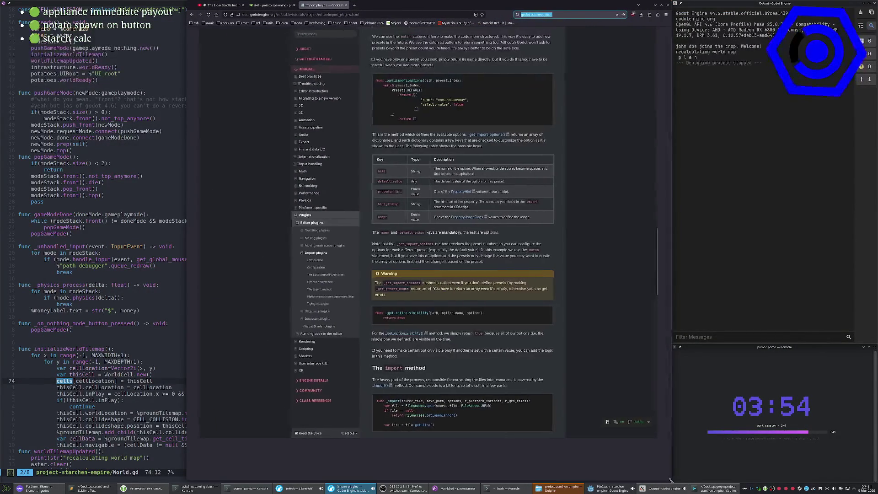
{"action": "left_click_drag", "start_coordinate": [185, 183], "coordinate": [15, 154]}
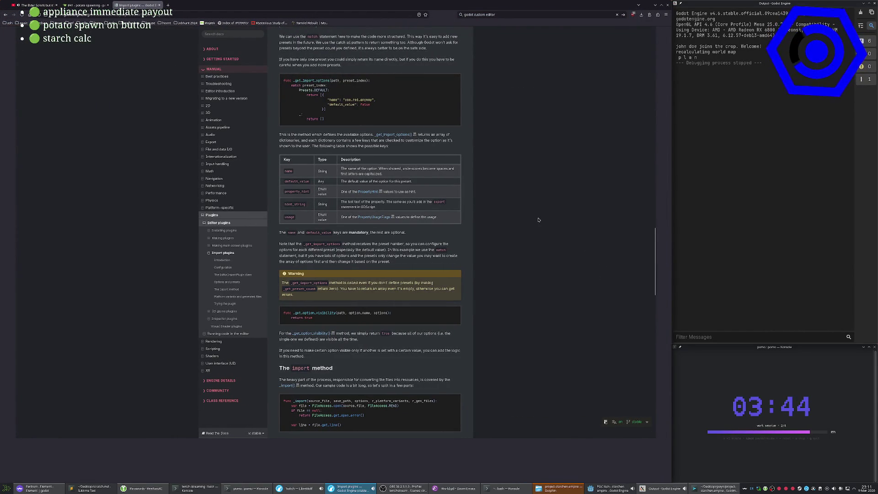
Read on through the import method to platform variants and testing, then go back a page.
{"action": "scroll", "coordinate": [537, 220], "scroll_direction": "down", "scroll_amount": 3}
{"action": "scroll", "coordinate": [535, 222], "scroll_direction": "down", "scroll_amount": 4}
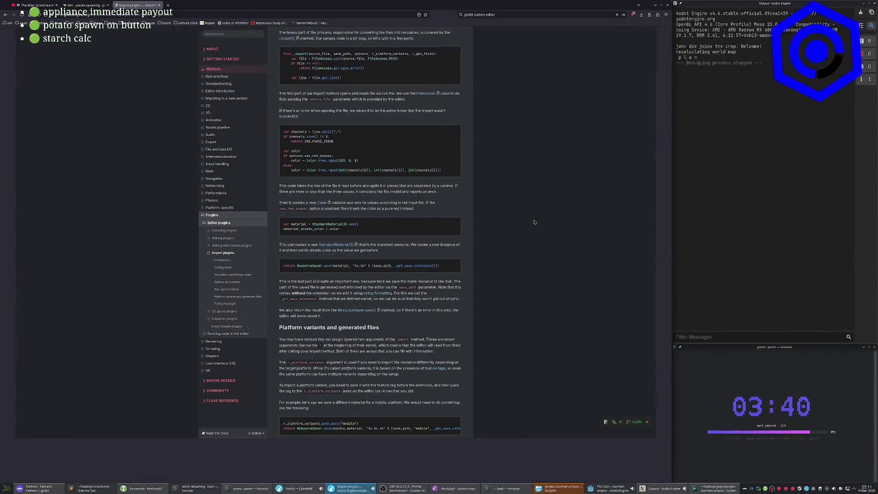
{"action": "scroll", "coordinate": [534, 222], "scroll_direction": "down", "scroll_amount": 1}
{"action": "scroll", "coordinate": [534, 223], "scroll_direction": "down", "scroll_amount": 4}
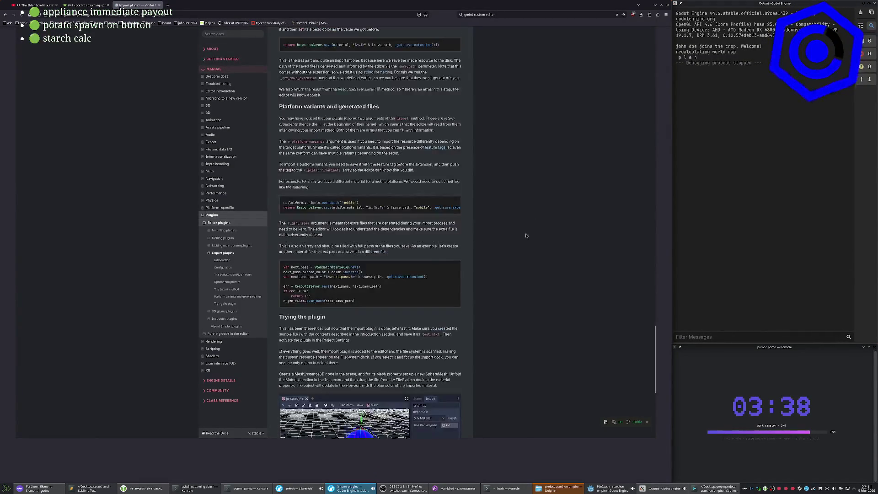
{"action": "key", "text": "alt+Left"}
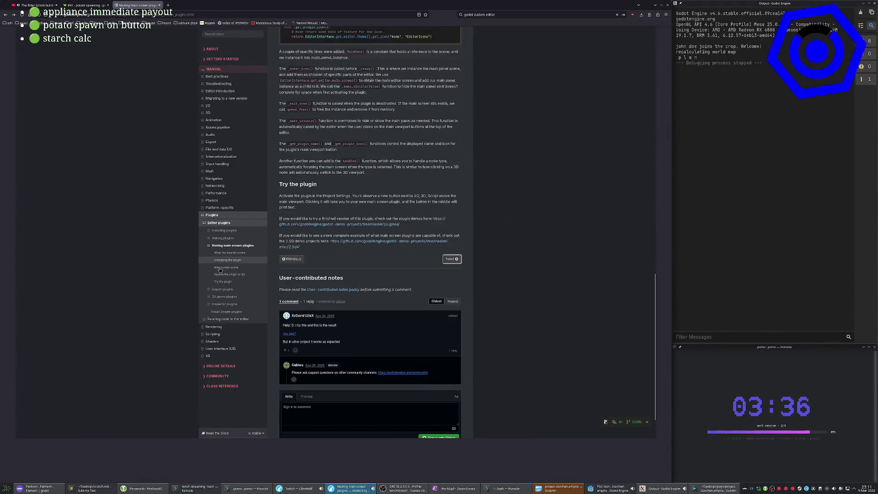
Mark 'dock' in the custom dock script, glance at the Editor plugins overview, and return.
{"action": "scroll", "coordinate": [556, 259], "scroll_direction": "down", "scroll_amount": 1}
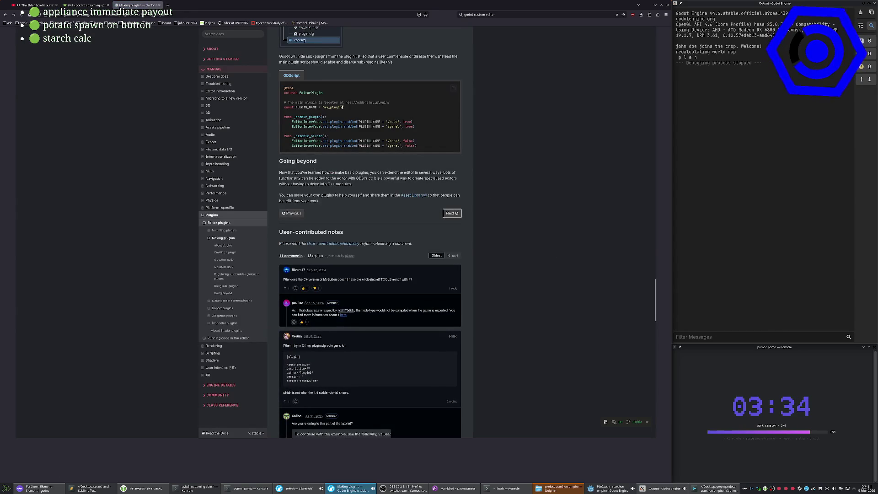
{"action": "scroll", "coordinate": [434, 208], "scroll_direction": "up", "scroll_amount": 20}
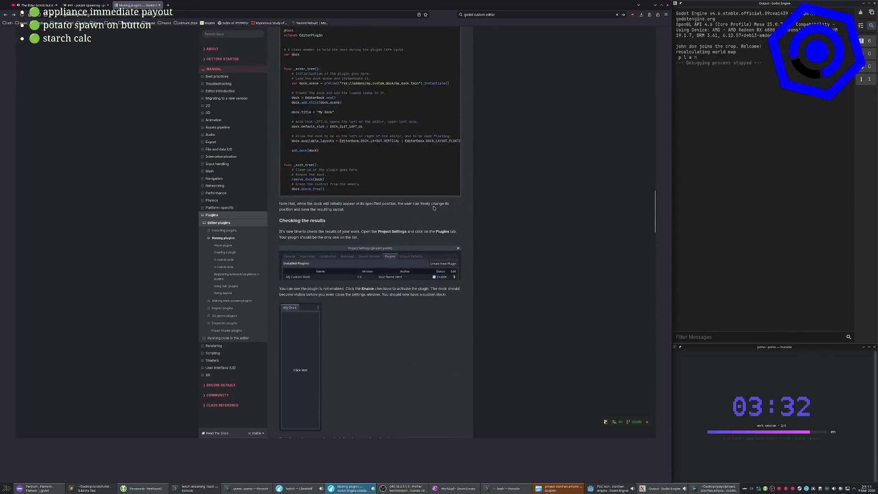
{"action": "scroll", "coordinate": [434, 208], "scroll_direction": "up", "scroll_amount": 2}
{"action": "double_click", "coordinate": [299, 119]}
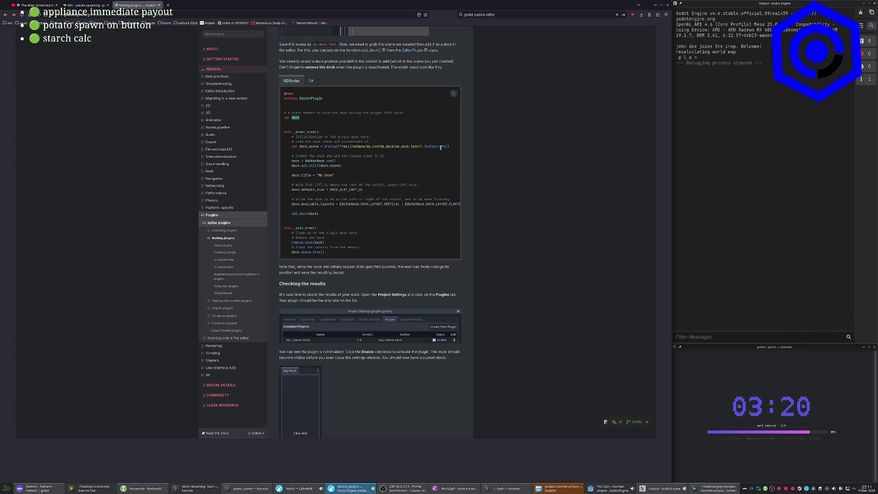
{"action": "scroll", "coordinate": [323, 233], "scroll_direction": "down", "scroll_amount": 1}
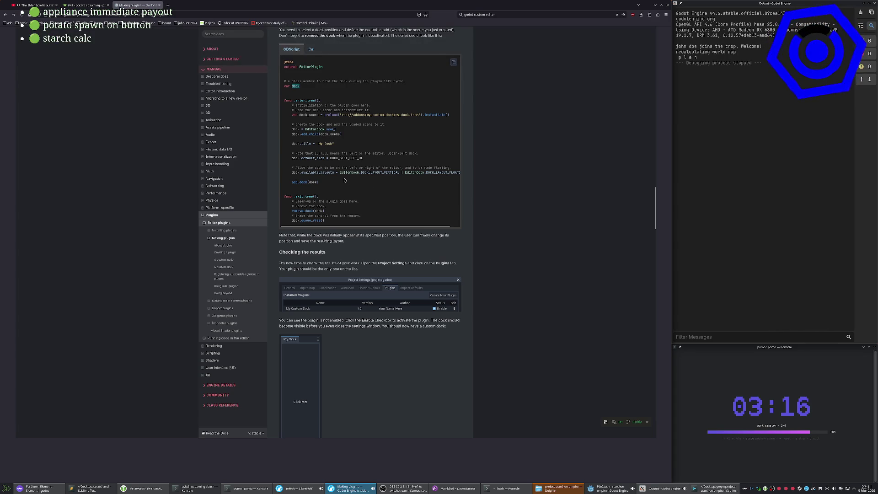
{"action": "key", "text": "alt+Left"}
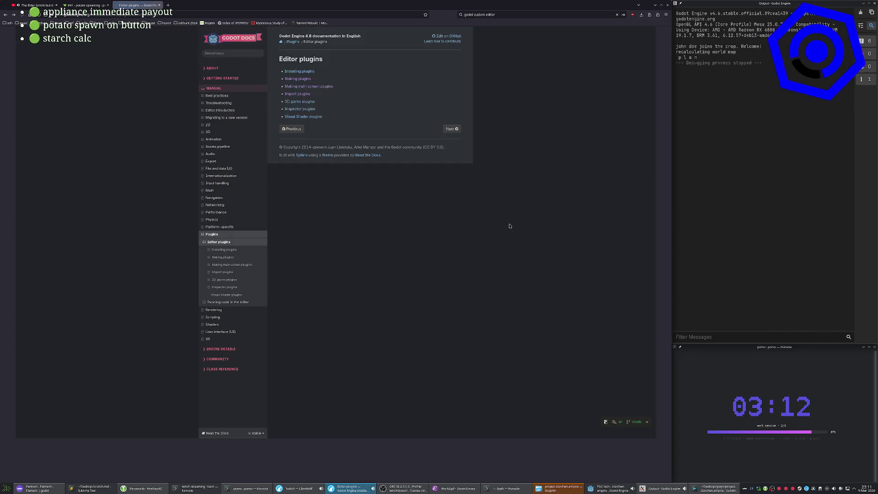
{"action": "key", "text": "alt+Right"}
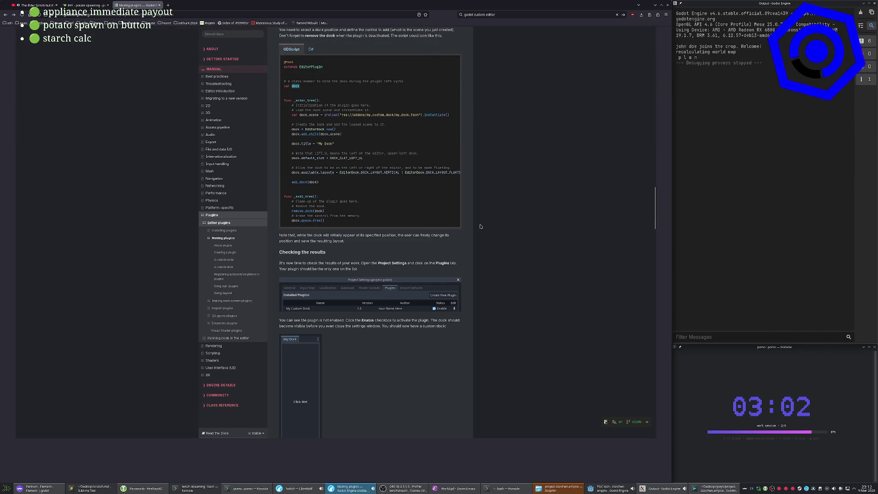
Read through the autoloads and sub-plugins sections of Making plugins.
{"action": "scroll", "coordinate": [472, 227], "scroll_direction": "down", "scroll_amount": 1}
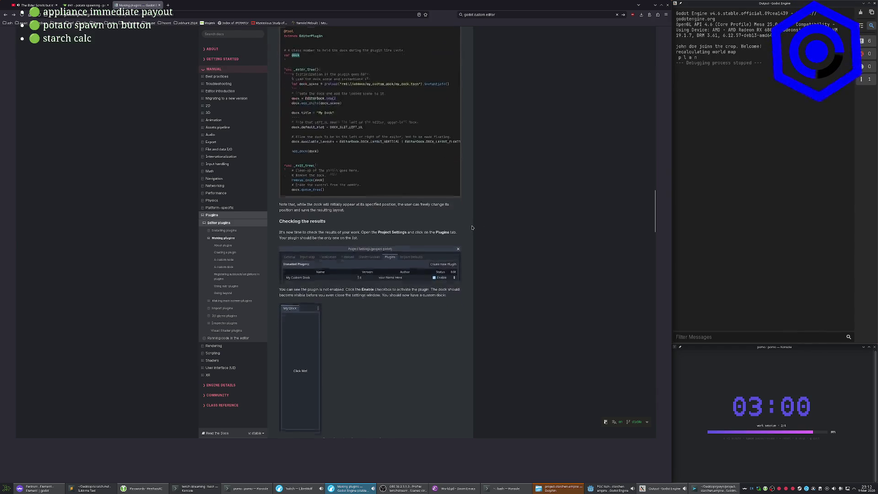
{"action": "scroll", "coordinate": [345, 237], "scroll_direction": "down", "scroll_amount": 4}
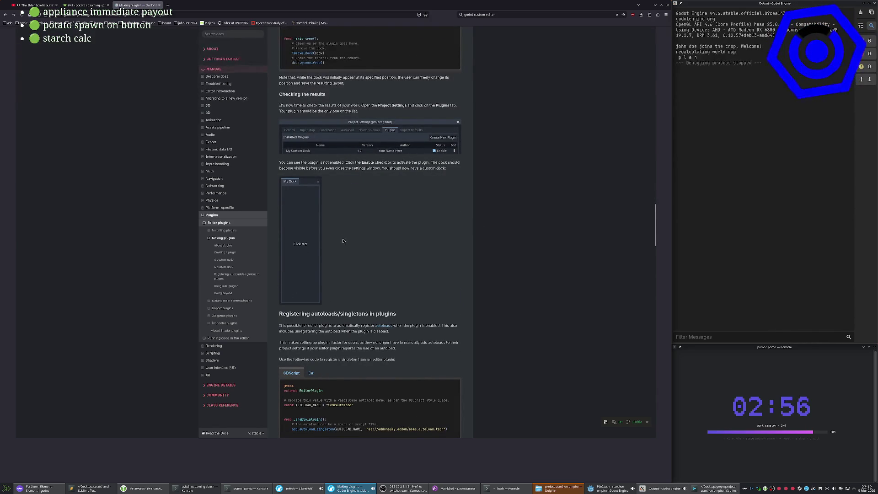
{"action": "scroll", "coordinate": [347, 243], "scroll_direction": "down", "scroll_amount": 3}
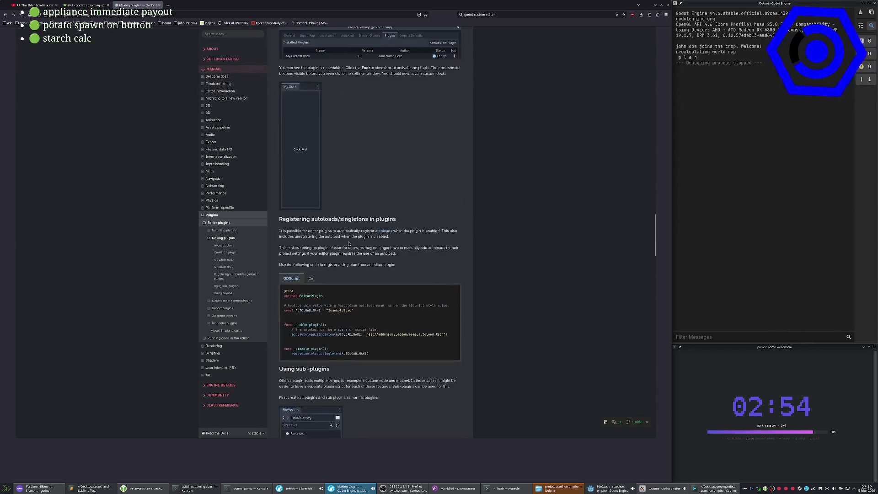
{"action": "scroll", "coordinate": [348, 243], "scroll_direction": "down", "scroll_amount": 4}
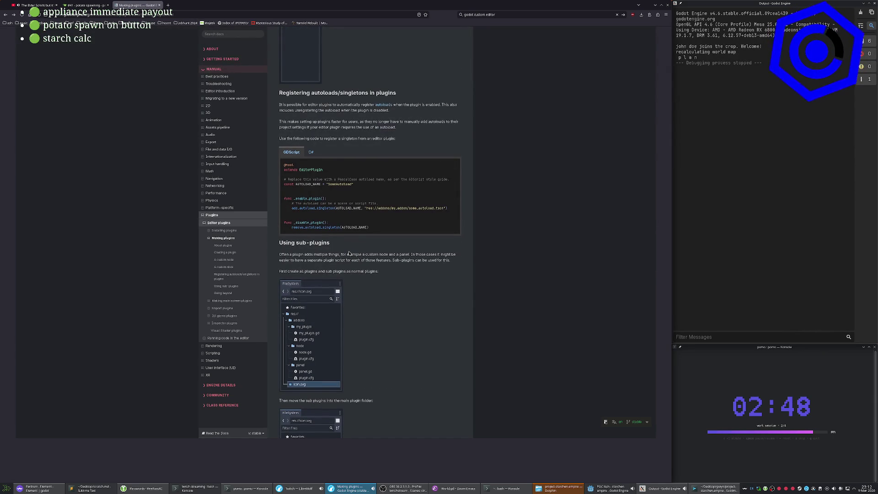
{"action": "scroll", "coordinate": [349, 253], "scroll_direction": "down", "scroll_amount": 3}
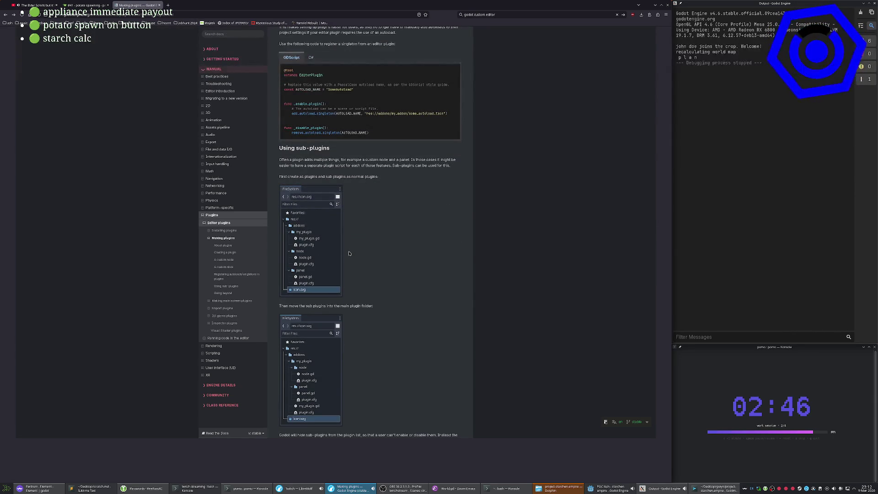
{"action": "scroll", "coordinate": [347, 256], "scroll_direction": "down", "scroll_amount": 7}
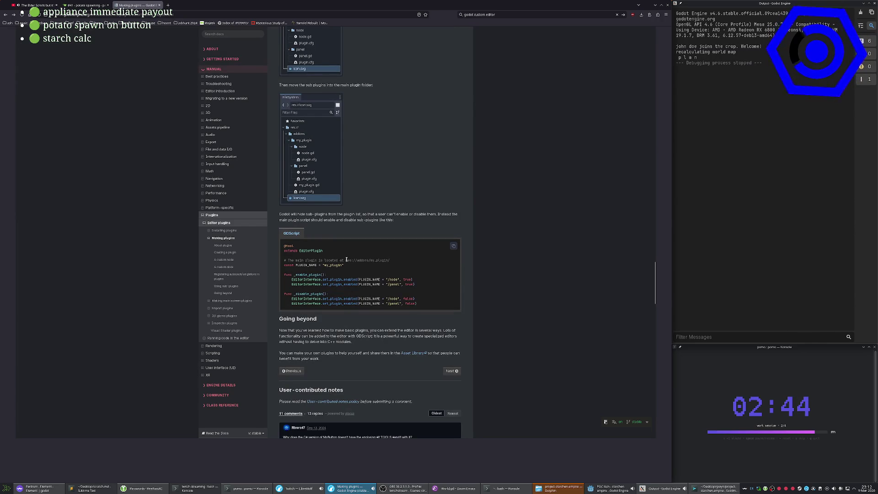
{"action": "scroll", "coordinate": [346, 259], "scroll_direction": "down", "scroll_amount": 4}
Open Making main screen plugins to view its full script, then switch to the Godot editor.
{"action": "left_click", "coordinate": [452, 233]}
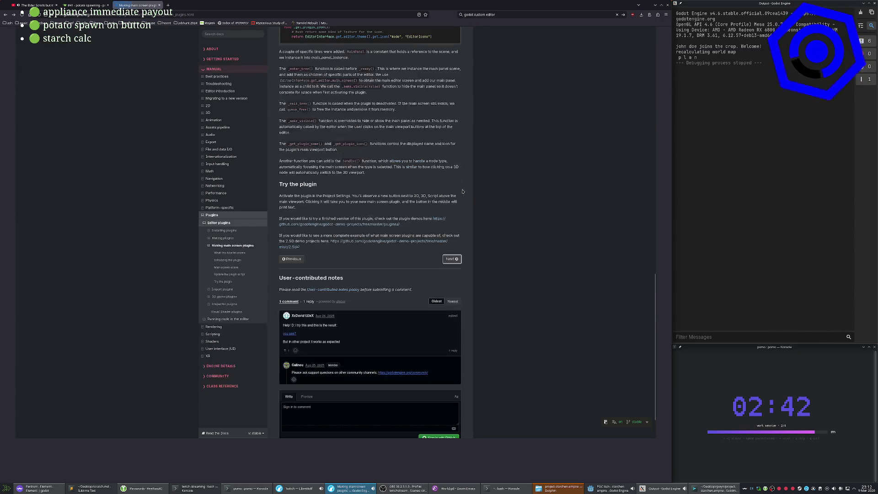
{"action": "scroll", "coordinate": [498, 196], "scroll_direction": "up", "scroll_amount": 5}
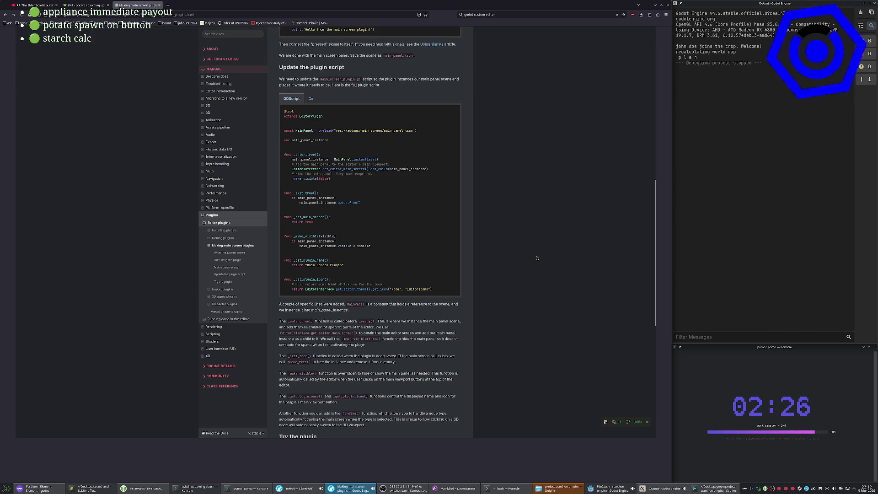
{"action": "key", "text": "alt+Tab"}
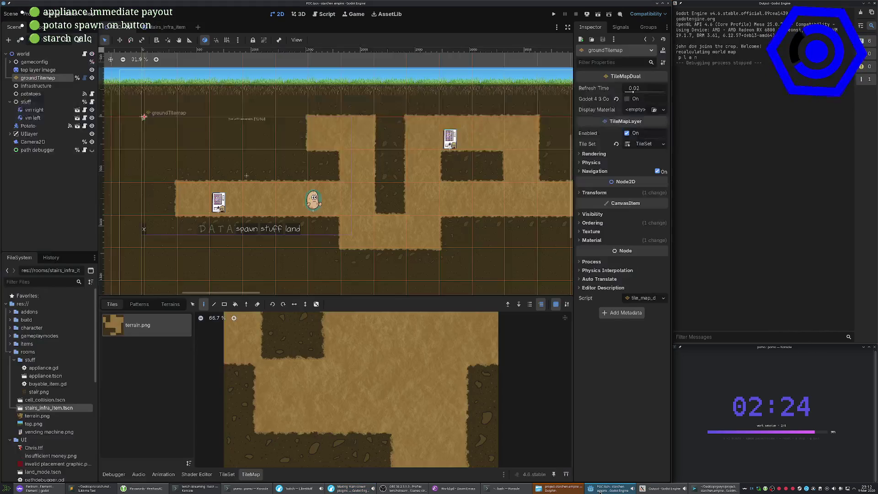
Zoom out over the ground tile map, select gameconfig, then bring World.gd in Emacs forward.
{"action": "scroll", "coordinate": [401, 198], "scroll_direction": "down", "scroll_amount": 3}
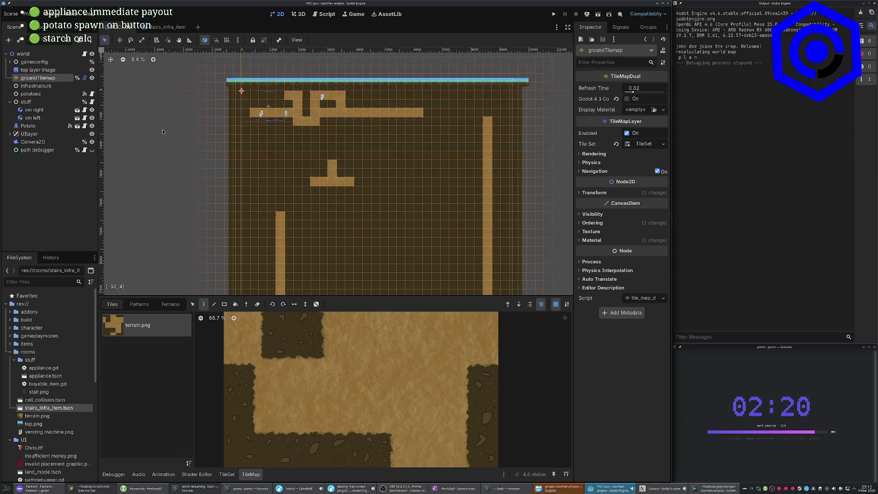
{"action": "left_click", "coordinate": [33, 62]}
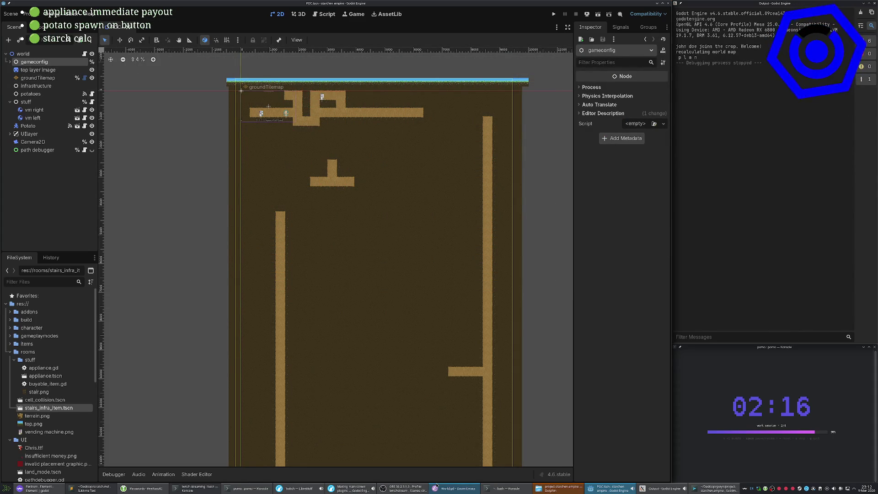
{"action": "left_click", "coordinate": [436, 487]}
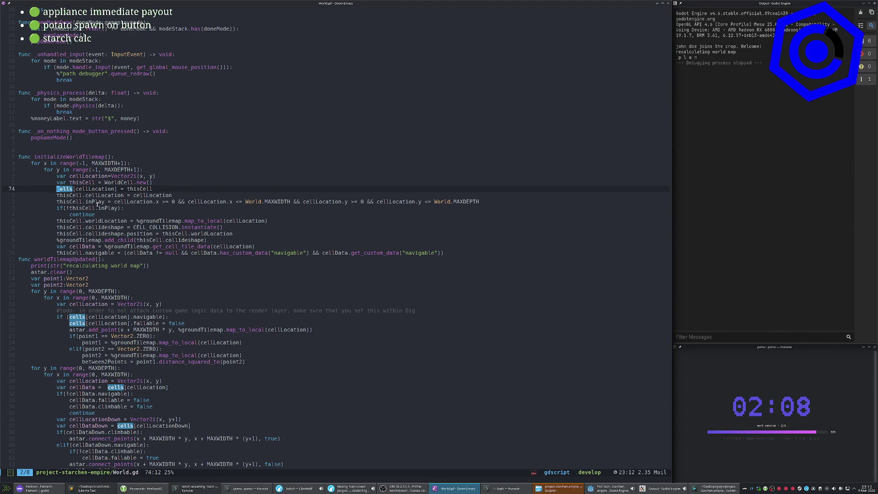
Select the groundTilemap reference on line 79 of World.gd and return to the Godot editor.
{"action": "double_click", "coordinate": [160, 221]}
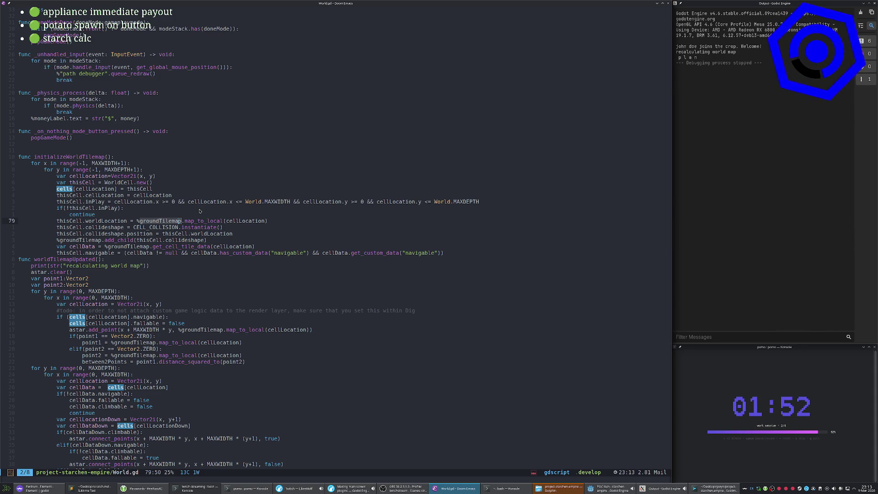
{"action": "left_click", "coordinate": [609, 488]}
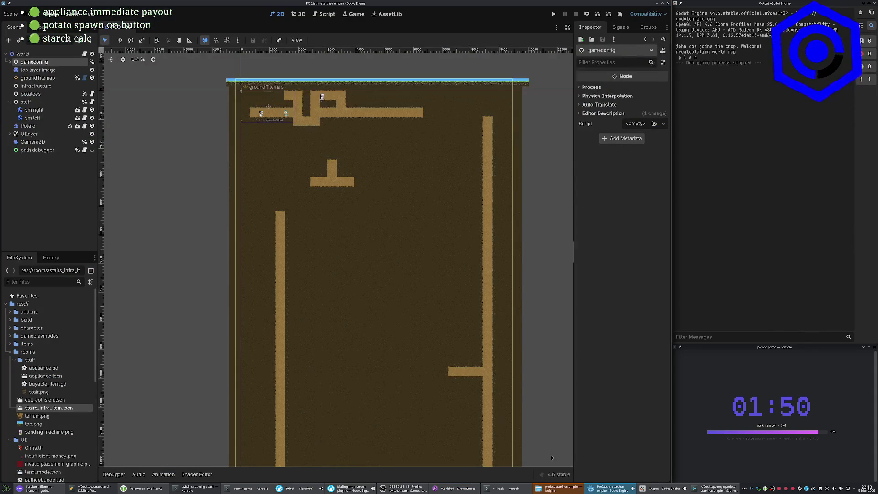
Zoom into the world scene canvas, select the infrastructure node, then return to World.gd.
{"action": "scroll", "coordinate": [243, 168], "scroll_direction": "up", "scroll_amount": 6}
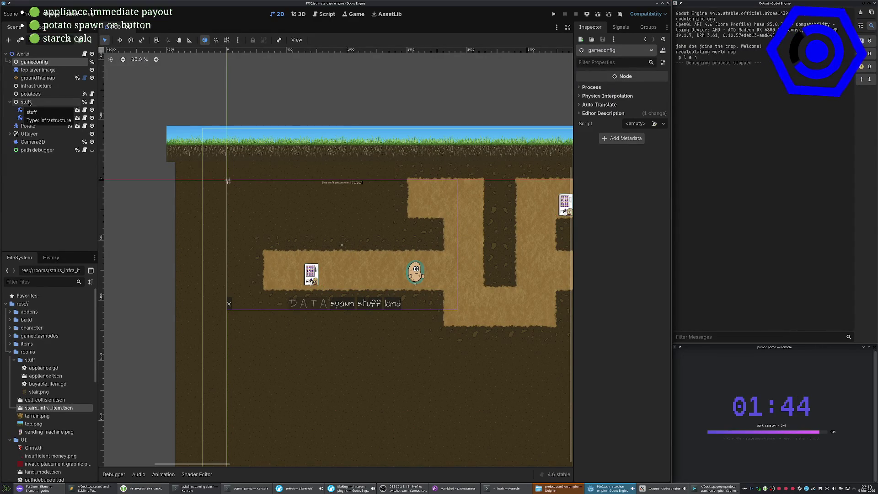
{"action": "left_click", "coordinate": [41, 88]}
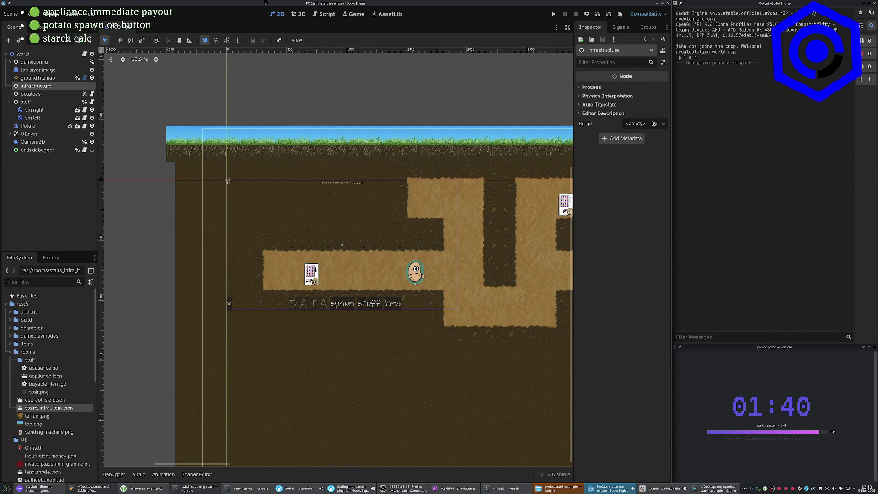
{"action": "left_click", "coordinate": [453, 488]}
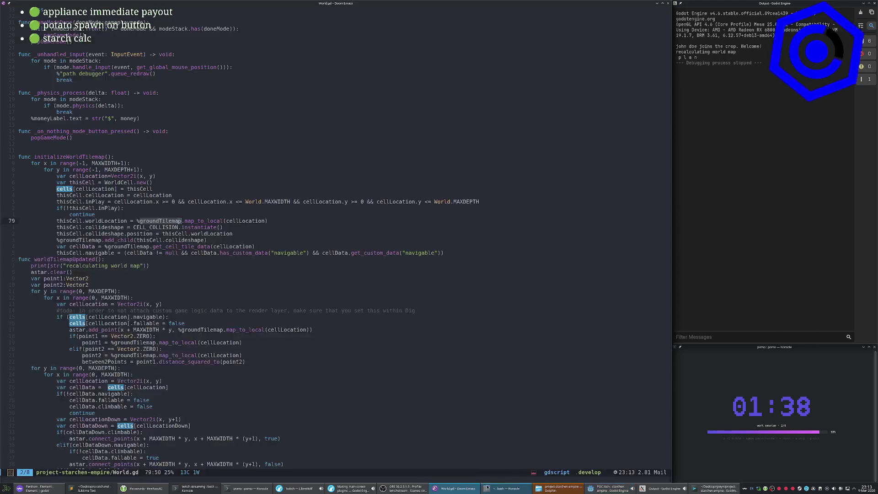
Open the Treemacs project file tree beside World.gd with SPC o p.
{"action": "key", "text": "space"}
{"action": "key", "text": "o"}
{"action": "key", "text": "p"}
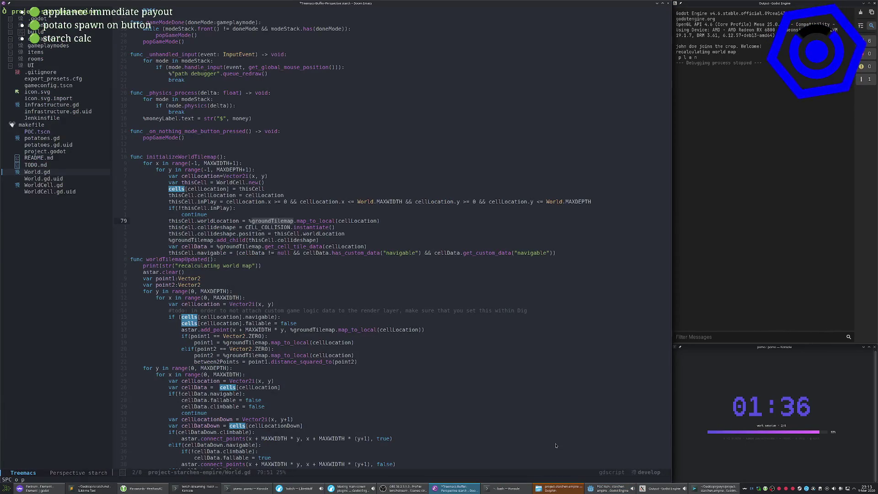
Expand the rooms folder, browse its stuff subfolder, then collapse stuff again.
{"action": "key", "text": "k"}
{"action": "key", "text": "k"}
{"action": "key", "text": "k"}
{"action": "key", "text": "Tab"}
{"action": "key", "text": "Tab"}
{"action": "key", "text": "k"}
{"action": "key", "text": "Tab"}
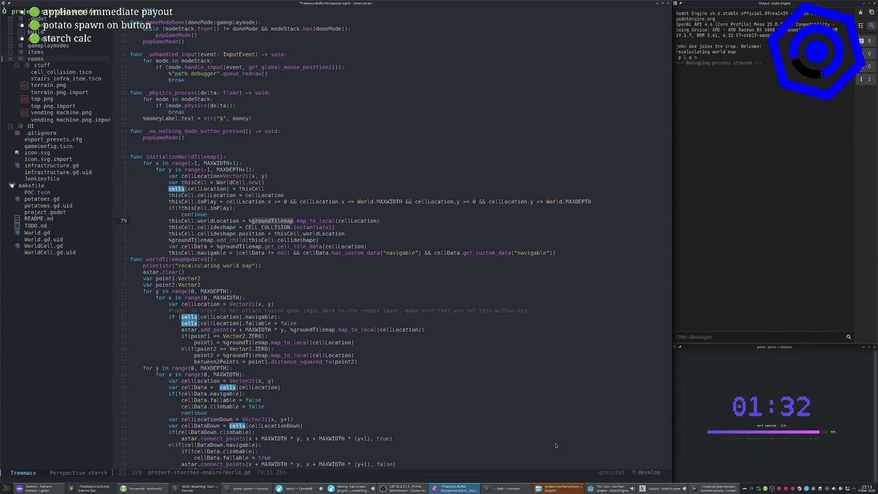
{"action": "key", "text": "j"}
{"action": "key", "text": "Tab"}
{"action": "key", "text": "j"}
{"action": "key", "text": "j"}
{"action": "key", "text": "j"}
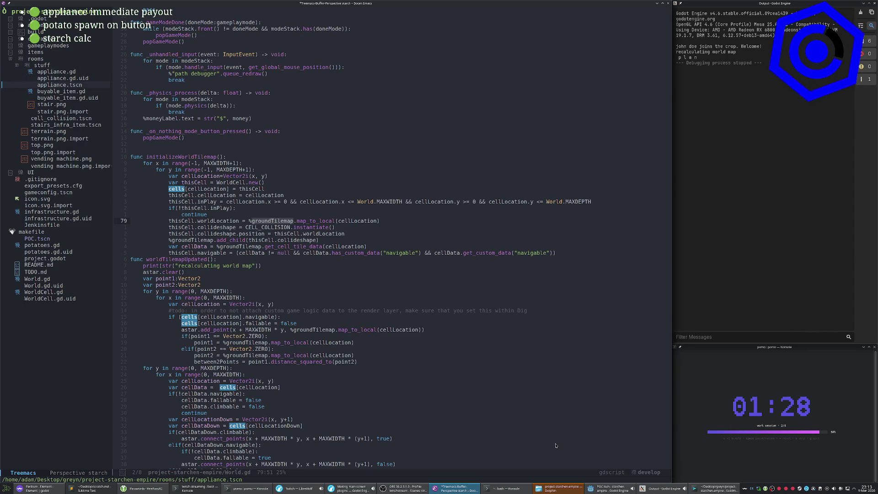
{"action": "key", "text": "h"}
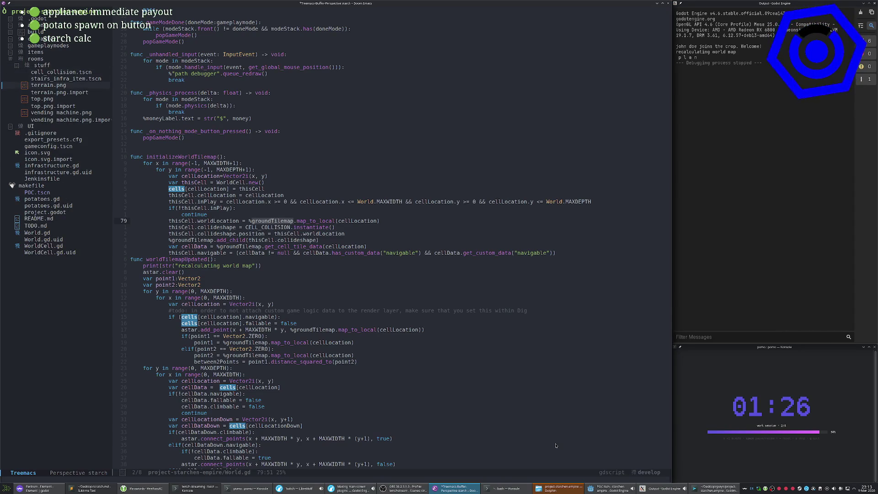